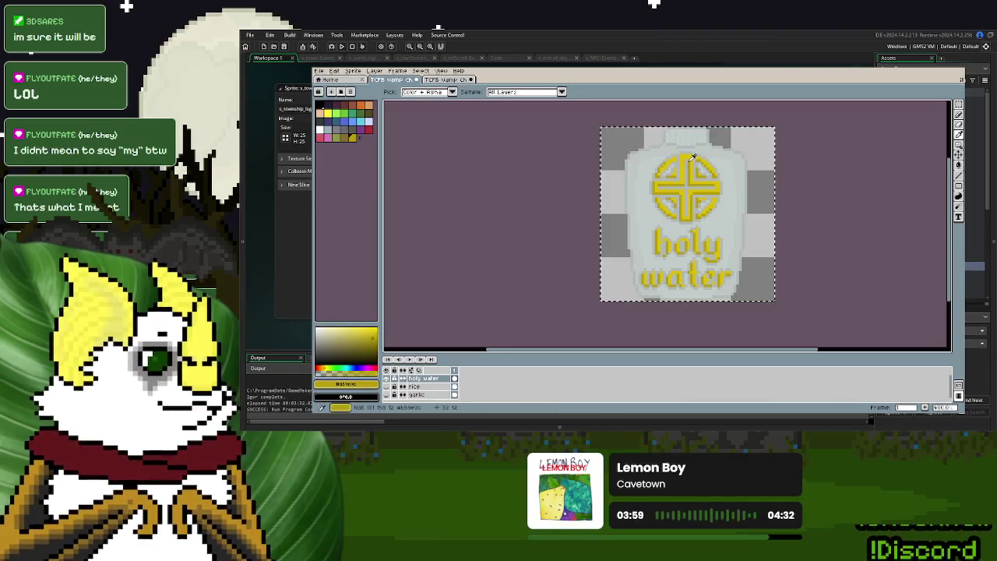
- Switch to the bottle outline sprite and paint a round yellow blob at its centre
{"action": "key", "text": "ctrl+Tab"}
{"action": "key", "text": "d"}
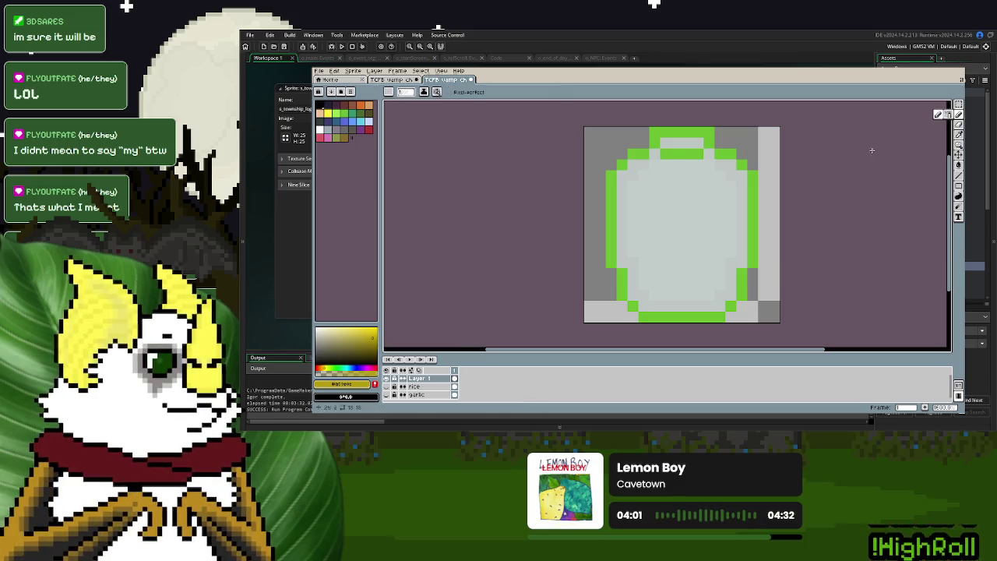
{"action": "mouse_move", "coordinate": [683, 209]}
{"action": "left_mouse_down"}
{"action": "mouse_move", "coordinate": [690, 201]}
{"action": "mouse_move", "coordinate": [688, 214]}
{"action": "left_mouse_up"}
{"action": "left_click", "coordinate": [687, 206]}
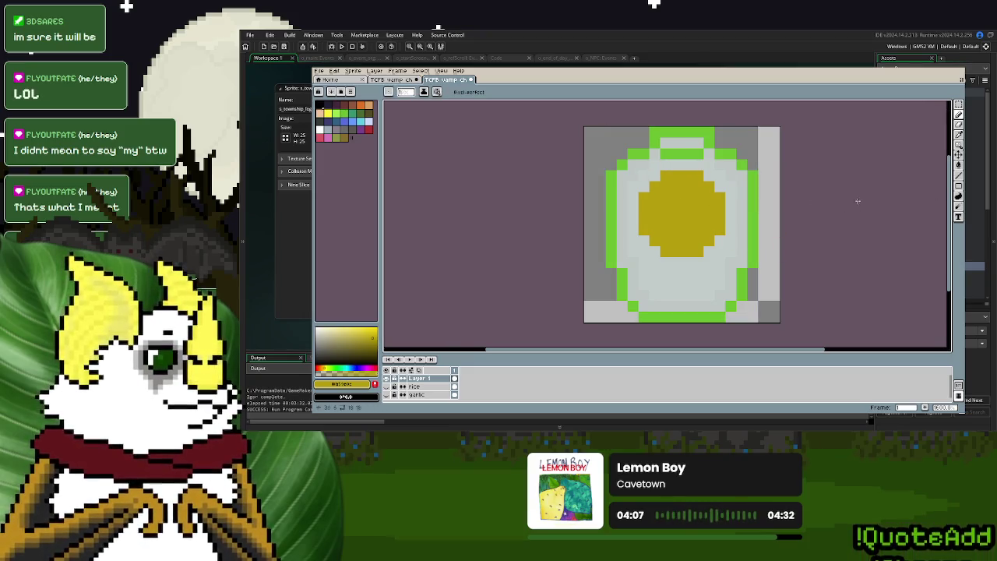
- Pick the bottle's light grey, draw a pixel on the yellow shape, then undo it
{"action": "key", "text": "i"}
{"action": "left_click", "coordinate": [733, 182]}
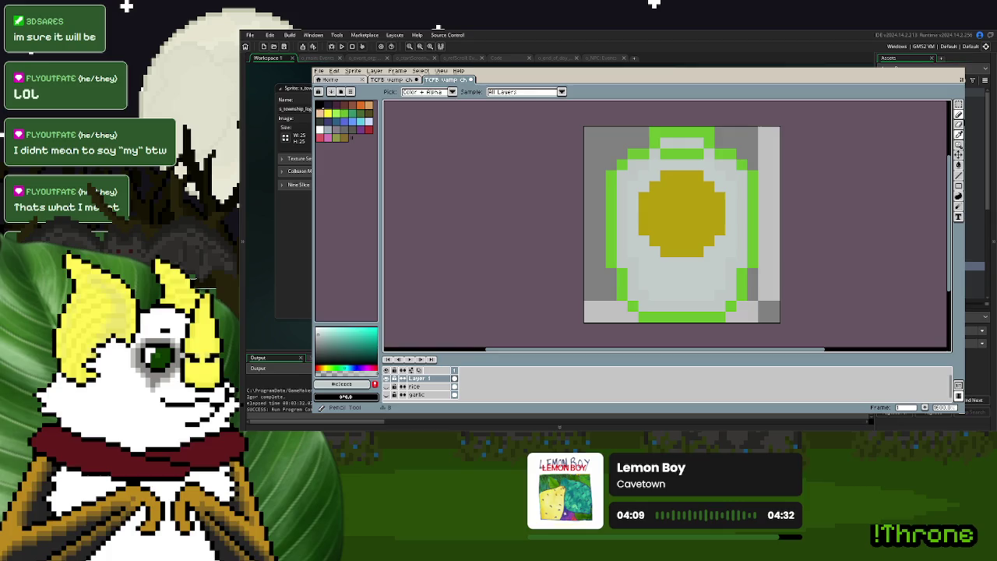
{"action": "key", "text": "d"}
{"action": "left_click", "coordinate": [666, 187]}
{"action": "key", "text": "ctrl+z"}
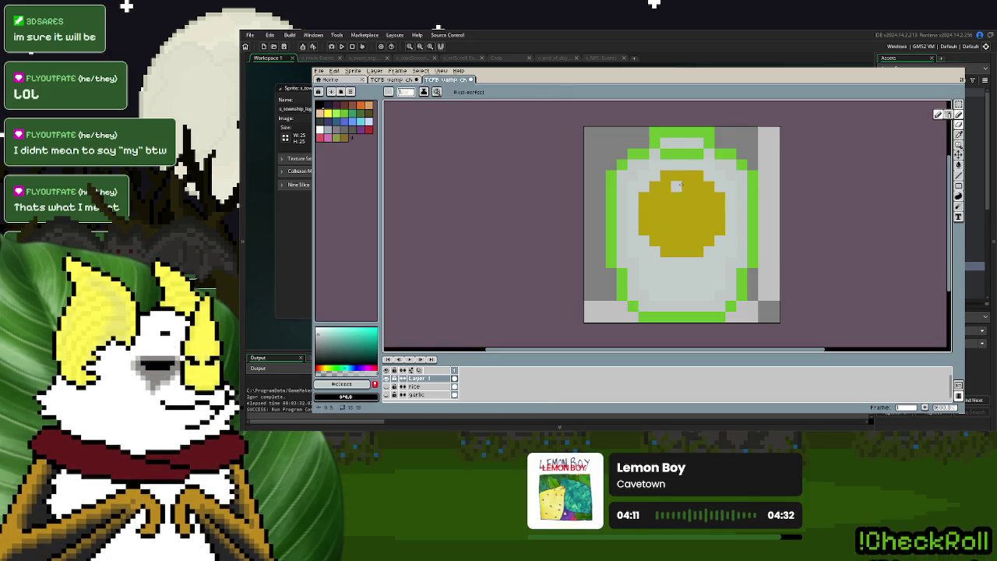
- Marquee-select the left half of the yellow circle to move it
{"action": "left_click", "coordinate": [958, 104]}
{"action": "mouse_move", "coordinate": [606, 126]}
{"action": "left_mouse_down"}
{"action": "mouse_move", "coordinate": [672, 325]}
{"action": "mouse_move", "coordinate": [684, 324]}
{"action": "left_mouse_up"}
{"action": "left_click", "coordinate": [684, 259]}
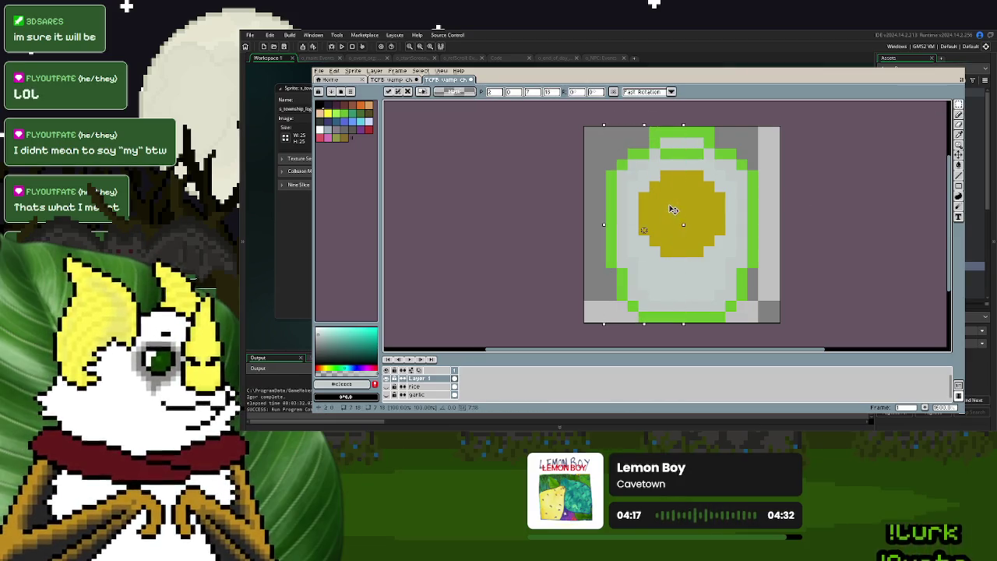
- Shift the circle's left half further left and its lower half down, committing each move
{"action": "left_click_drag", "start_coordinate": [666, 208], "coordinate": [658, 209]}
{"action": "left_click", "coordinate": [849, 212]}
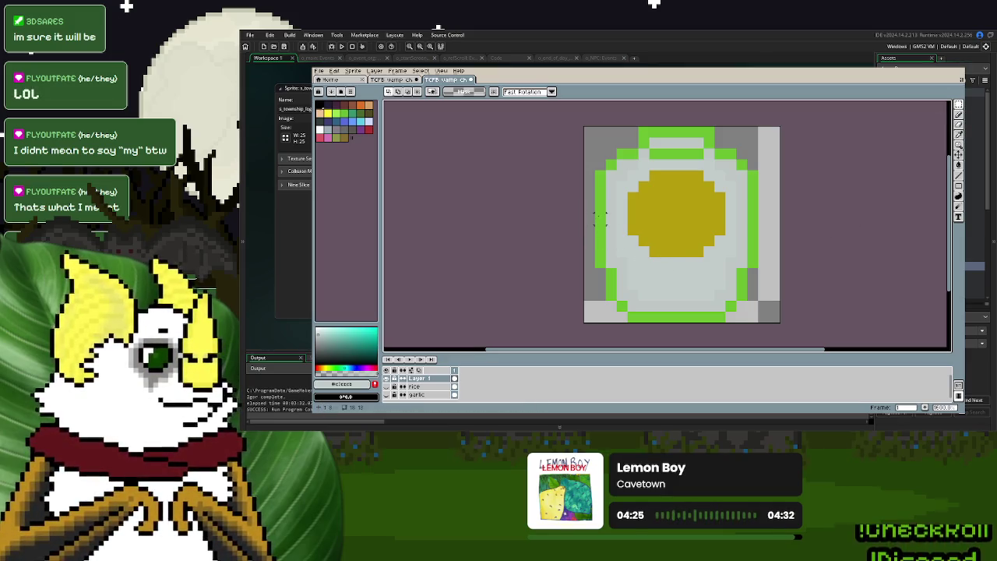
{"action": "mouse_move", "coordinate": [632, 219]}
{"action": "left_mouse_down"}
{"action": "mouse_move", "coordinate": [725, 257]}
{"action": "mouse_move", "coordinate": [696, 234]}
{"action": "mouse_move", "coordinate": [697, 243]}
{"action": "left_mouse_up"}
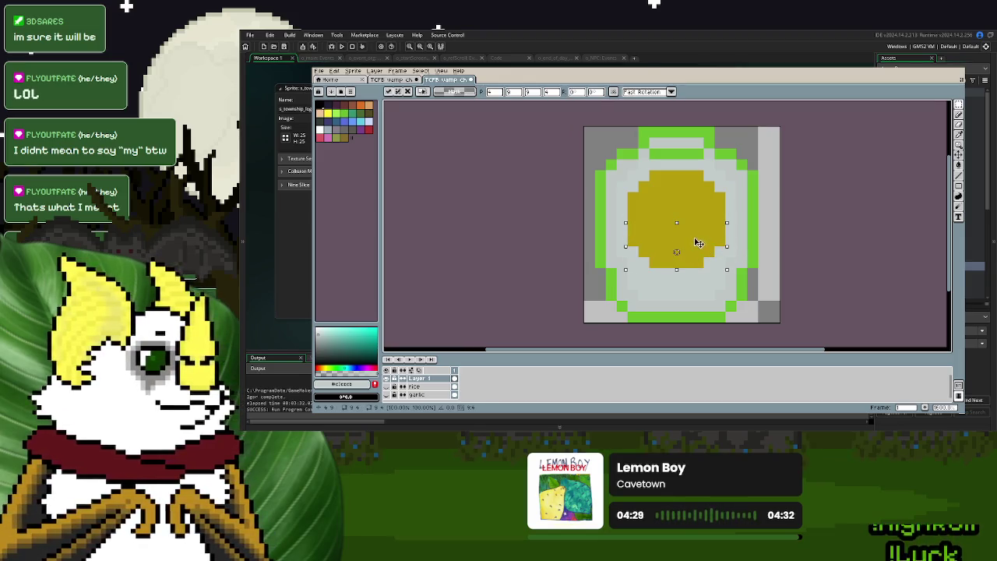
{"action": "left_click", "coordinate": [705, 204]}
{"action": "left_click", "coordinate": [959, 114]}
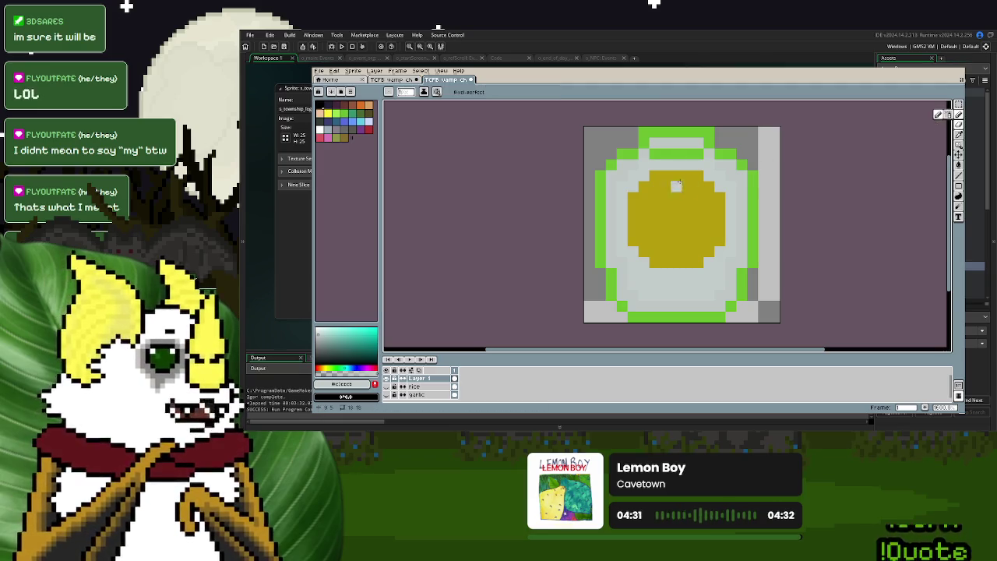
- Pencil light-grey vertical and horizontal gaps through the circle to split it into four quarters
{"action": "mouse_move", "coordinate": [665, 186]}
{"action": "left_mouse_down"}
{"action": "mouse_move", "coordinate": [666, 174]}
{"action": "mouse_move", "coordinate": [665, 200]}
{"action": "mouse_move", "coordinate": [632, 218]}
{"action": "mouse_move", "coordinate": [670, 207]}
{"action": "left_mouse_up"}
{"action": "mouse_move", "coordinate": [698, 192]}
{"action": "left_mouse_down"}
{"action": "mouse_move", "coordinate": [687, 178]}
{"action": "mouse_move", "coordinate": [689, 208]}
{"action": "mouse_move", "coordinate": [725, 209]}
{"action": "left_mouse_up"}
{"action": "mouse_move", "coordinate": [659, 231]}
{"action": "left_mouse_down"}
{"action": "mouse_move", "coordinate": [634, 229]}
{"action": "mouse_move", "coordinate": [724, 226]}
{"action": "left_mouse_up"}
{"action": "left_click_drag", "start_coordinate": [676, 226], "coordinate": [676, 266]}
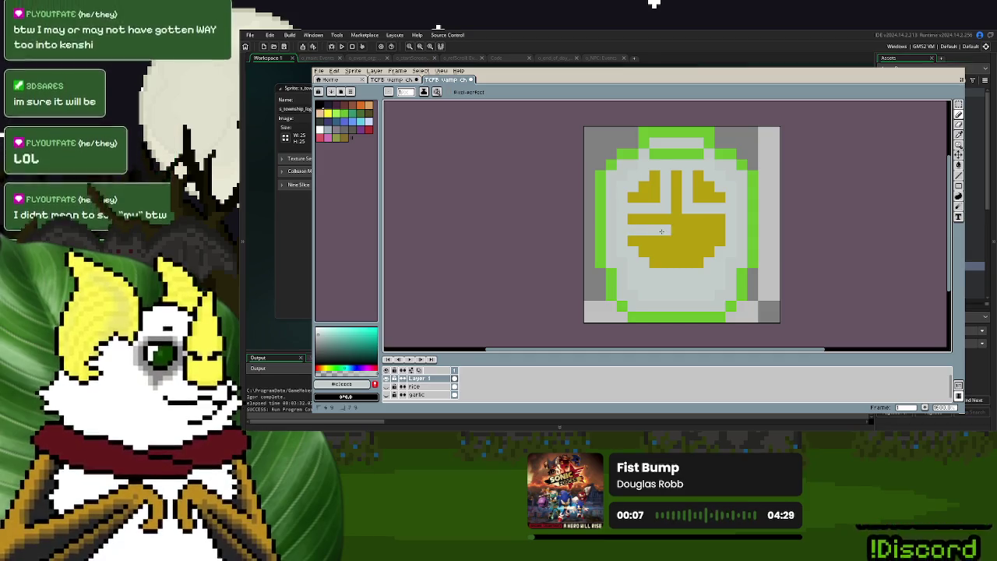
{"action": "left_click_drag", "start_coordinate": [687, 226], "coordinate": [687, 263]}
{"action": "left_click_drag", "start_coordinate": [693, 231], "coordinate": [724, 231]}
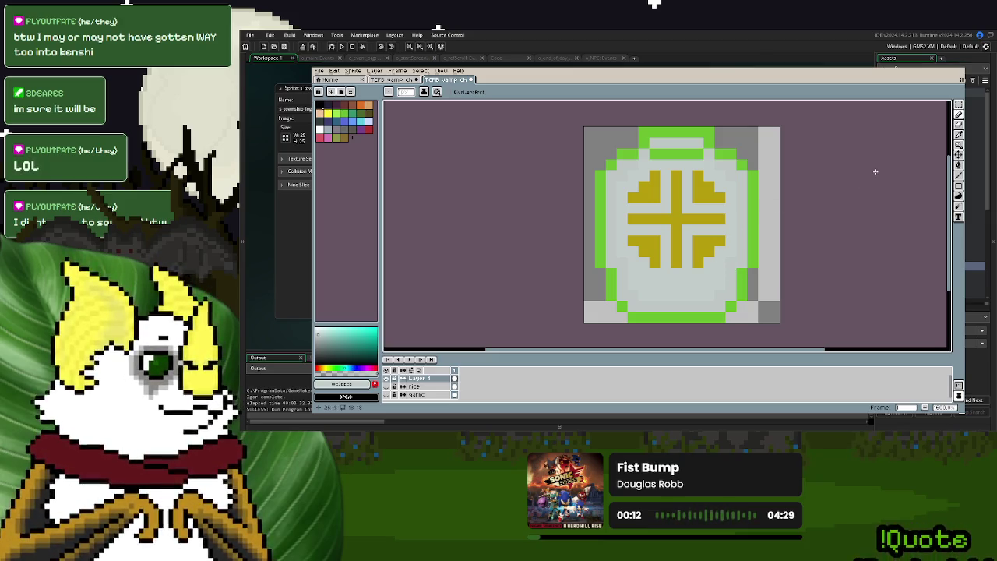
- Select the emblem, then bucket-fill the grey gaps on its right half yellow
{"action": "left_click", "coordinate": [958, 105]}
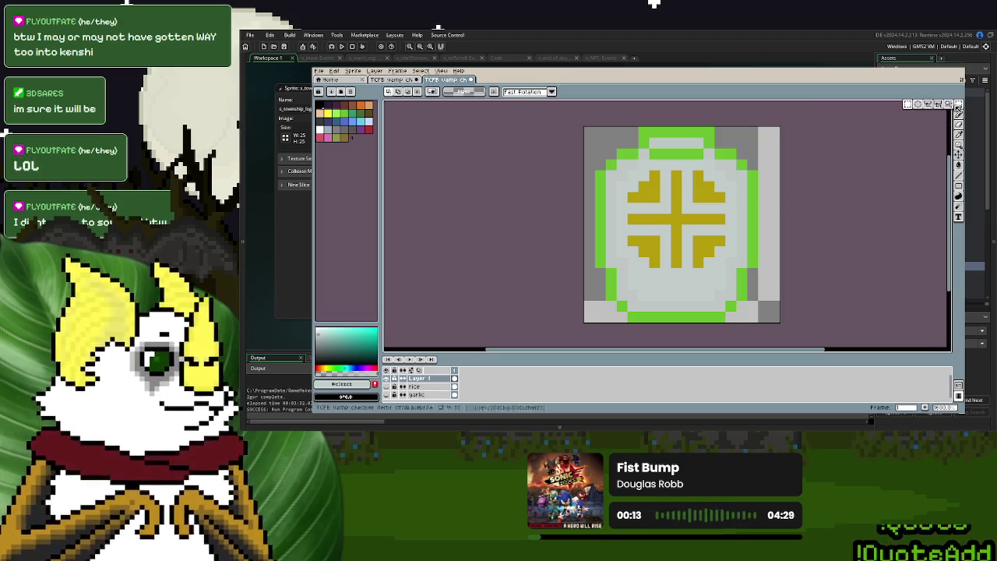
{"action": "left_click", "coordinate": [676, 220]}
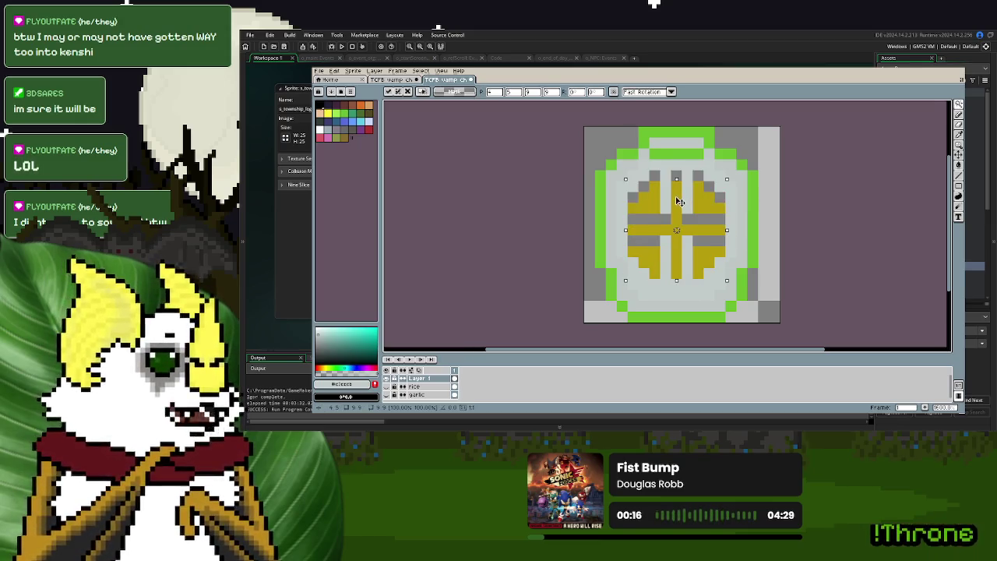
{"action": "key", "text": "i"}
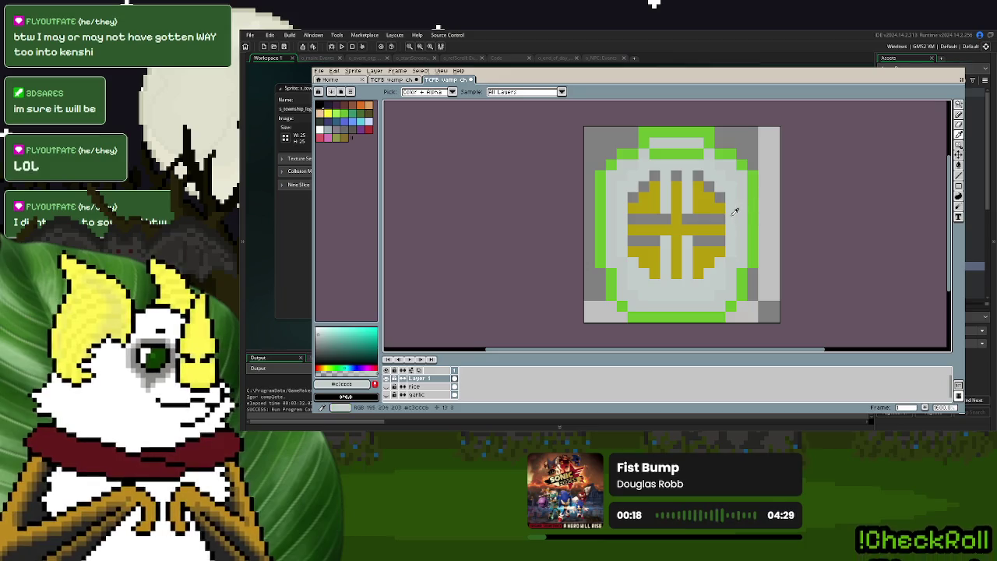
{"action": "key", "text": "f"}
{"action": "left_click", "coordinate": [718, 242]}
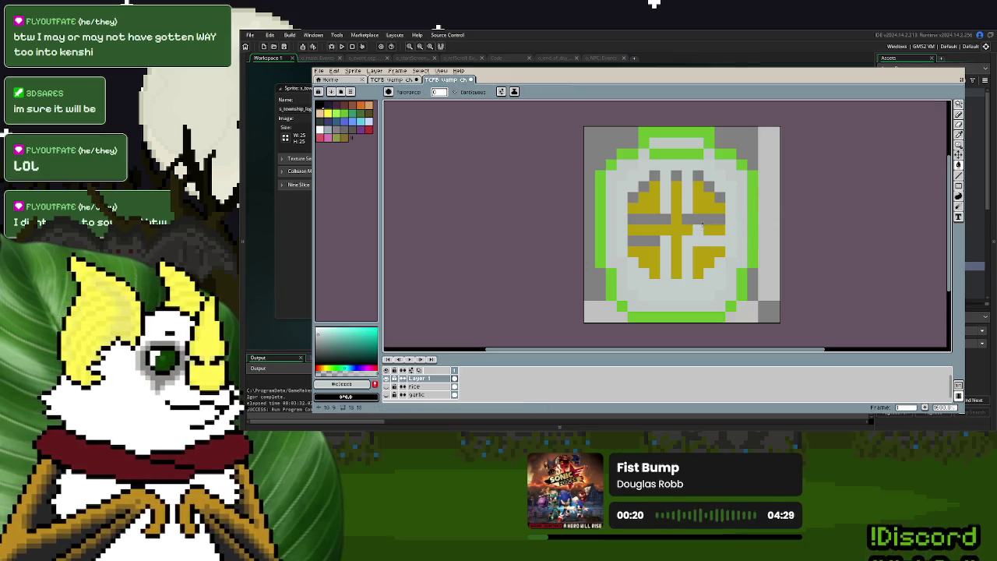
{"action": "left_click", "coordinate": [701, 220]}
{"action": "left_click", "coordinate": [720, 198]}
- Fill the leftover grey pixels near the emblem's top and along its left bar
{"action": "left_click", "coordinate": [674, 175]}
{"action": "left_click", "coordinate": [654, 175]}
{"action": "left_click", "coordinate": [643, 185]}
{"action": "left_click", "coordinate": [633, 192]}
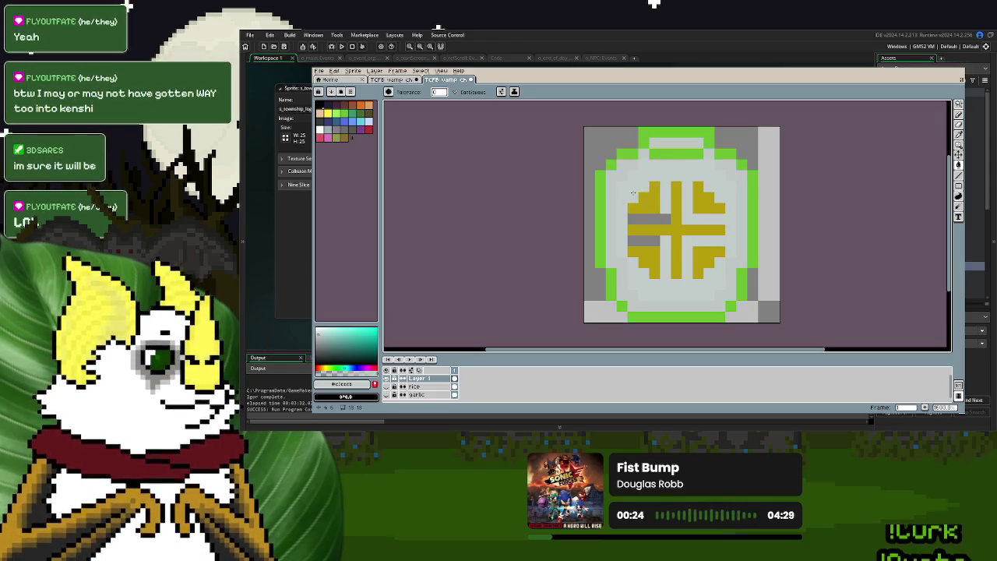
{"action": "left_click", "coordinate": [640, 220]}
{"action": "left_click", "coordinate": [639, 241]}
{"action": "scroll", "coordinate": [694, 257], "scroll_direction": "down", "scroll_amount": 3}
{"action": "scroll", "coordinate": [691, 248], "scroll_direction": "up", "scroll_amount": 2}
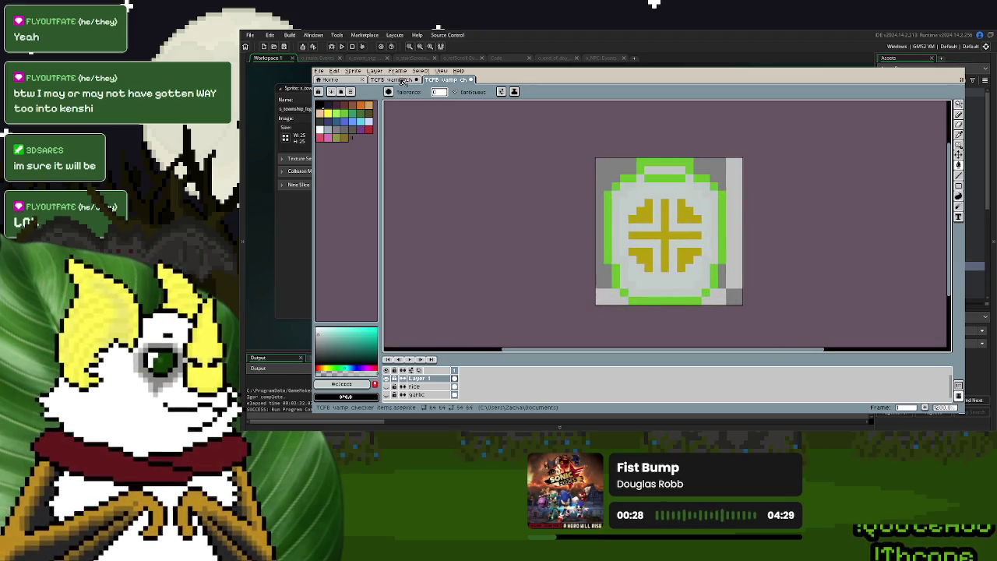
- Glance at the holy water sprite for reference, then return to the emblem bottle sprite
{"action": "key", "text": "ctrl+Tab"}
{"action": "left_click", "coordinate": [959, 154]}
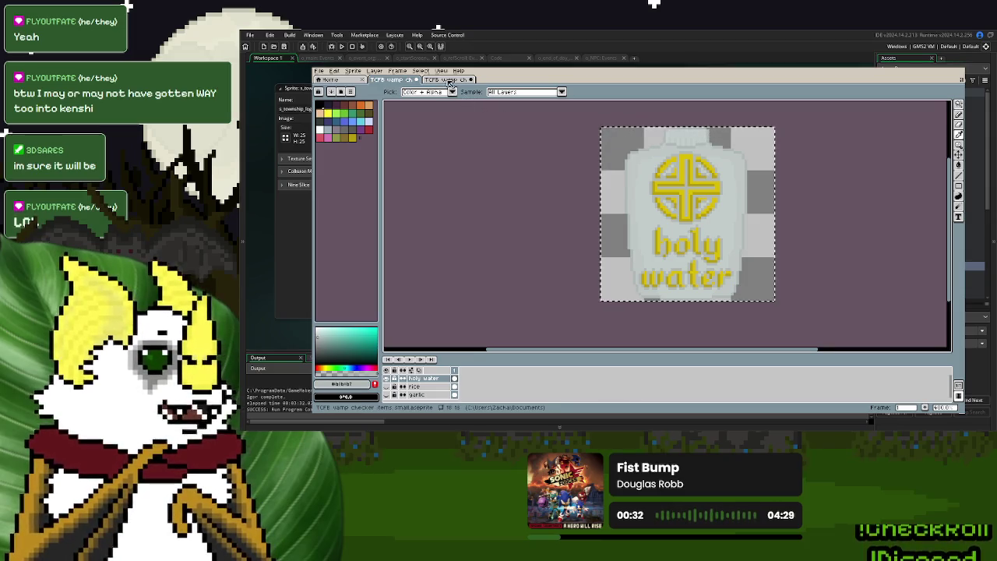
{"action": "key", "text": "ctrl+Tab"}
- Magic-wand the bottle's green outline ring and repaint it light grey
{"action": "left_click", "coordinate": [958, 105]}
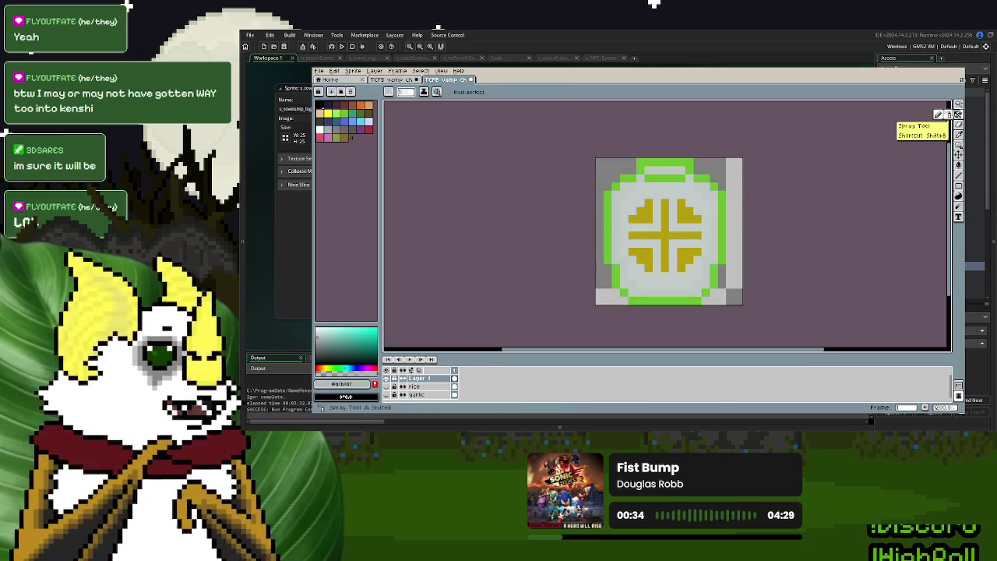
{"action": "left_click", "coordinate": [955, 104]}
{"action": "left_click", "coordinate": [664, 165]}
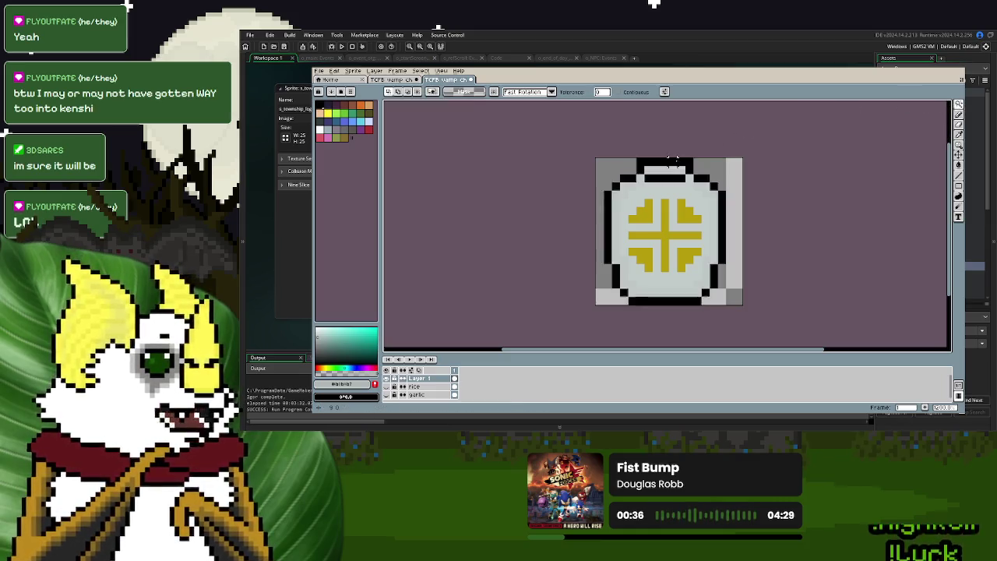
{"action": "left_click", "coordinate": [960, 117]}
{"action": "mouse_move", "coordinate": [716, 179]}
{"action": "left_mouse_down"}
{"action": "mouse_move", "coordinate": [615, 195]}
{"action": "mouse_move", "coordinate": [685, 300]}
{"action": "mouse_move", "coordinate": [720, 281]}
{"action": "left_mouse_up"}
{"action": "key", "text": "m"}
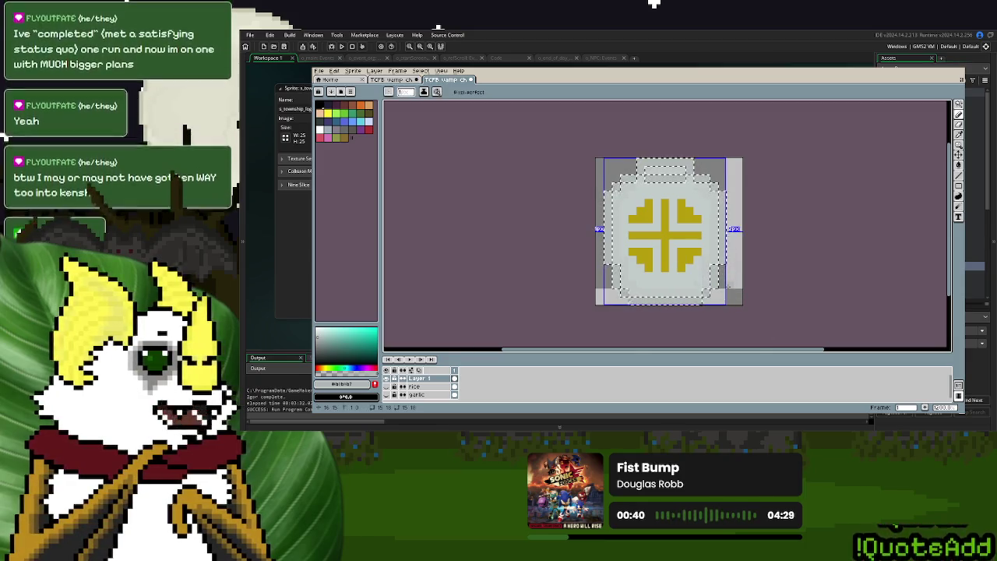
{"action": "key", "text": "d"}
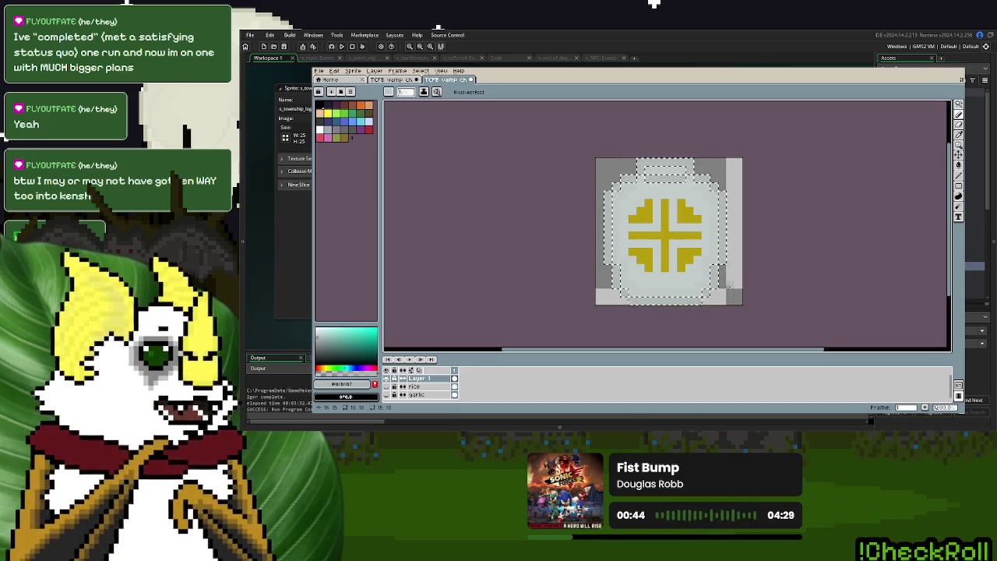
- Clear the outline selection and hide Layer 1 holding the emblem and bottle
{"action": "left_click", "coordinate": [959, 104]}
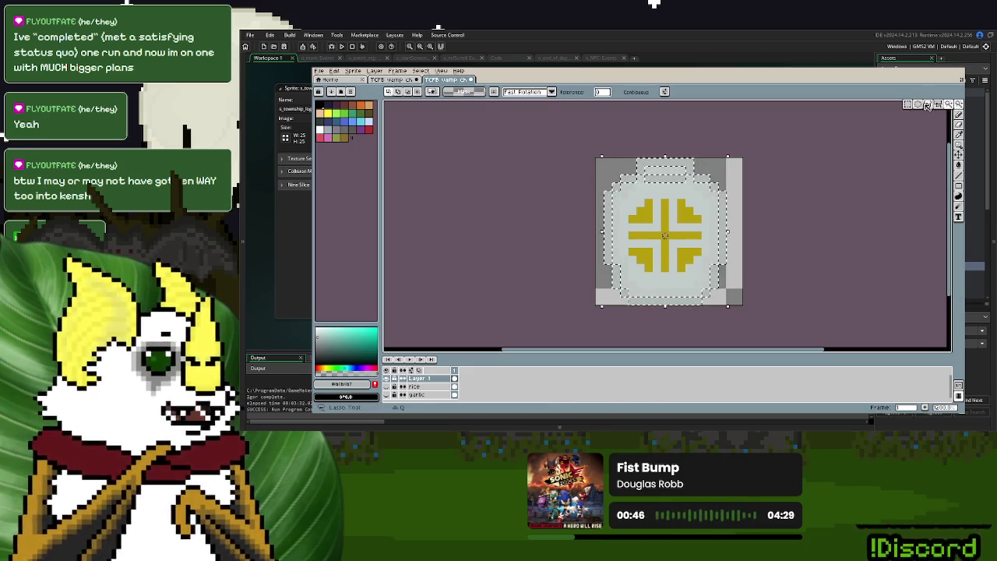
{"action": "left_click", "coordinate": [712, 212]}
{"action": "scroll", "coordinate": [713, 212], "scroll_direction": "up", "scroll_amount": 1}
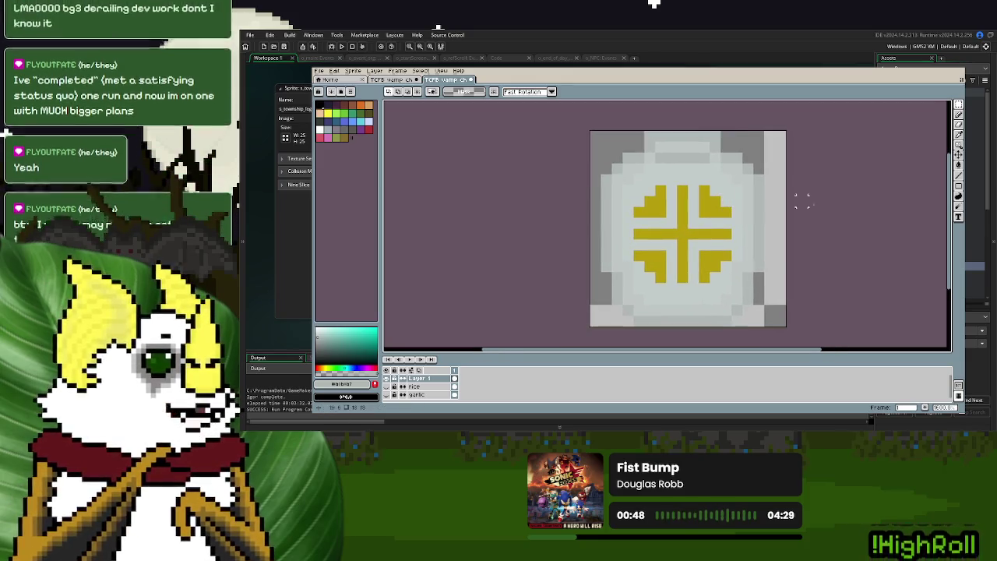
{"action": "left_click", "coordinate": [958, 144]}
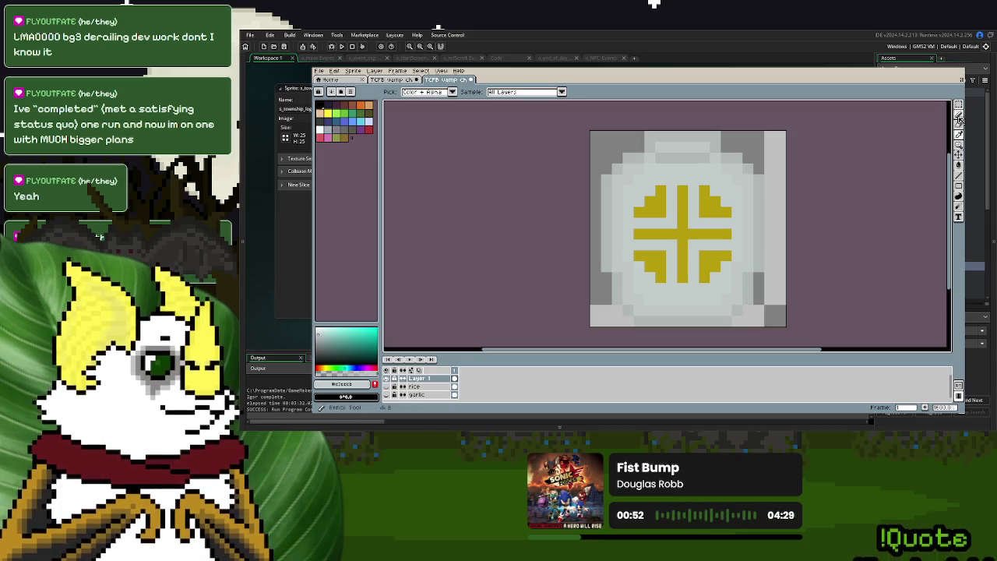
{"action": "left_click", "coordinate": [959, 114]}
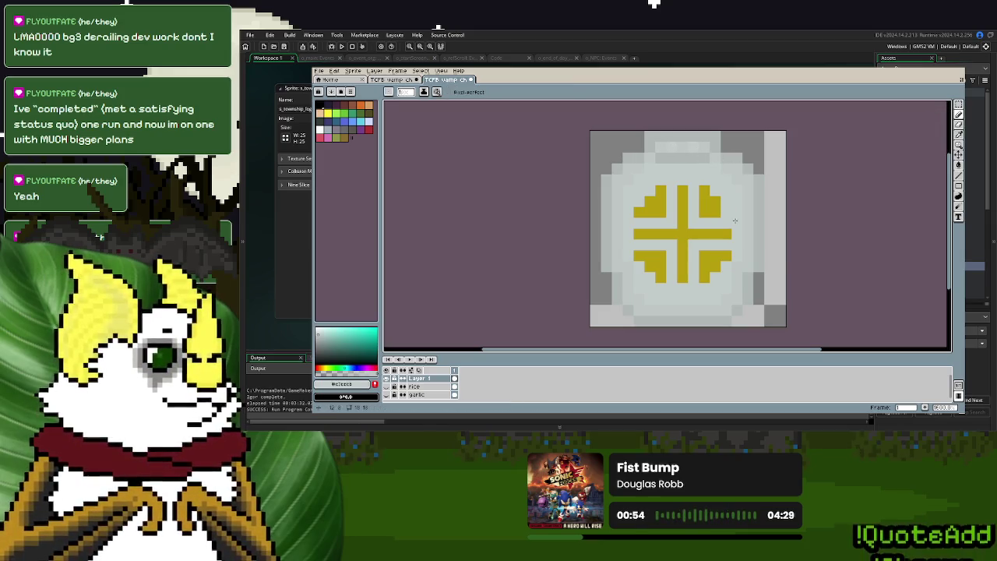
{"action": "scroll", "coordinate": [782, 255], "scroll_direction": "down", "scroll_amount": 3}
{"action": "scroll", "coordinate": [754, 257], "scroll_direction": "up", "scroll_amount": 3}
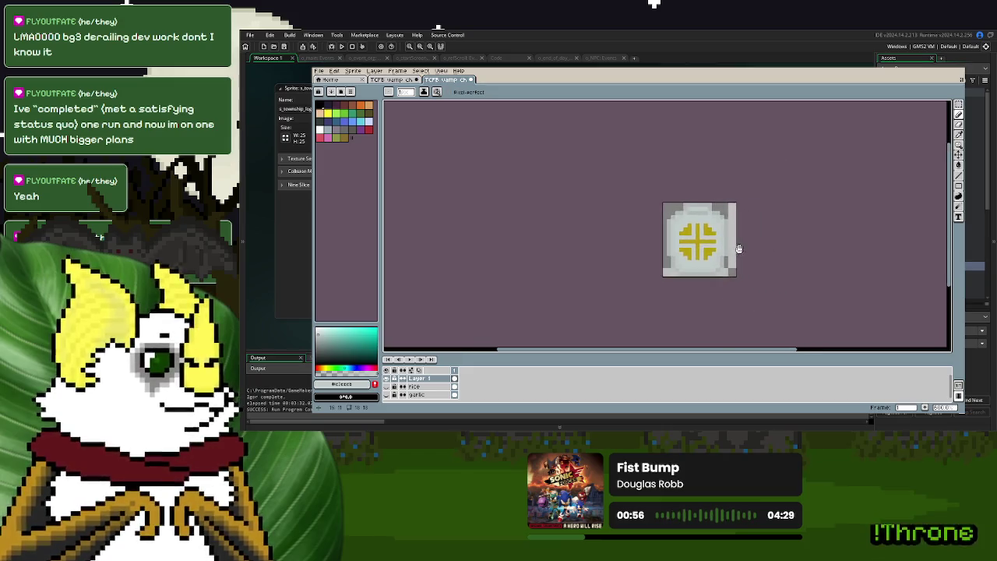
{"action": "left_click", "coordinate": [386, 386]}
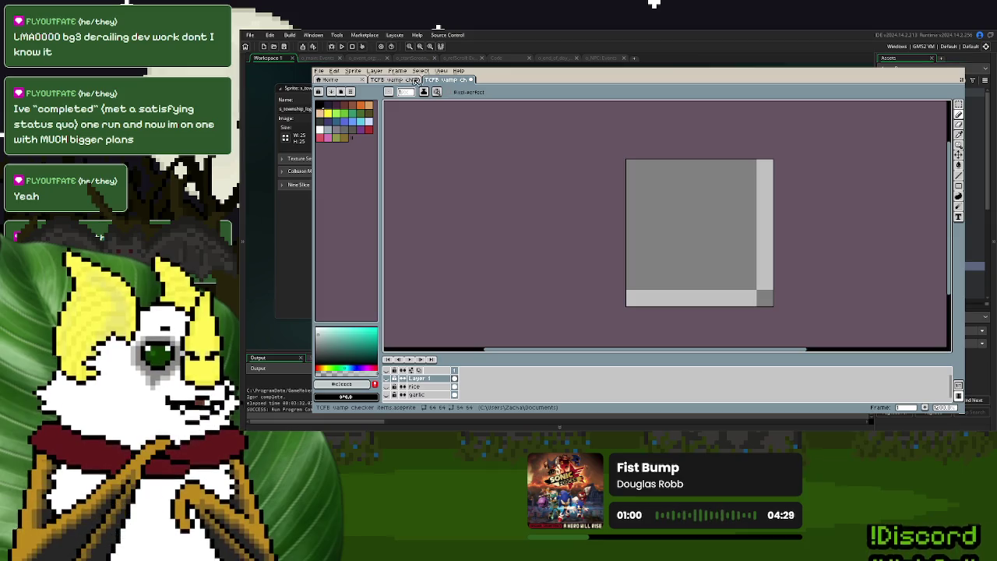
- Rename Layer 1 to 'holy water'
{"action": "double_click", "coordinate": [442, 379]}
{"action": "type", "text": "og"}
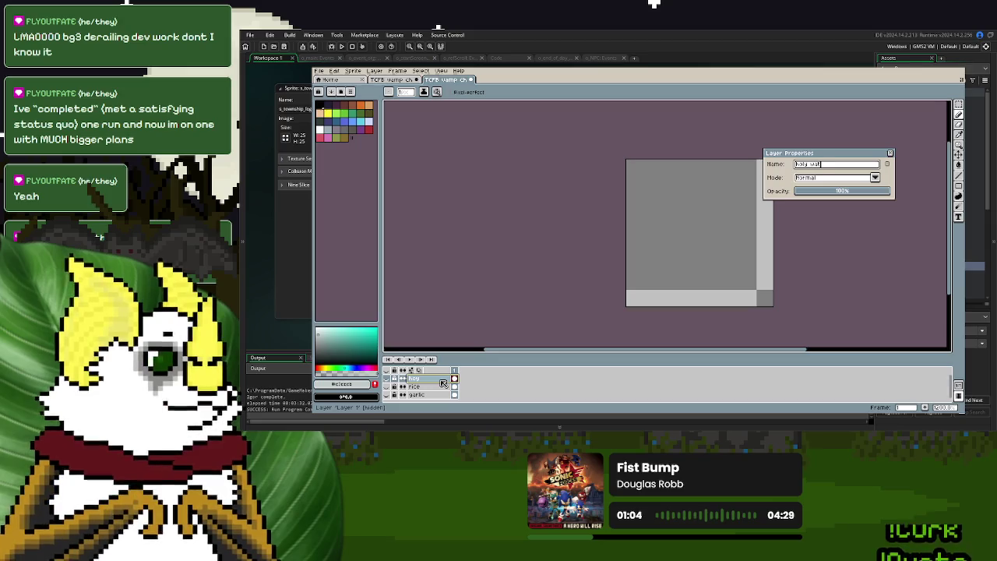
{"action": "key", "text": "Return"}
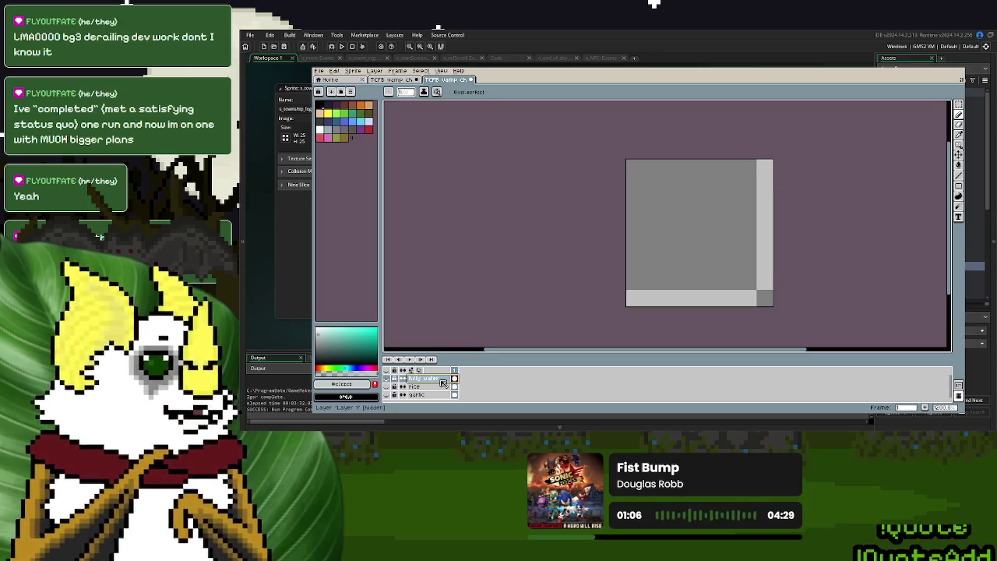
- Switch to the vamp checker items sprite and save it
{"action": "left_click", "coordinate": [318, 71]}
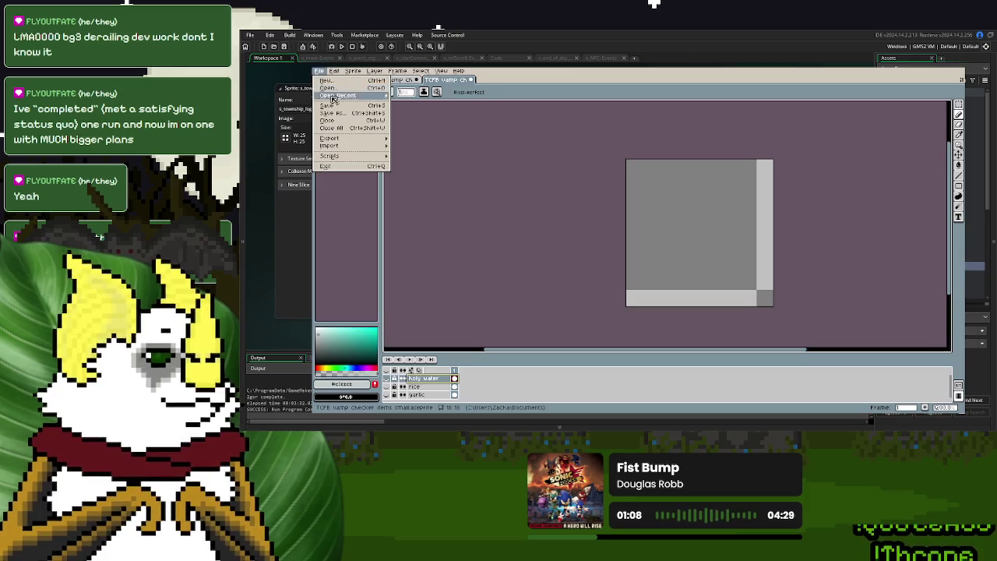
{"action": "key", "text": "Escape"}
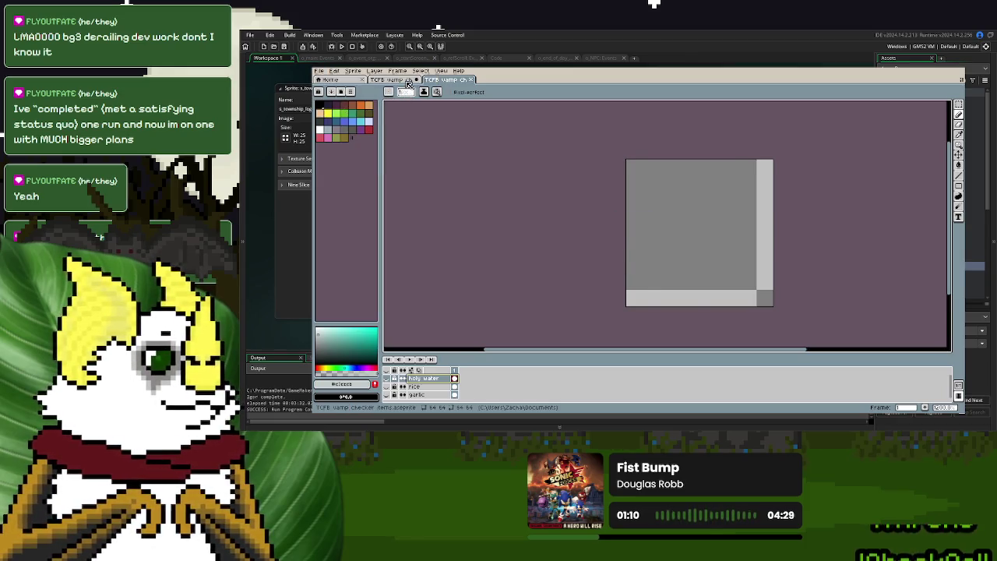
{"action": "left_click", "coordinate": [409, 82]}
{"action": "left_click", "coordinate": [318, 71]}
{"action": "left_click", "coordinate": [336, 109]}
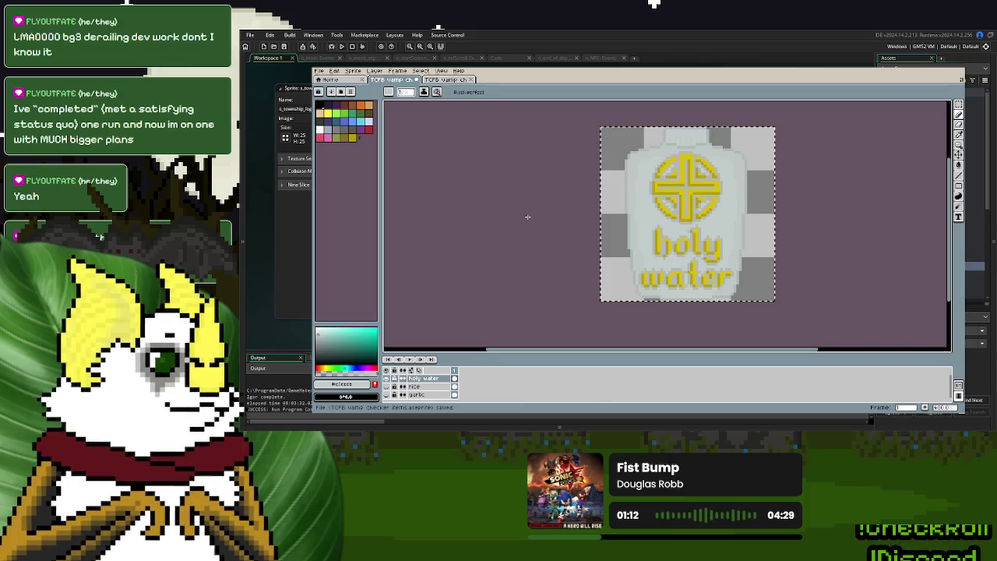
- Preview the rice and holy water layers, ending with only the garlic layer visible
{"action": "left_click", "coordinate": [386, 378]}
{"action": "left_click", "coordinate": [388, 395]}
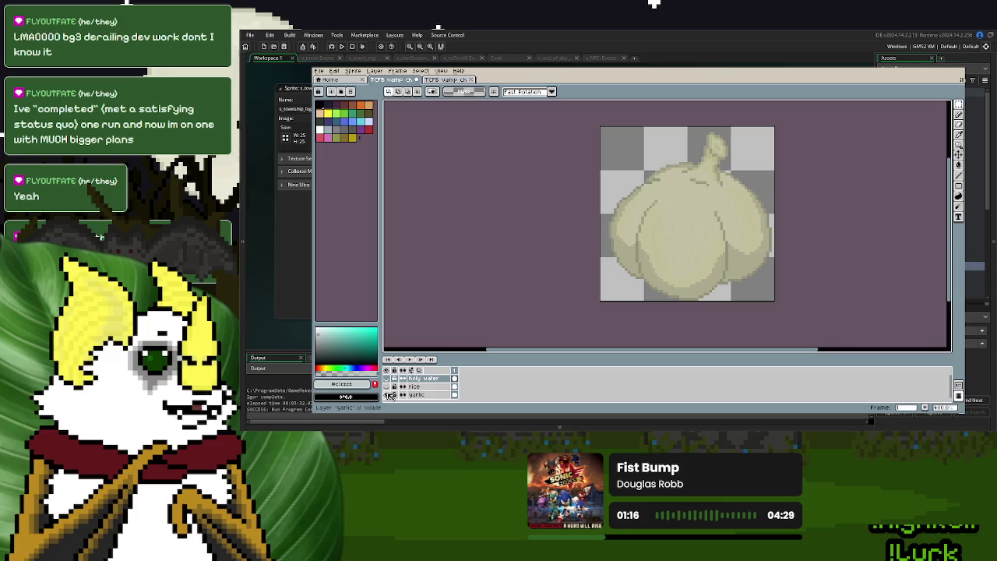
{"action": "left_click", "coordinate": [387, 387]}
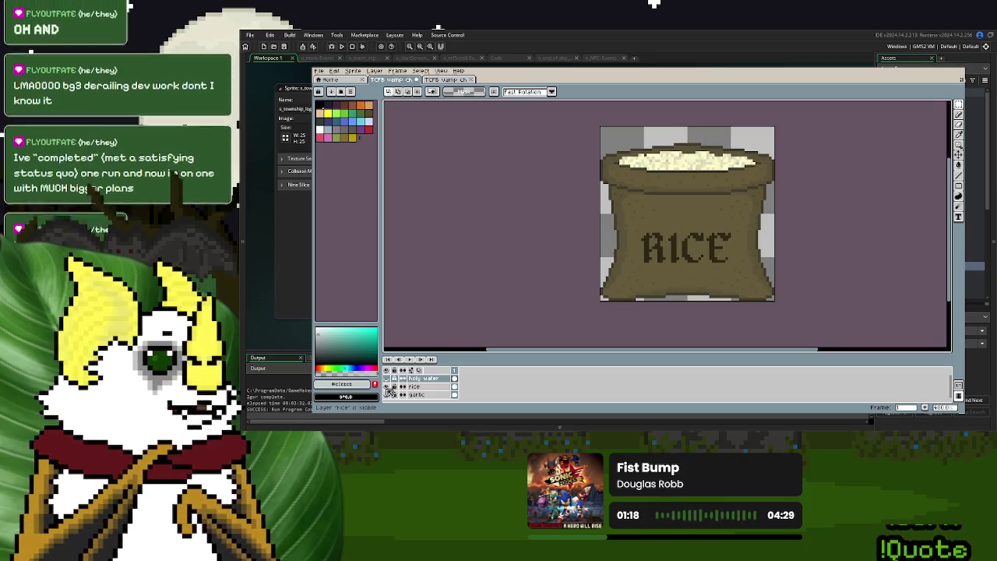
{"action": "left_click", "coordinate": [388, 387]}
{"action": "left_click", "coordinate": [387, 379]}
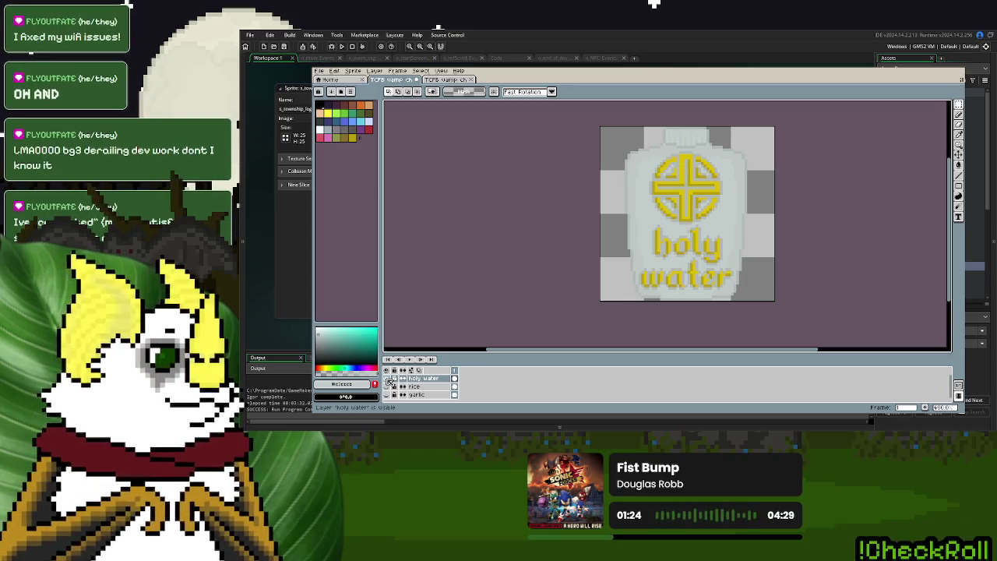
{"action": "left_click", "coordinate": [388, 378]}
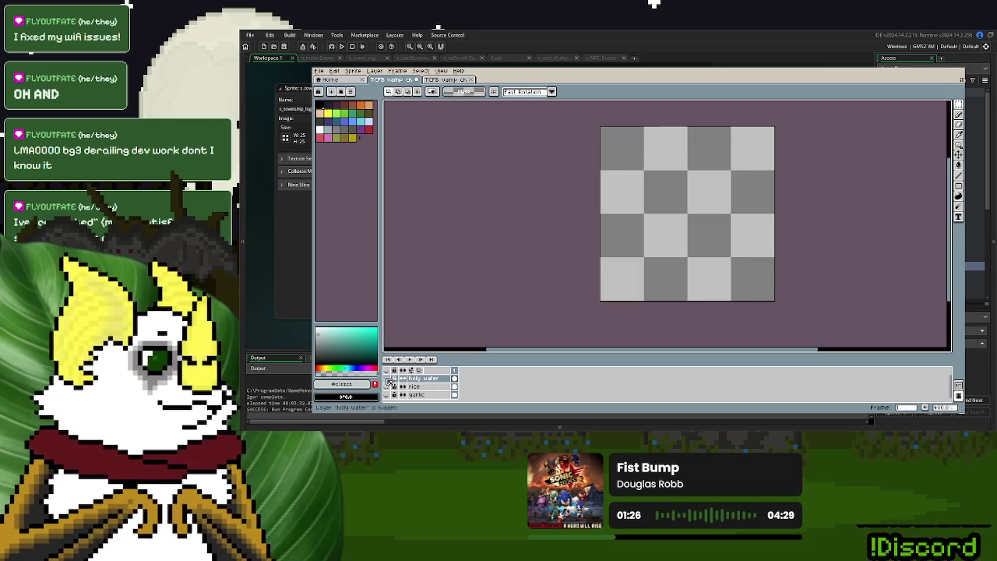
{"action": "left_click", "coordinate": [388, 395]}
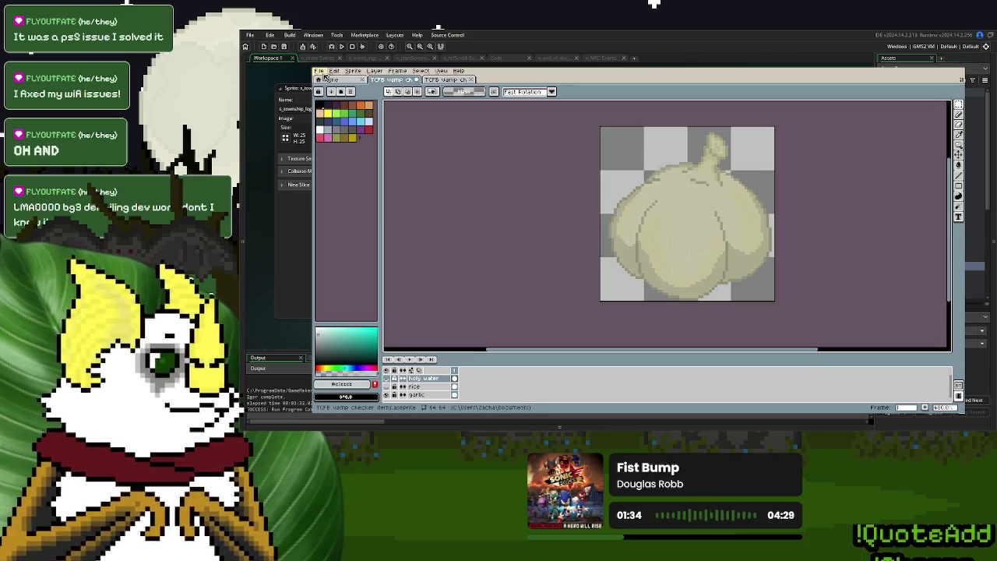
{"action": "left_click", "coordinate": [319, 71]}
{"action": "left_click", "coordinate": [319, 71]}
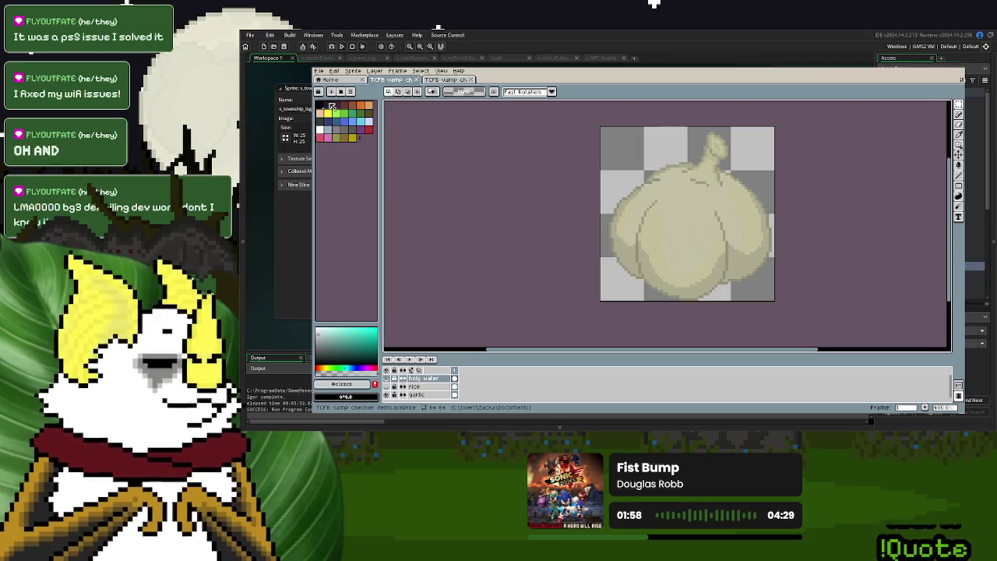
{"action": "left_click", "coordinate": [318, 71]}
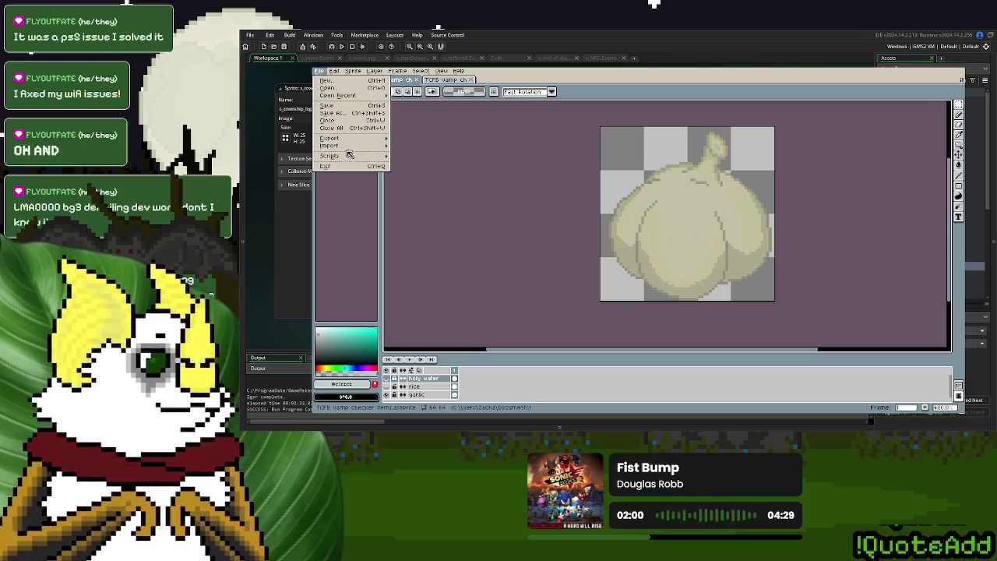
- Export the garlic image as 'TCFB garlic big.png' into the vamp deduction assets folder
{"action": "mouse_move", "coordinate": [361, 139]}
{"action": "left_click", "coordinate": [411, 138]}
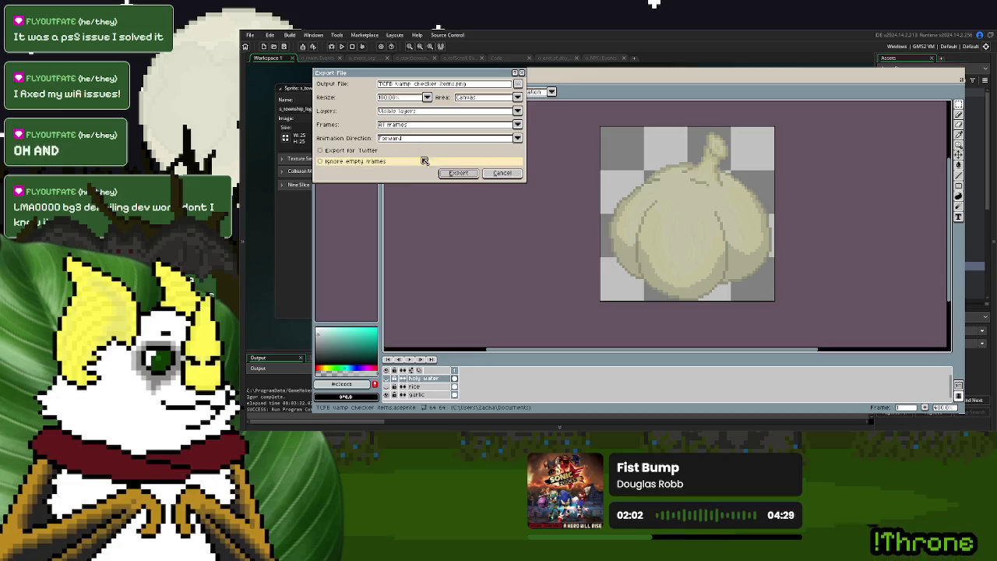
{"action": "left_click_drag", "start_coordinate": [456, 86], "coordinate": [425, 86]}
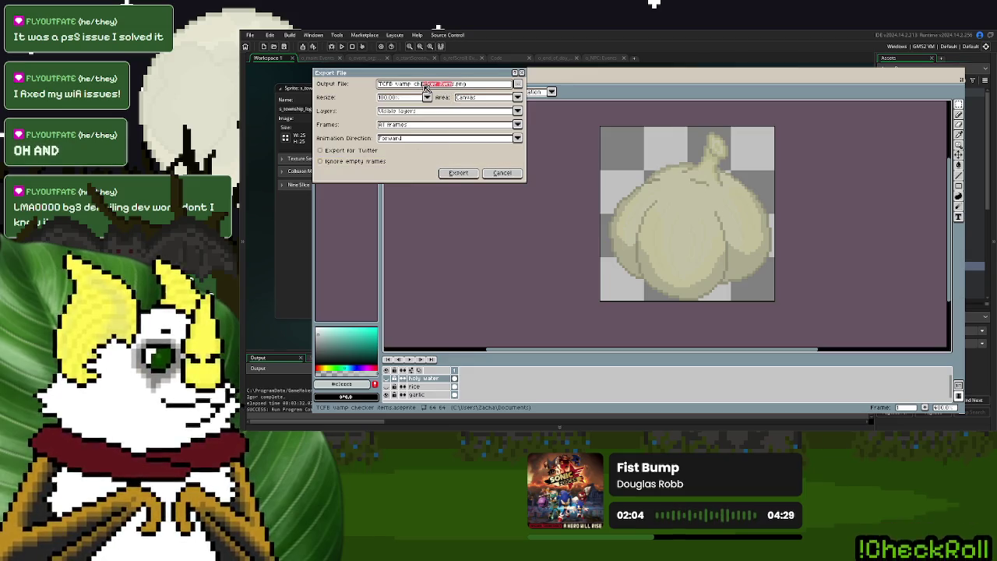
{"action": "key", "text": "BackSpace"}
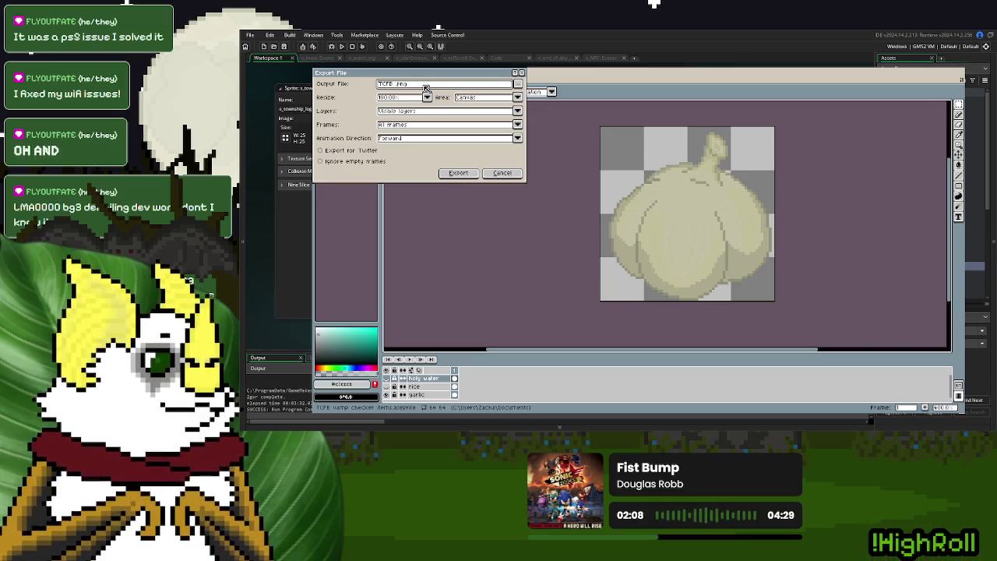
{"action": "type", "text": "garlc big"}
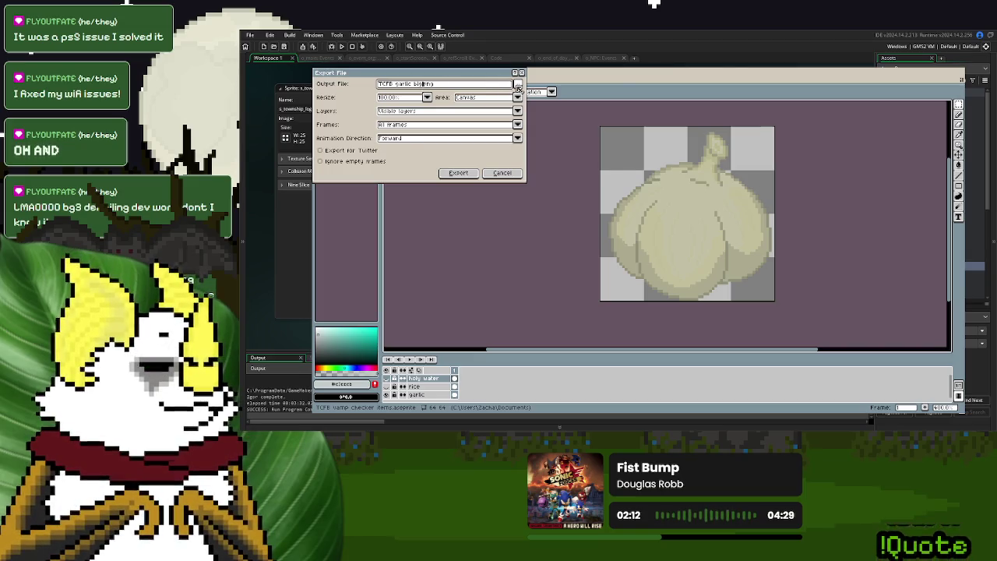
{"action": "left_click", "coordinate": [518, 84]}
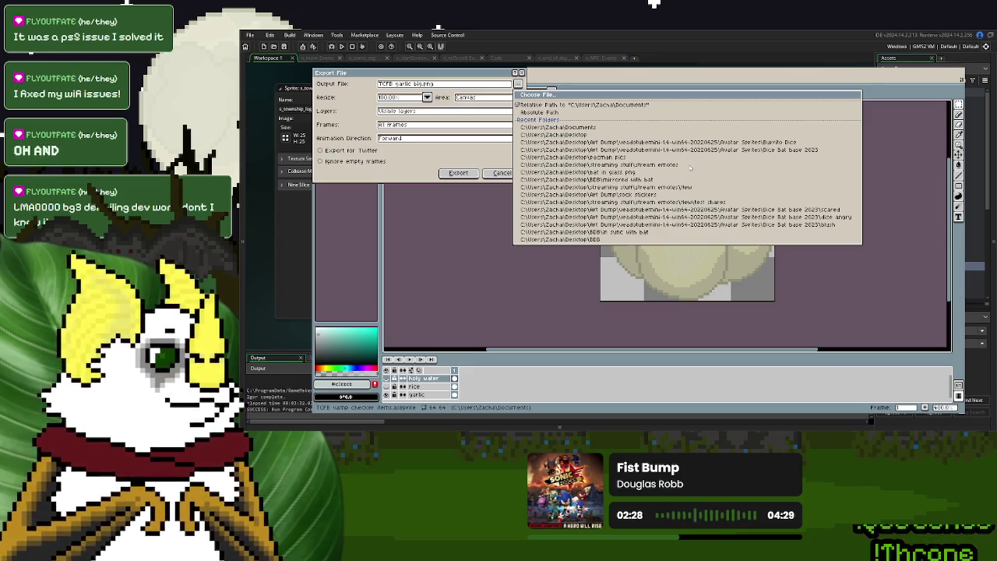
{"action": "left_click", "coordinate": [545, 226]}
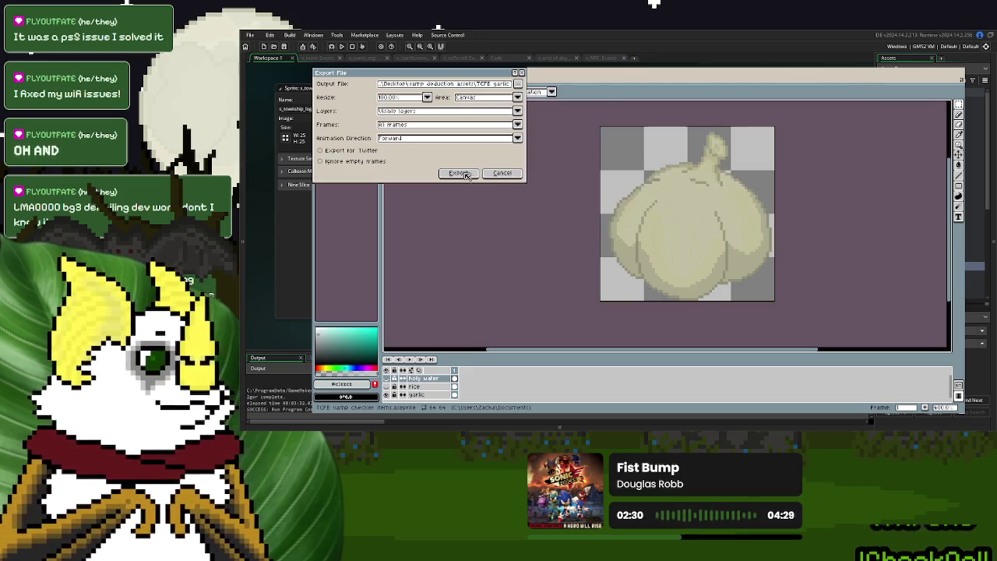
{"action": "left_click", "coordinate": [458, 174]}
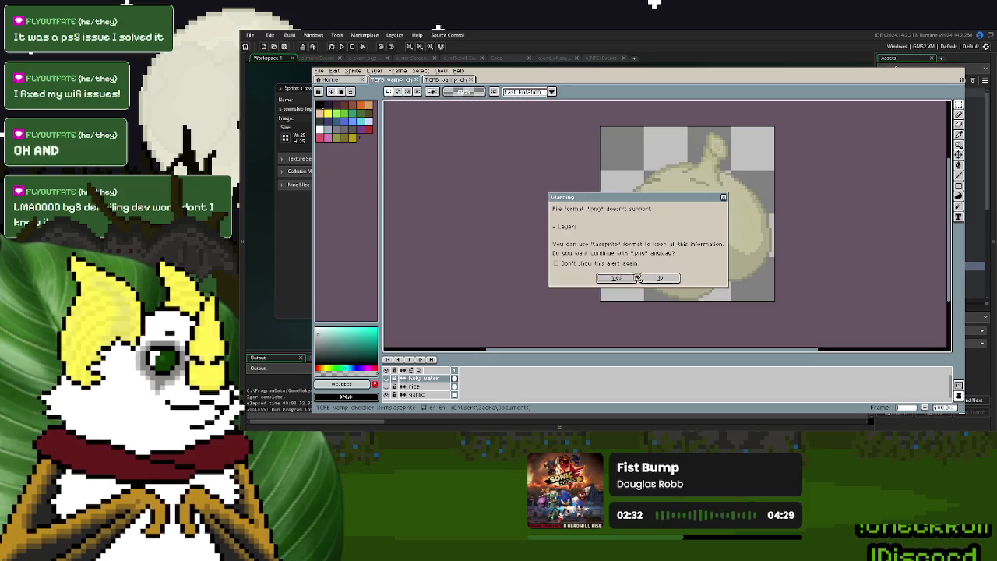
{"action": "left_click", "coordinate": [638, 280]}
- Hide the garlic layer and show the rice layer instead
{"action": "left_click", "coordinate": [387, 386]}
{"action": "left_click", "coordinate": [387, 395]}
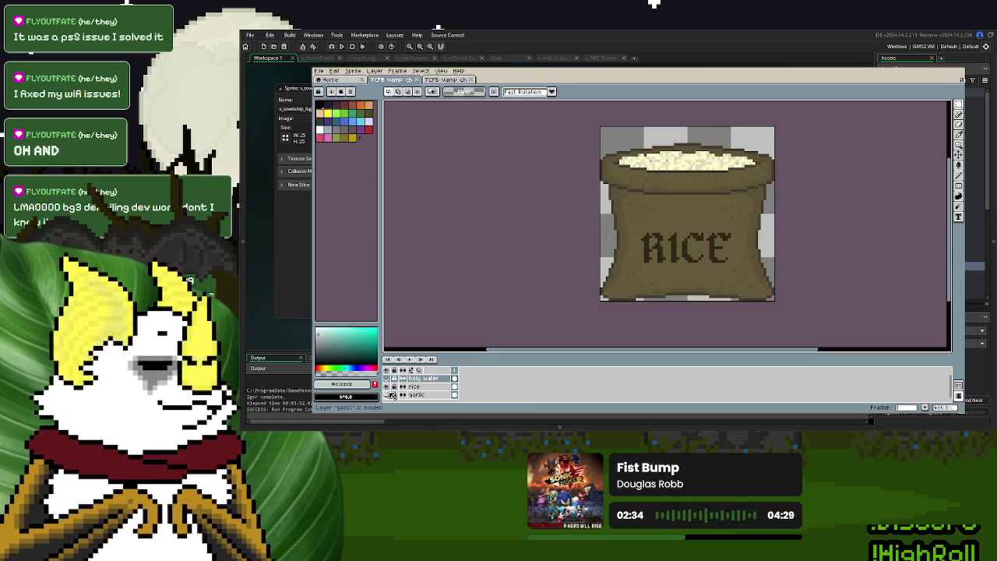
{"action": "left_click", "coordinate": [324, 71]}
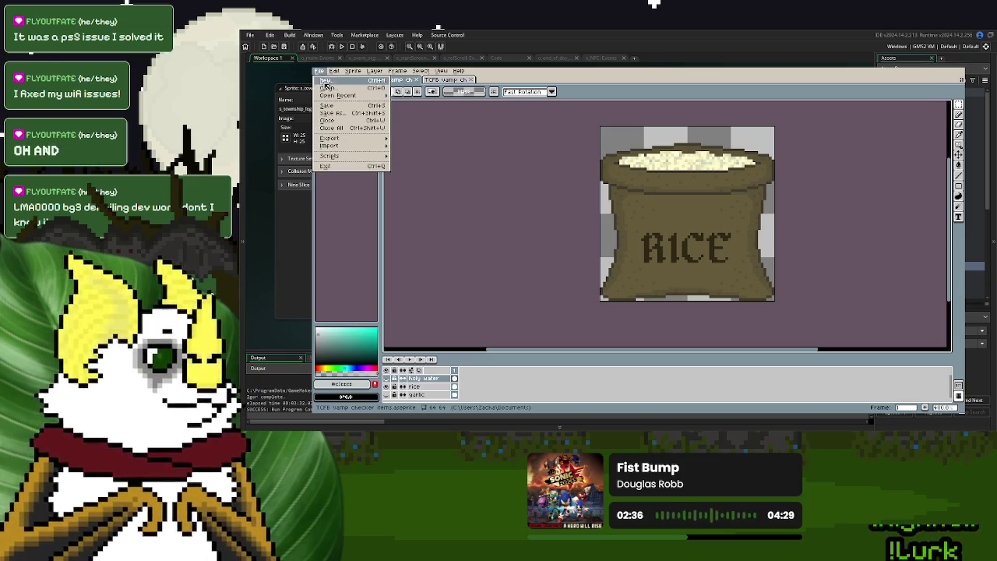
- Export the rice image as its own PNG, replacing 'garlic' with 'rice' in the file name
{"action": "left_click", "coordinate": [408, 141]}
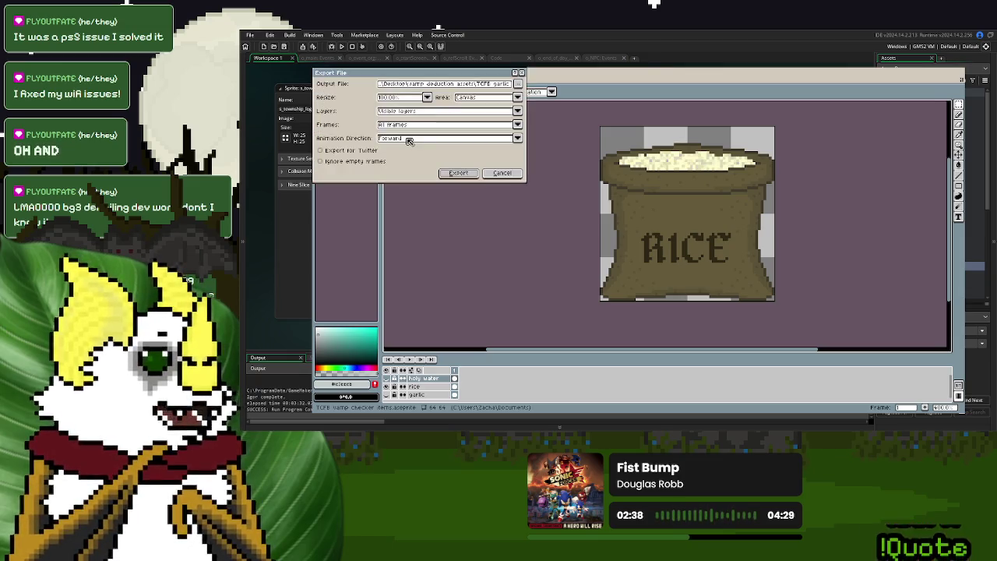
{"action": "left_click", "coordinate": [492, 86]}
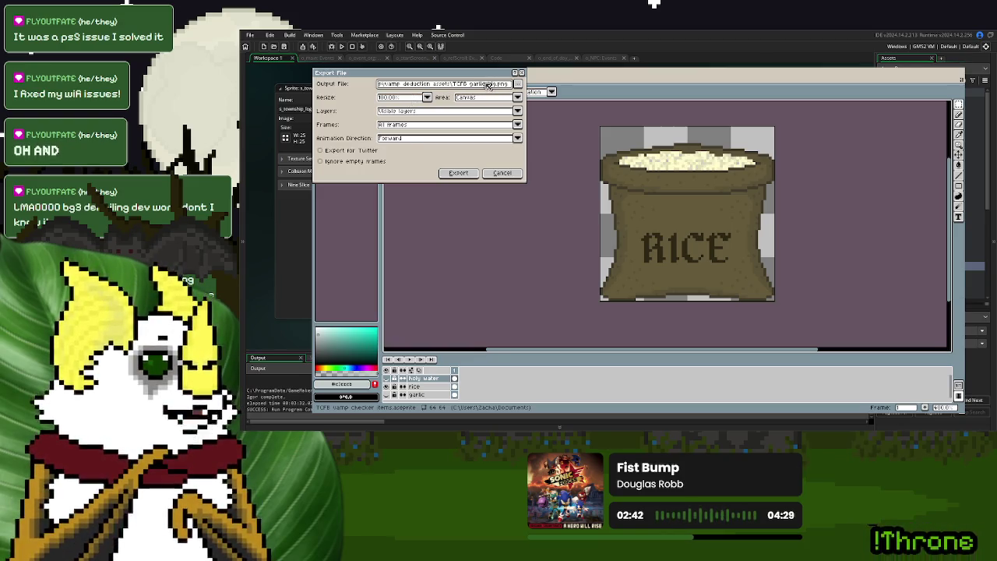
{"action": "key", "text": "BackSpace"}
{"action": "key", "text": "BackSpace"}
{"action": "key", "text": "BackSpace"}
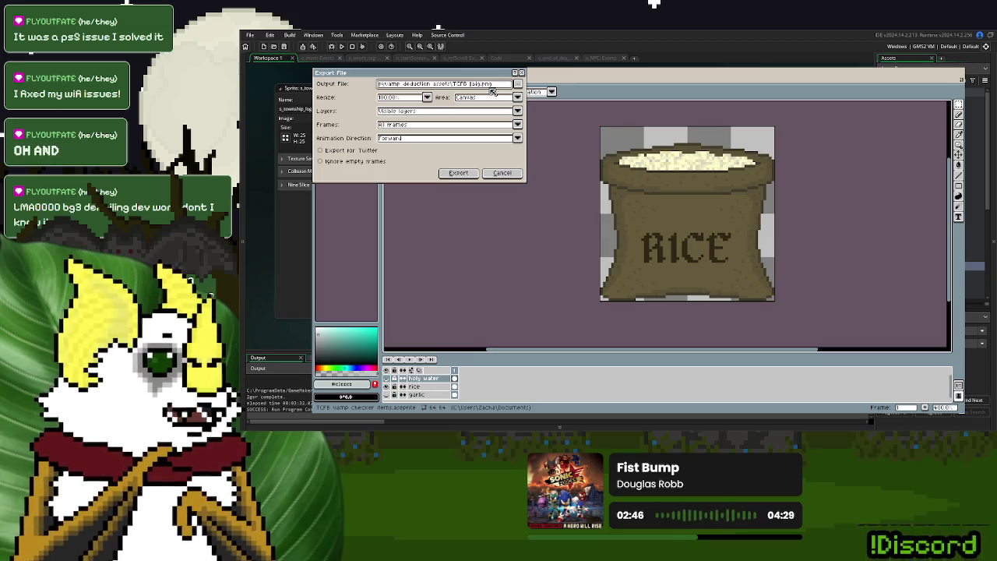
{"action": "type", "text": "rice"}
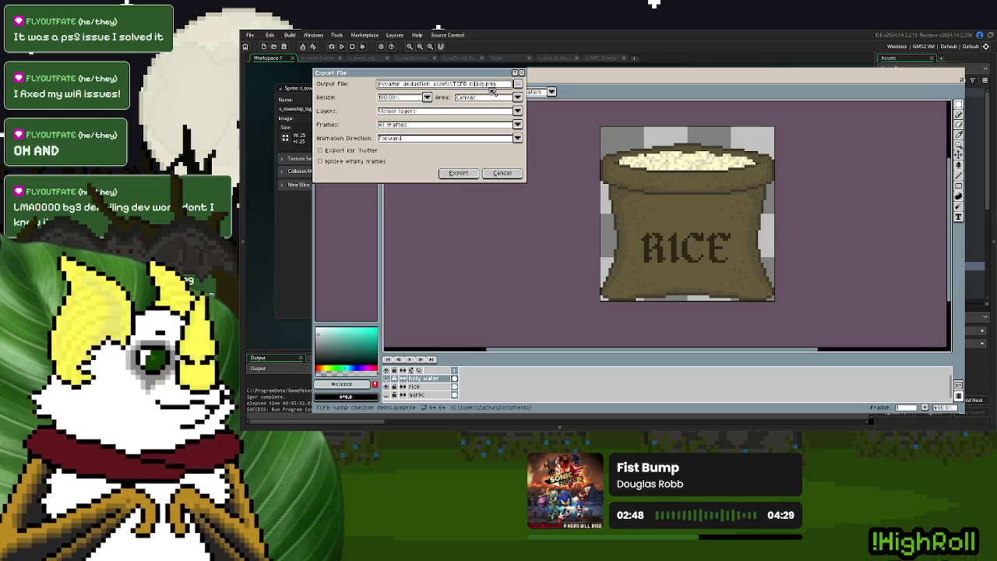
{"action": "left_click", "coordinate": [451, 173]}
{"action": "left_click", "coordinate": [629, 275]}
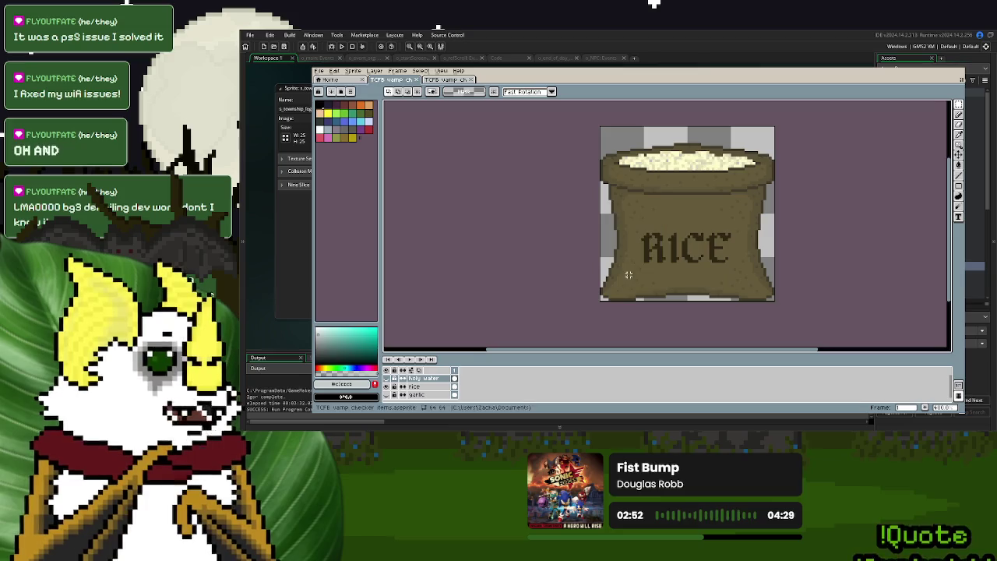
- Show the holy water layer, export it as a 'holy water' PNG, then hide it
{"action": "left_click", "coordinate": [385, 378]}
{"action": "left_click", "coordinate": [386, 387]}
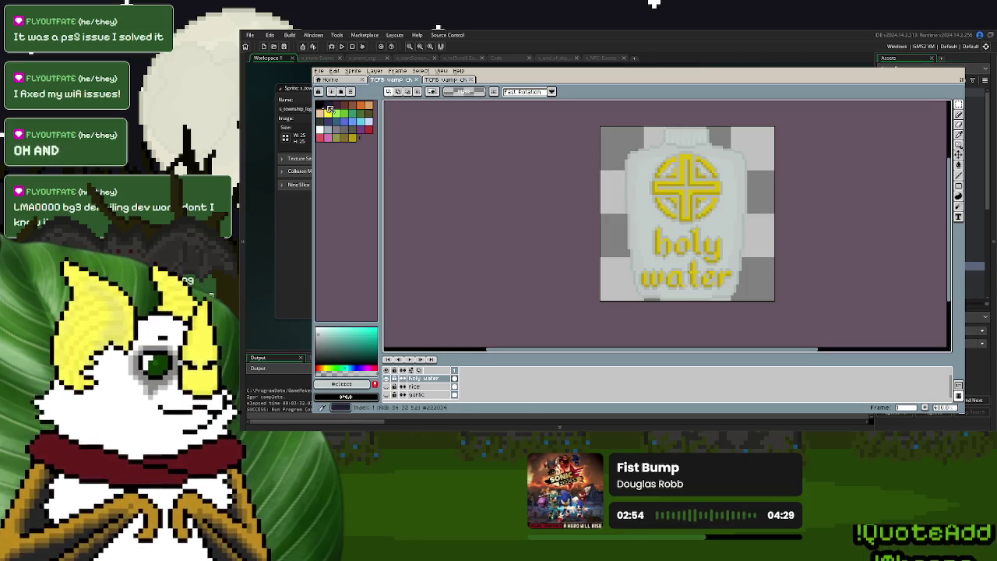
{"action": "left_click", "coordinate": [319, 71]}
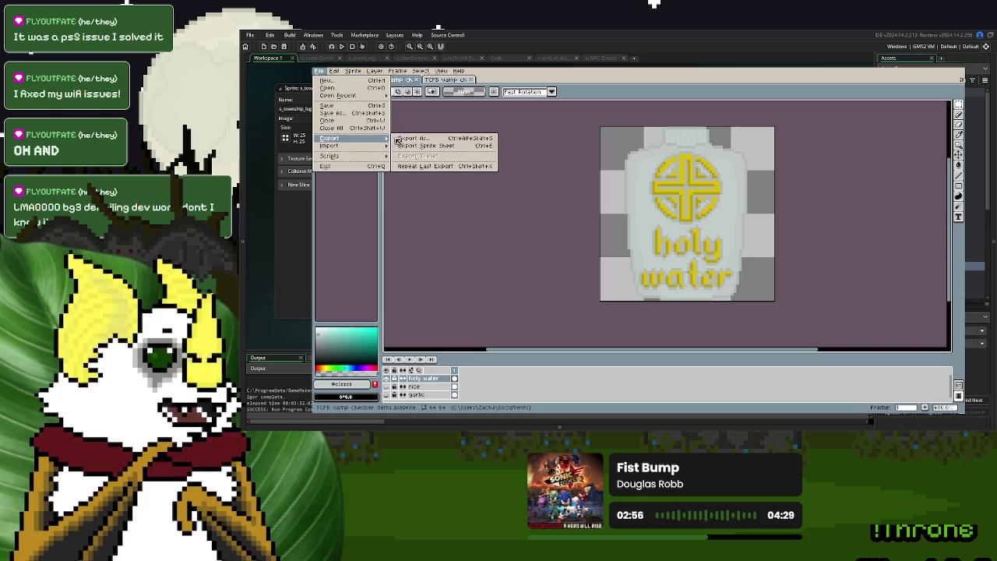
{"action": "left_click", "coordinate": [413, 138]}
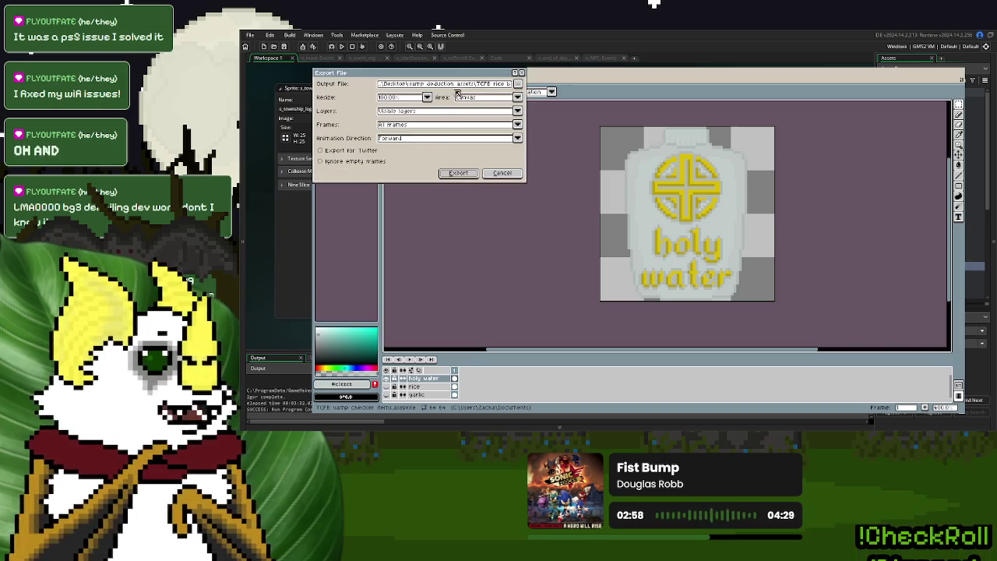
{"action": "left_click", "coordinate": [488, 85]}
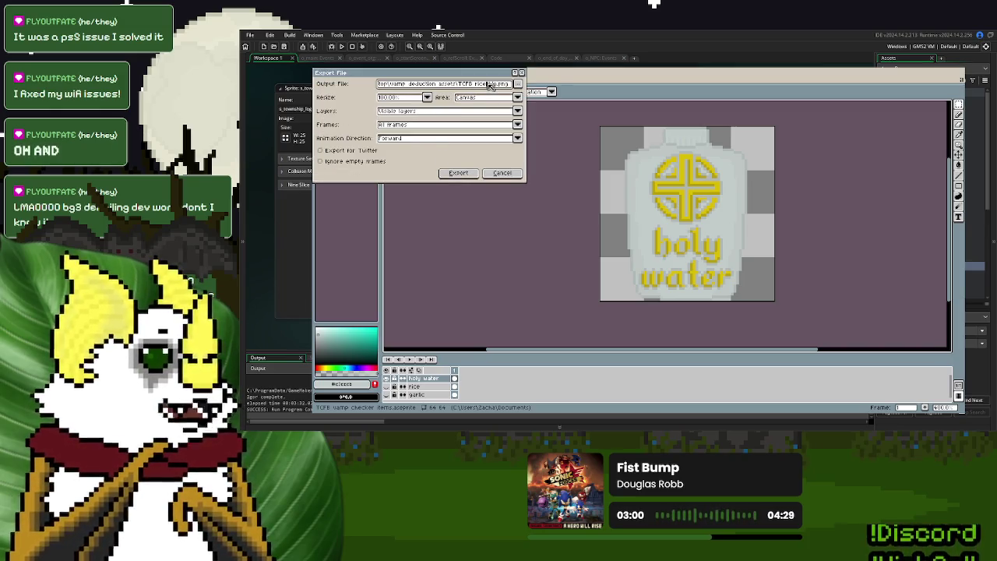
{"action": "key", "text": "BackSpace"}
{"action": "key", "text": "BackSpace"}
{"action": "key", "text": "BackSpace"}
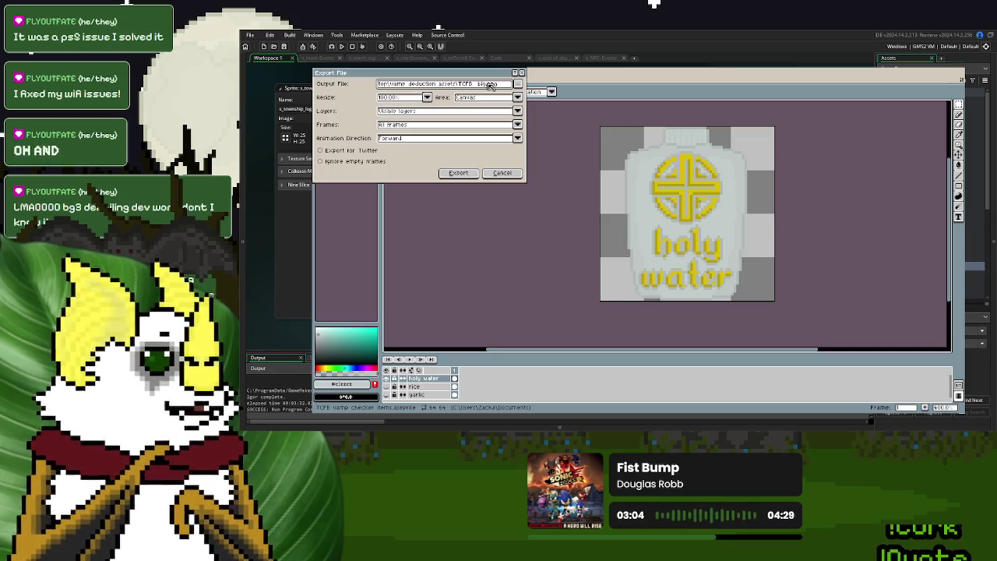
{"action": "type", "text": "holy water"}
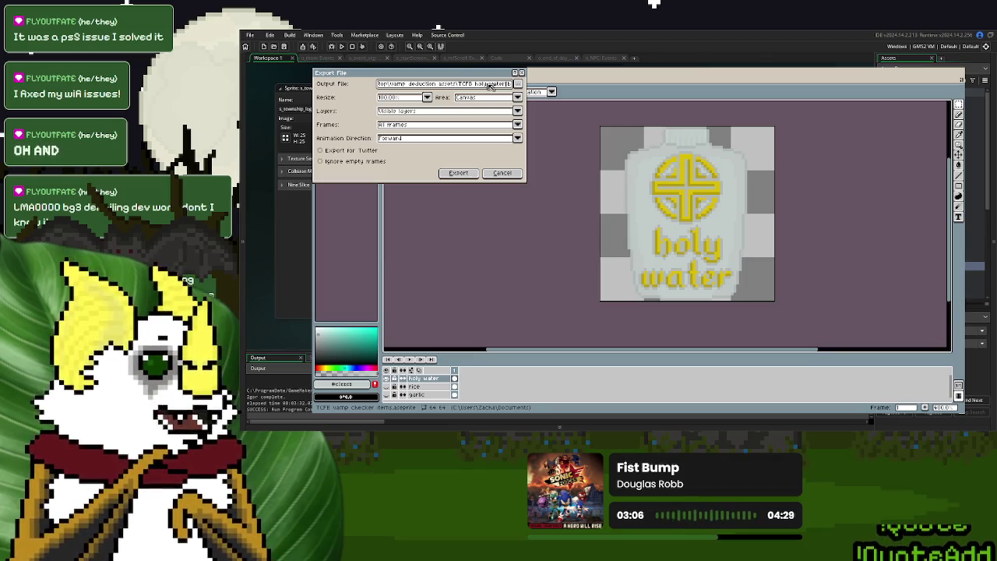
{"action": "left_click", "coordinate": [456, 179]}
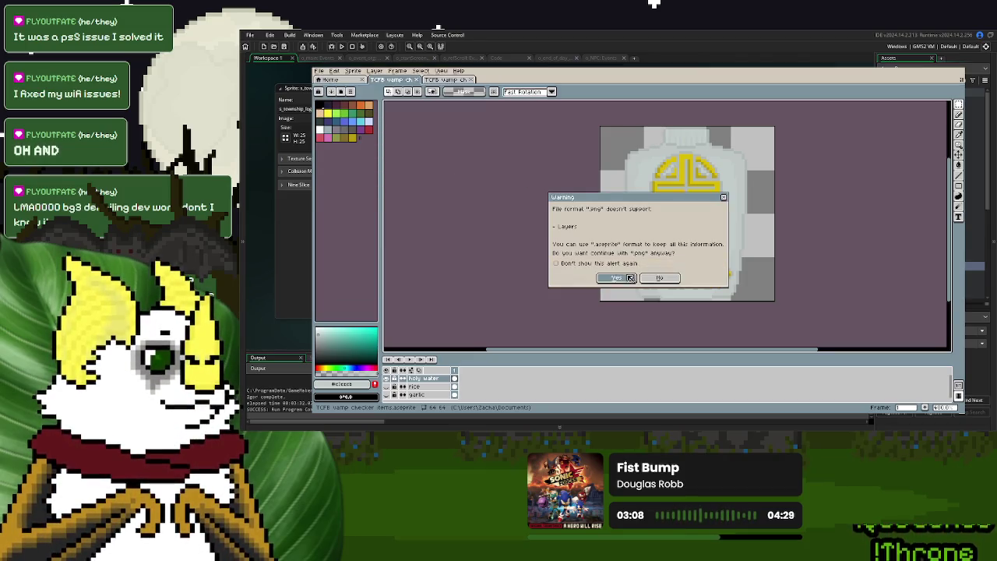
{"action": "left_click", "coordinate": [630, 278]}
{"action": "left_click", "coordinate": [393, 378]}
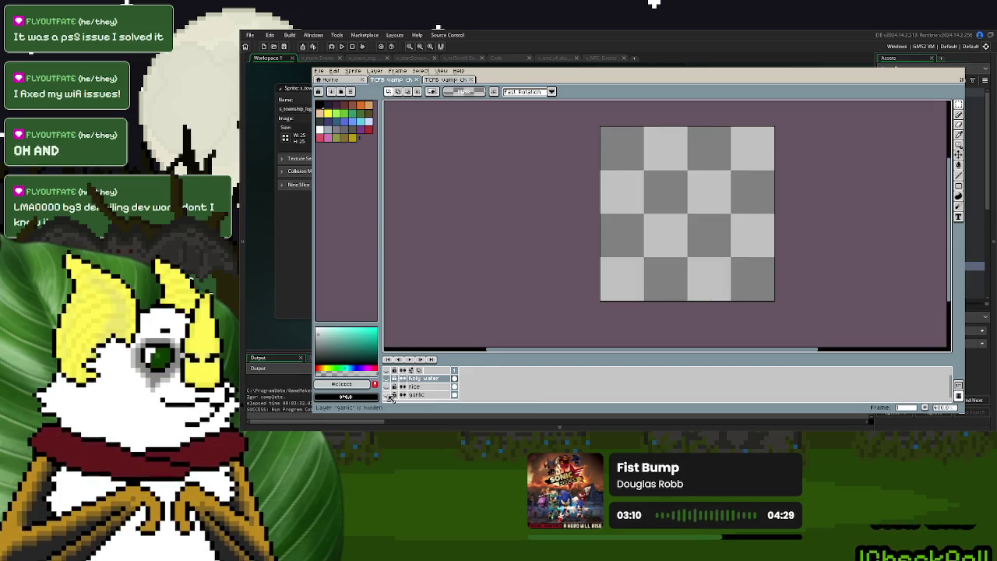
- Show the garlic layer and choose the assets folder as the export destination
{"action": "left_click", "coordinate": [389, 395]}
{"action": "left_click", "coordinate": [420, 80]}
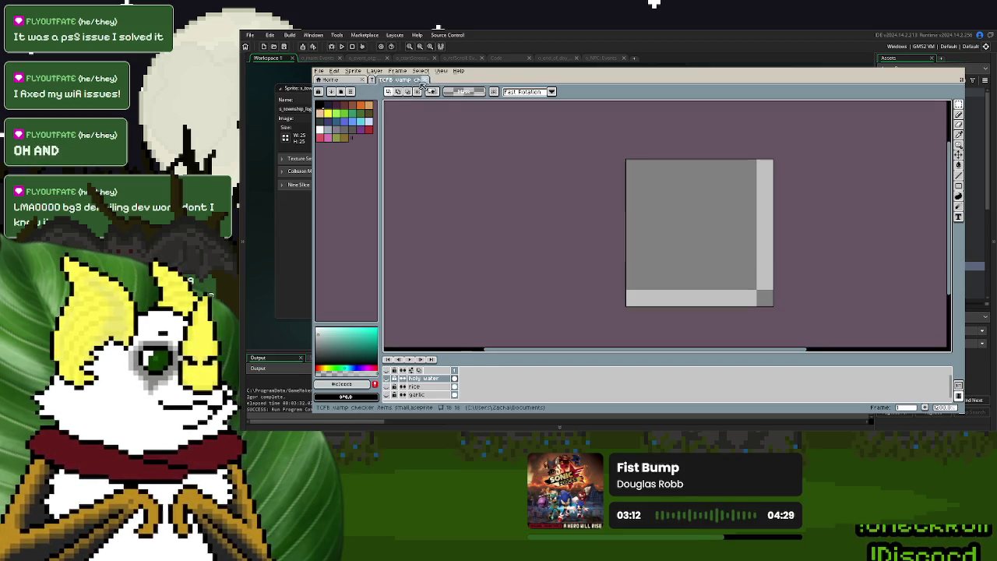
{"action": "left_click", "coordinate": [394, 395]}
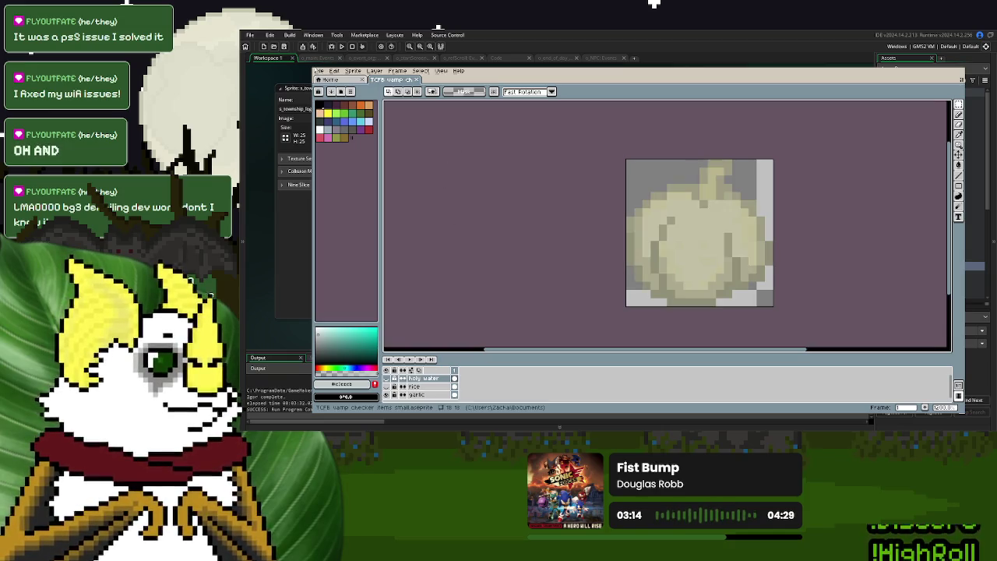
{"action": "left_click", "coordinate": [318, 70]}
{"action": "mouse_move", "coordinate": [335, 142]}
{"action": "left_click", "coordinate": [420, 142]}
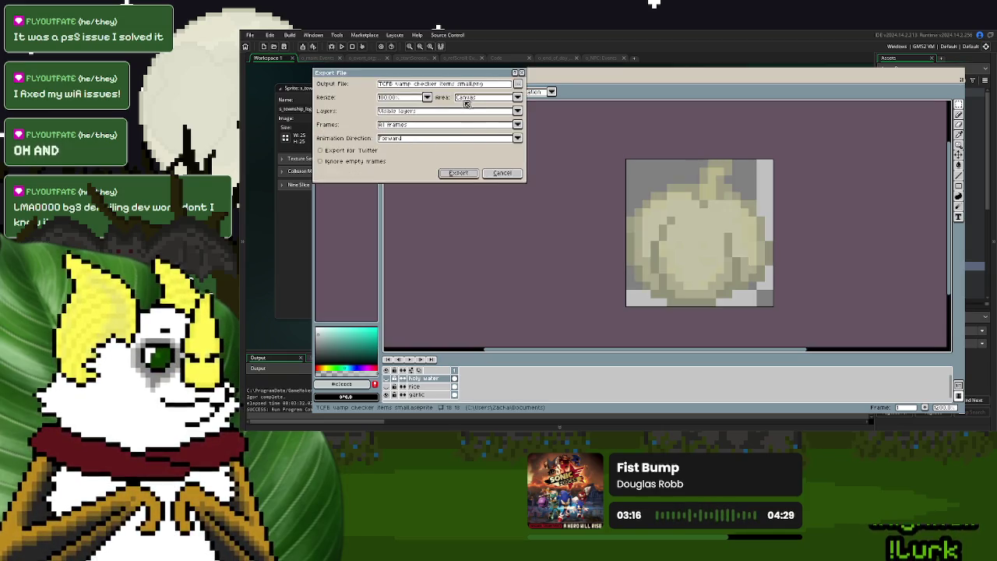
{"action": "left_click", "coordinate": [517, 84]}
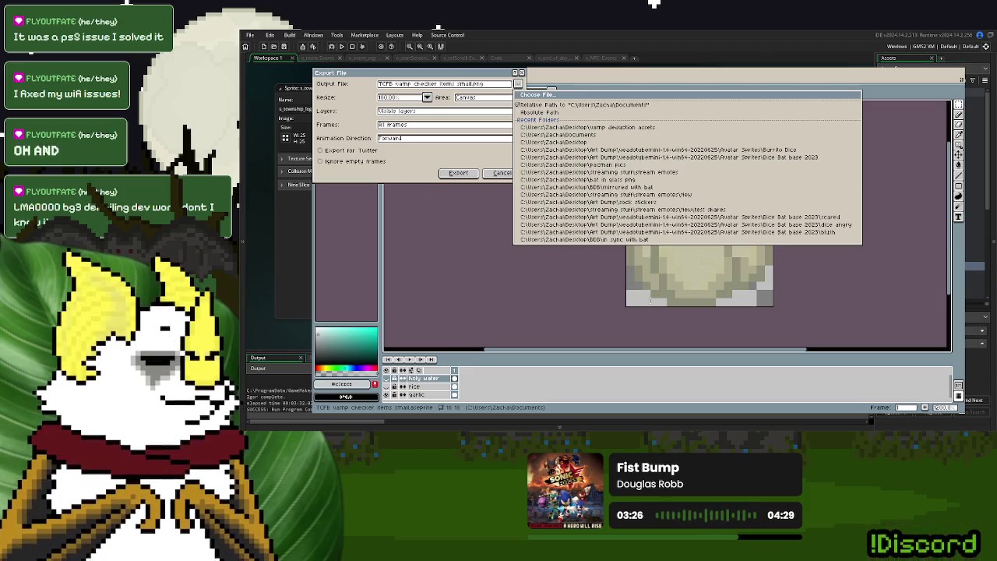
{"action": "left_click", "coordinate": [561, 127]}
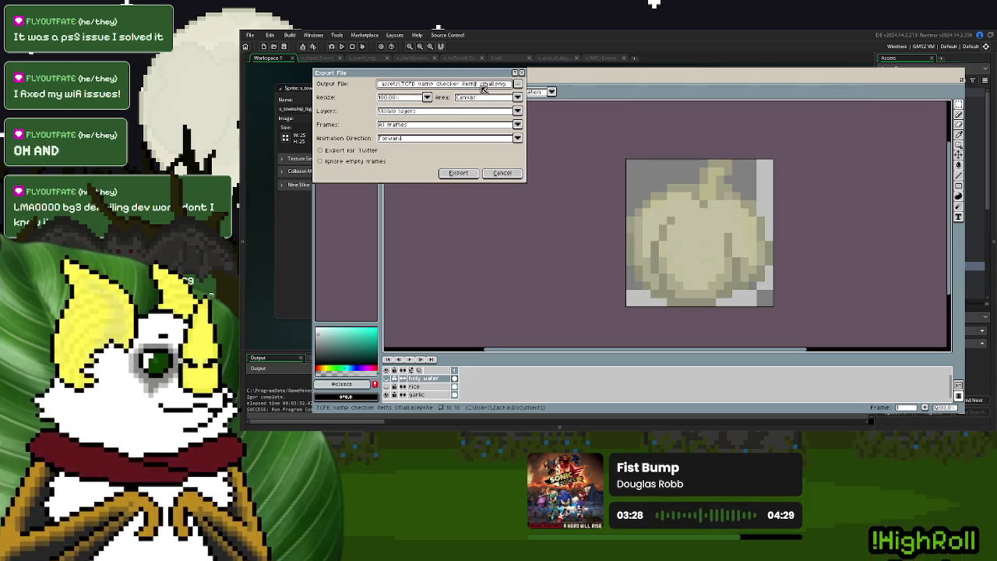
- Name the output 'TCFB garlic small' and export it as a flat PNG
{"action": "key", "text": "BackSpace"}
{"action": "key", "text": "BackSpace"}
{"action": "key", "text": "BackSpace"}
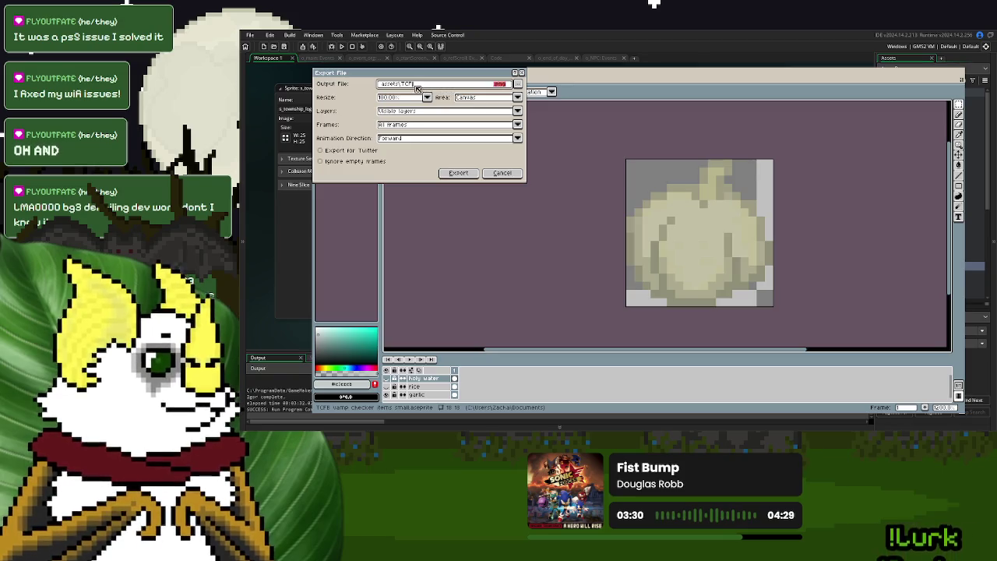
{"action": "key", "text": "ctrl+v"}
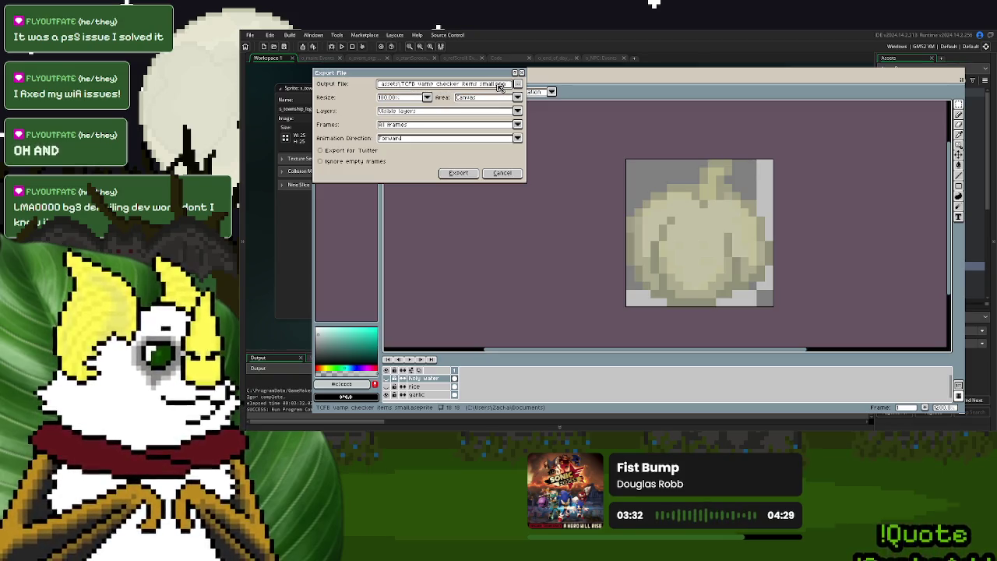
{"action": "key", "text": "BackSpace"}
{"action": "key", "text": "BackSpace"}
{"action": "key", "text": "BackSpace"}
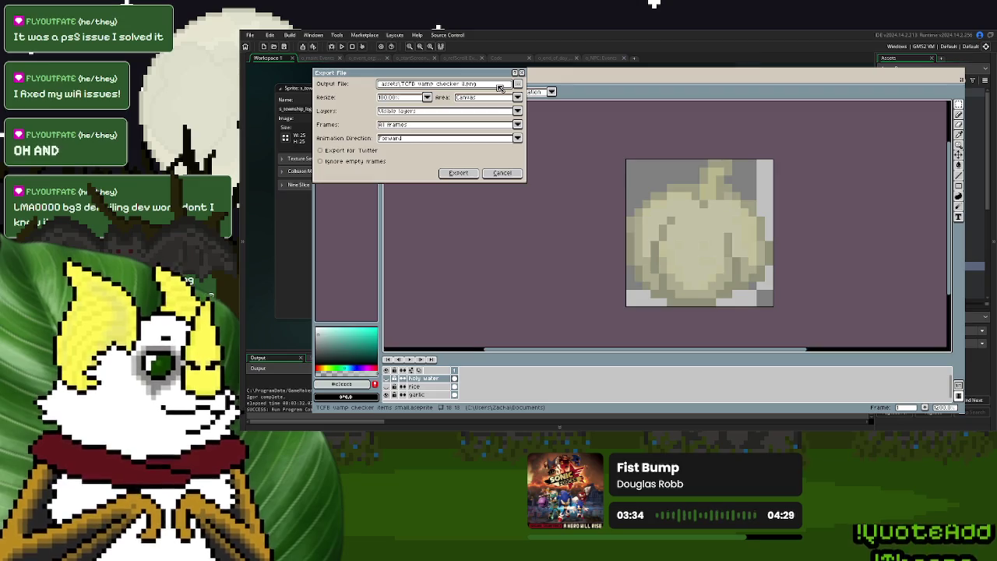
{"action": "key", "text": "BackSpace"}
{"action": "key", "text": "BackSpace"}
{"action": "key", "text": "BackSpace"}
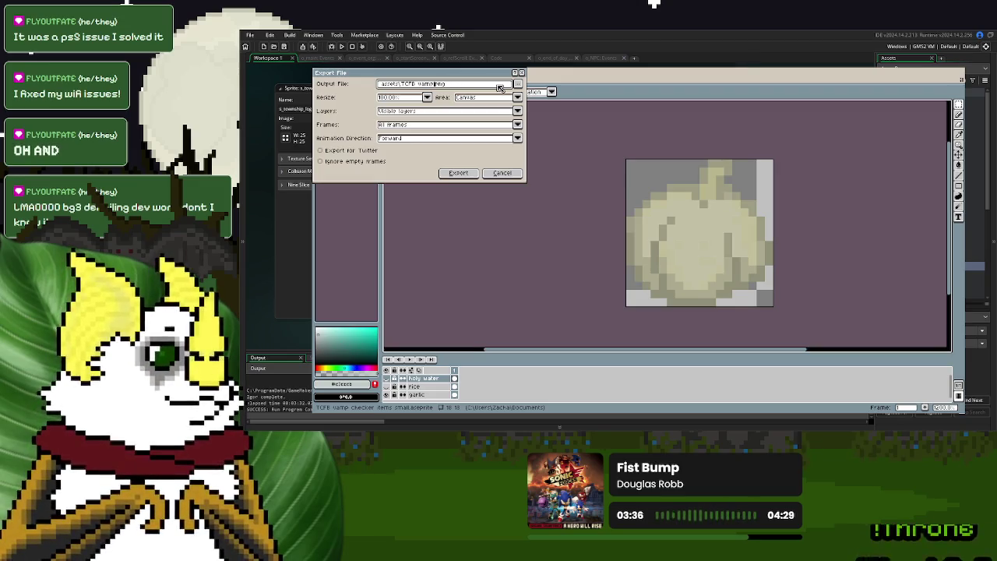
{"action": "key", "text": "BackSpace"}
{"action": "key", "text": "BackSpace"}
{"action": "key", "text": "BackSpace"}
{"action": "type", "text": "garlic small"}
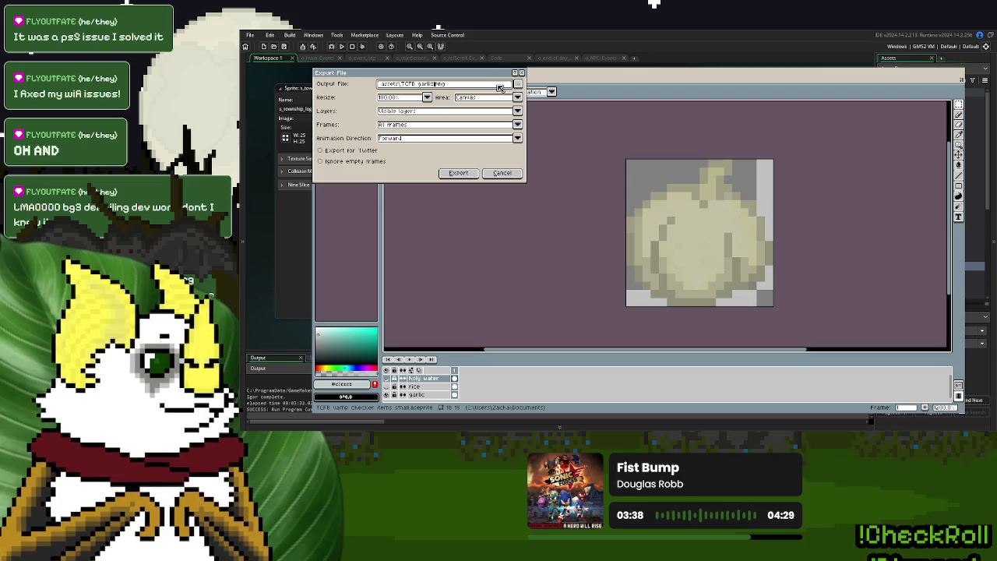
{"action": "left_click", "coordinate": [457, 172]}
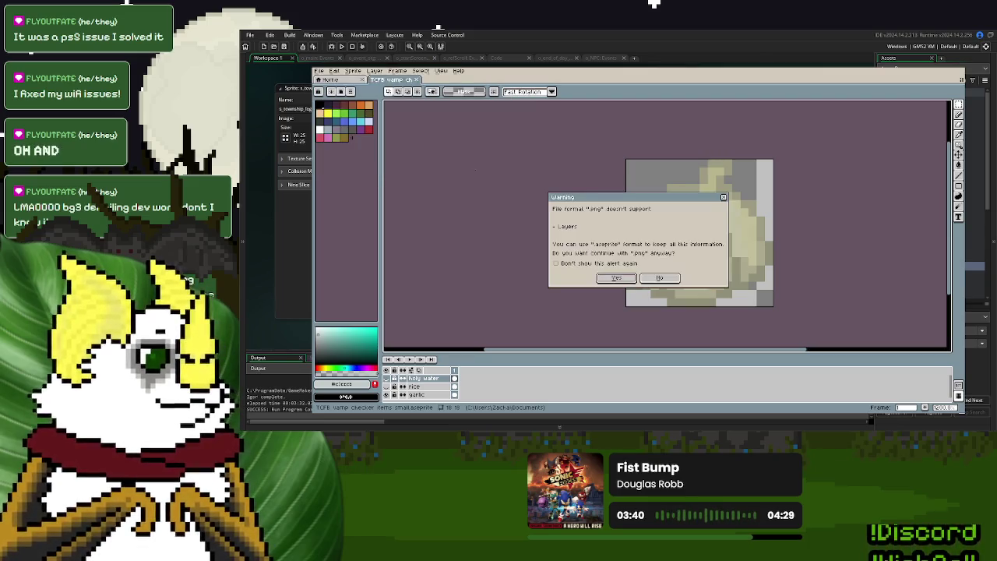
{"action": "left_click", "coordinate": [625, 279]}
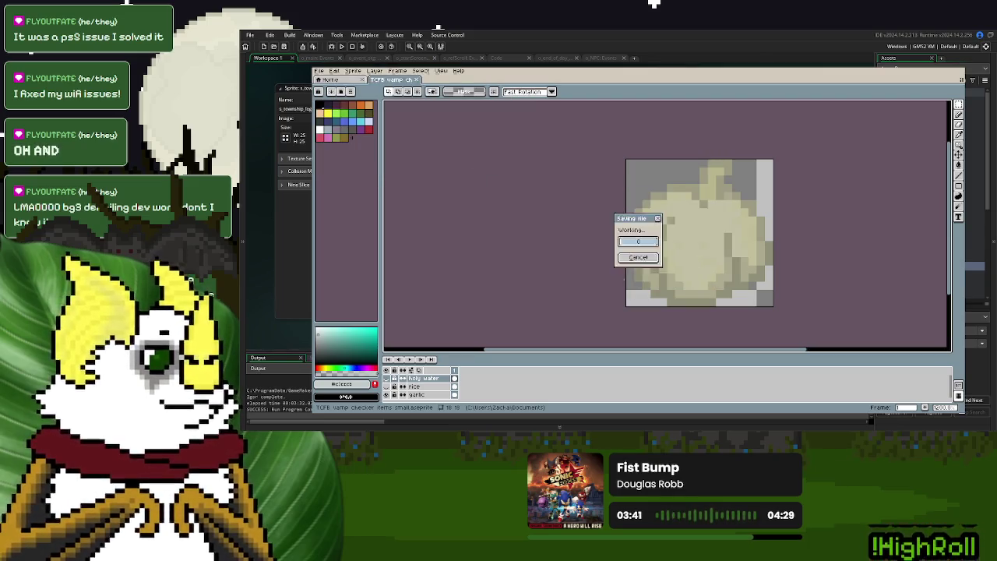
- Switch to the rice layer and export it with 'rice' in place of 'garlic'
{"action": "left_click", "coordinate": [387, 394]}
{"action": "left_click", "coordinate": [319, 71]}
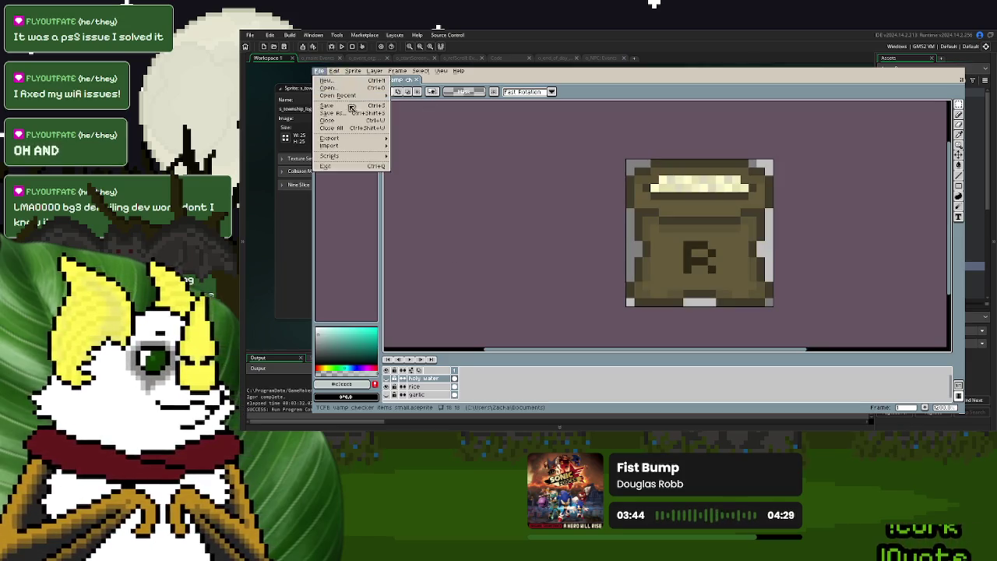
{"action": "mouse_move", "coordinate": [362, 138]}
{"action": "left_click", "coordinate": [409, 145]}
{"action": "left_click", "coordinate": [481, 84]}
{"action": "key", "text": "BackSpace"}
{"action": "key", "text": "BackSpace"}
{"action": "key", "text": "BackSpace"}
{"action": "type", "text": "rice"}
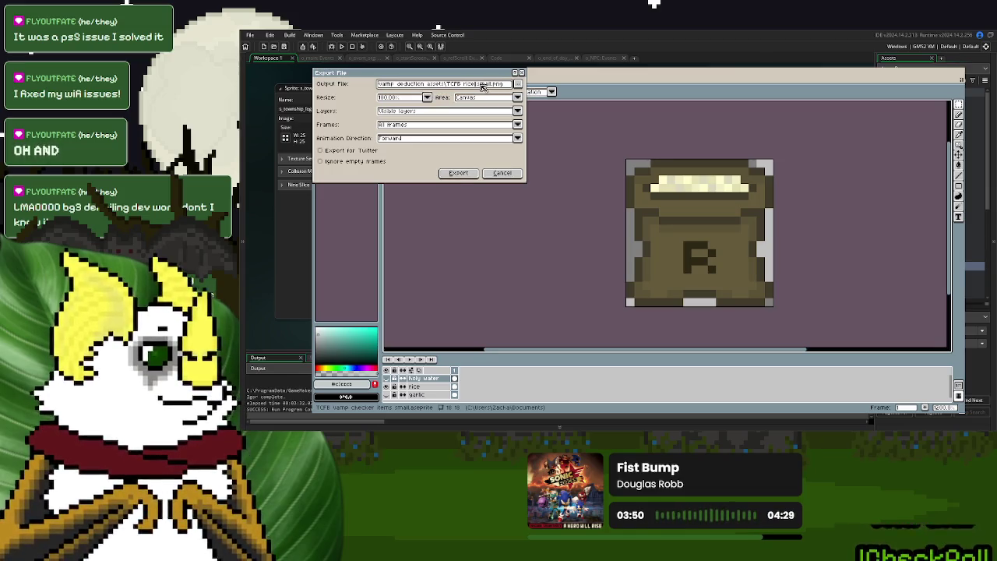
{"action": "left_click", "coordinate": [467, 173]}
{"action": "left_click", "coordinate": [617, 278]}
- Show the holy water layer and export it with 'holy water' in place of 'rice'
{"action": "left_click", "coordinate": [385, 377]}
{"action": "left_click", "coordinate": [386, 387]}
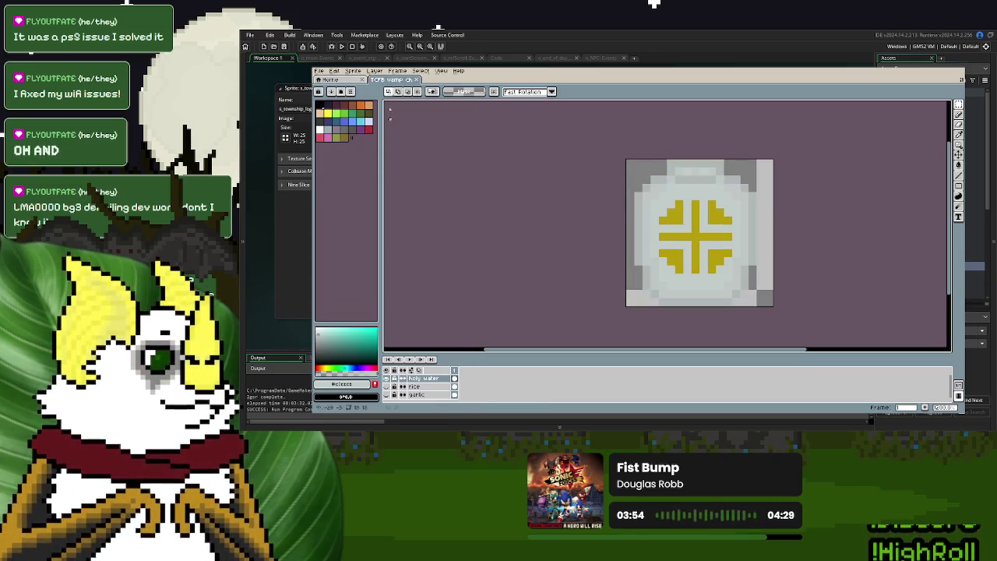
{"action": "left_click", "coordinate": [319, 70]}
{"action": "mouse_move", "coordinate": [350, 142]}
{"action": "left_click", "coordinate": [413, 142]}
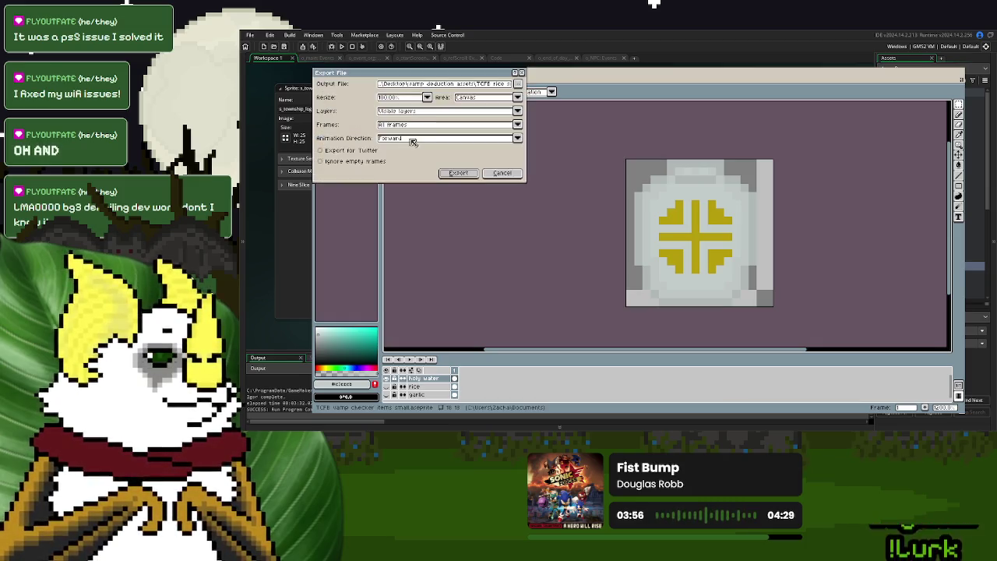
{"action": "left_click", "coordinate": [476, 86]}
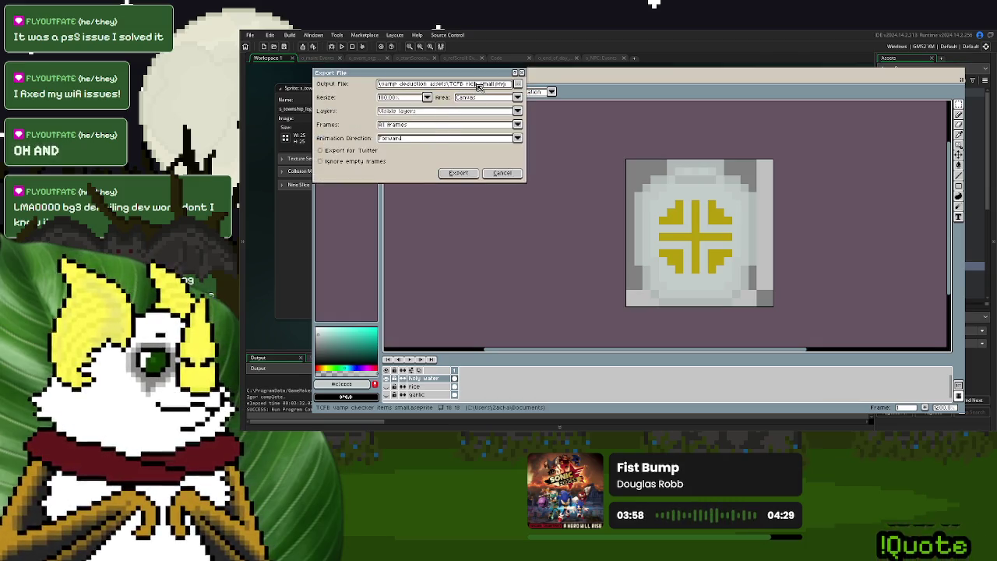
{"action": "double_click", "coordinate": [477, 84]}
{"action": "type", "text": "holy water_"}
{"action": "left_click", "coordinate": [460, 173]}
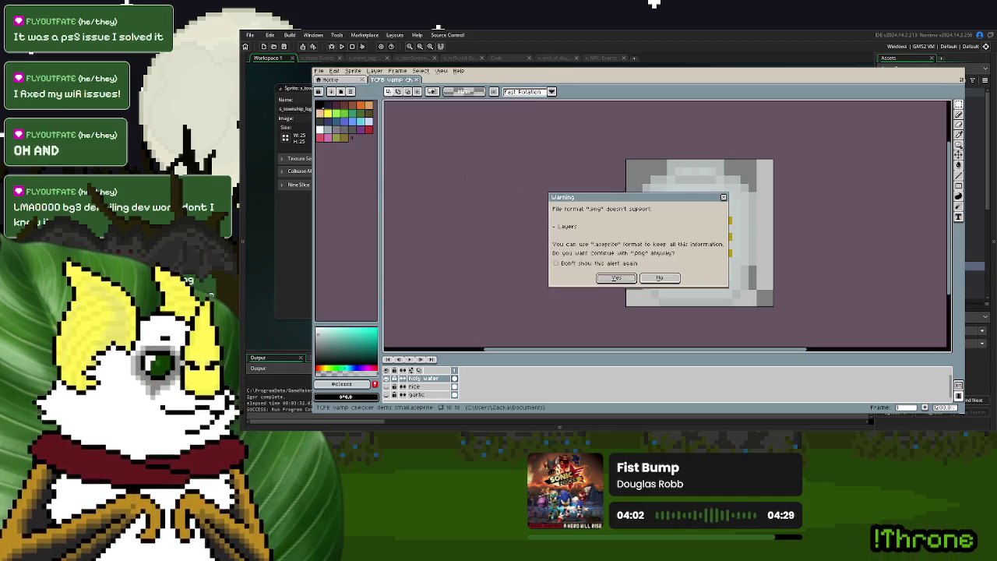
{"action": "key", "text": "Return"}
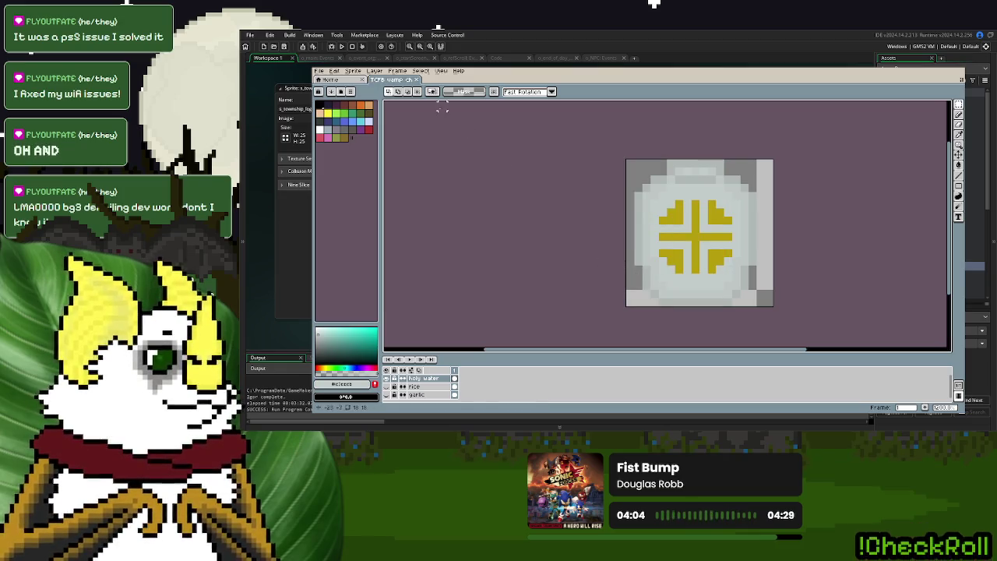
- Make the garlic layer visible again and return to GameMaker
{"action": "left_click", "coordinate": [394, 394]}
{"action": "left_click", "coordinate": [394, 377]}
{"action": "left_click", "coordinate": [416, 81]}
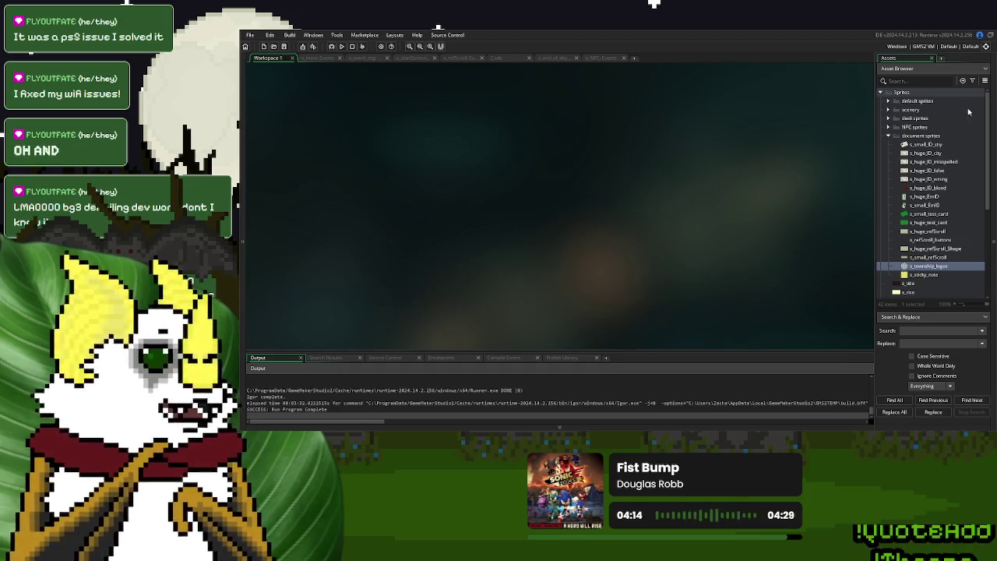
- Create a sprite from the large garlic image and name it s_huge_garlic
{"action": "left_click", "coordinate": [889, 135]}
{"action": "right_click", "coordinate": [921, 162]}
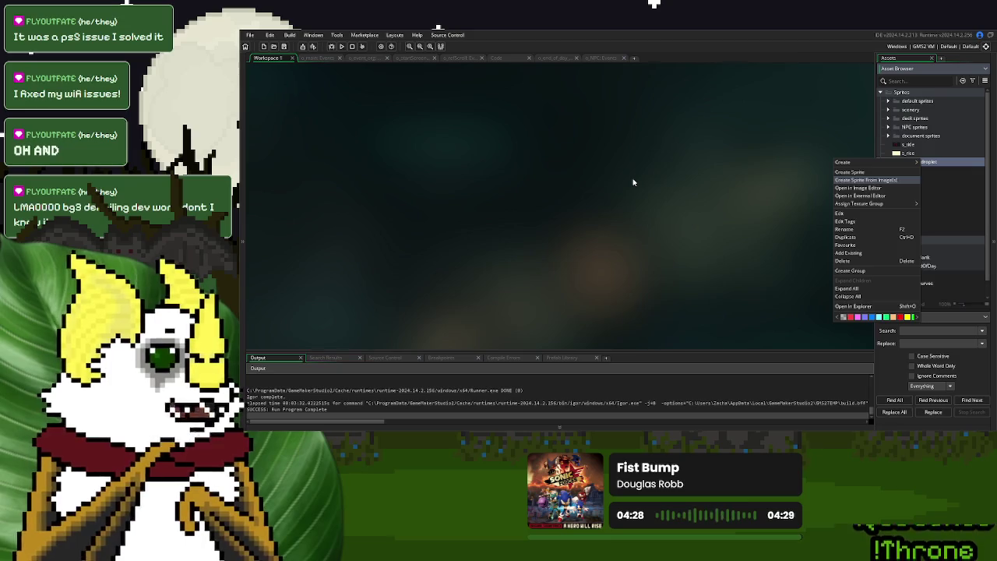
{"action": "key", "text": "Return"}
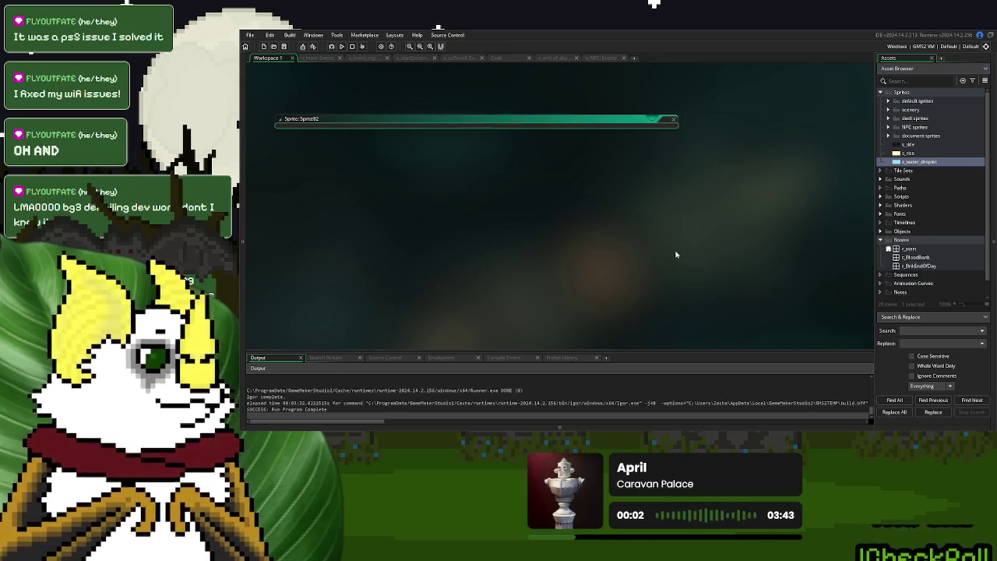
{"action": "type", "text": "s_garlic"}
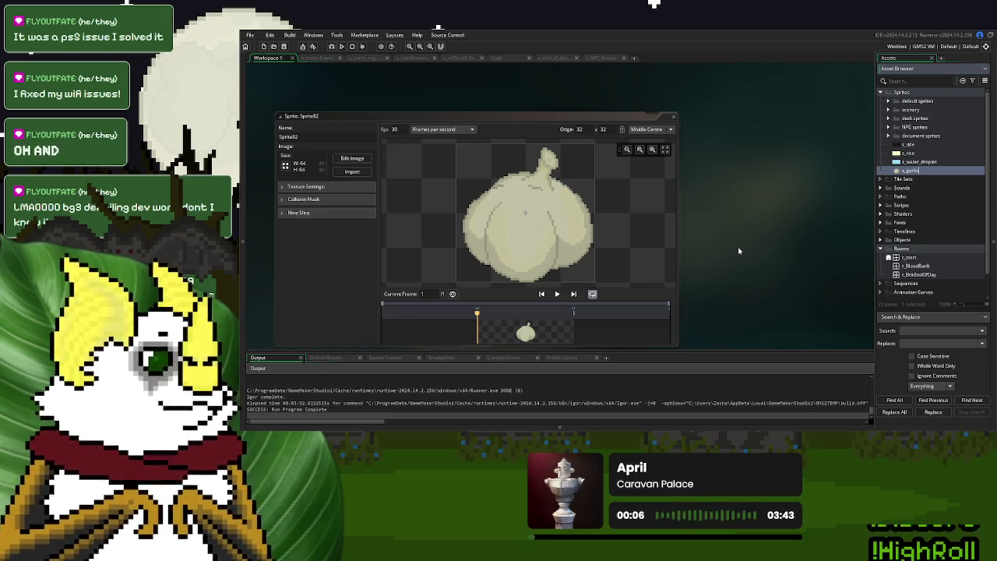
{"action": "type", "text": "_bulb"}
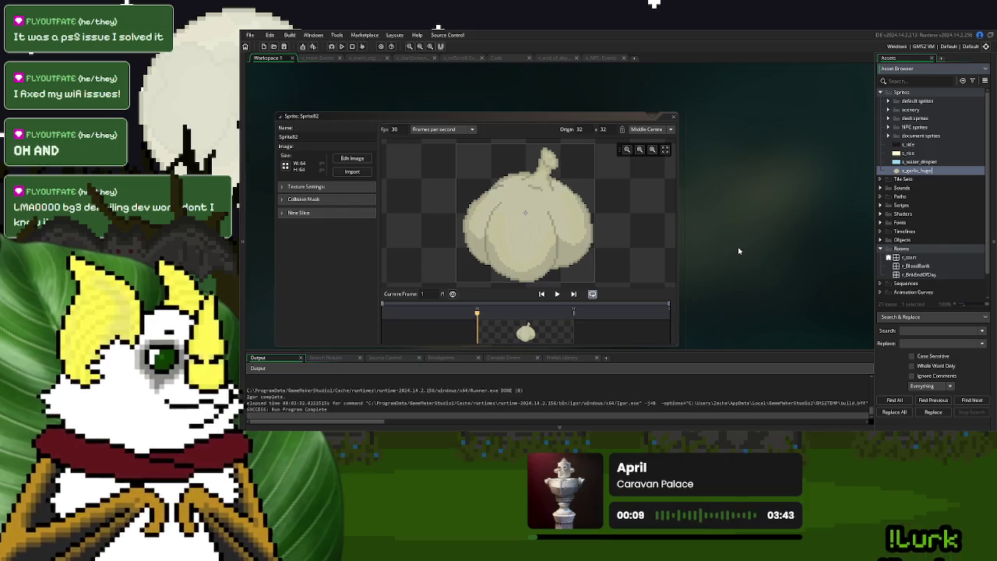
{"action": "key", "text": "Return"}
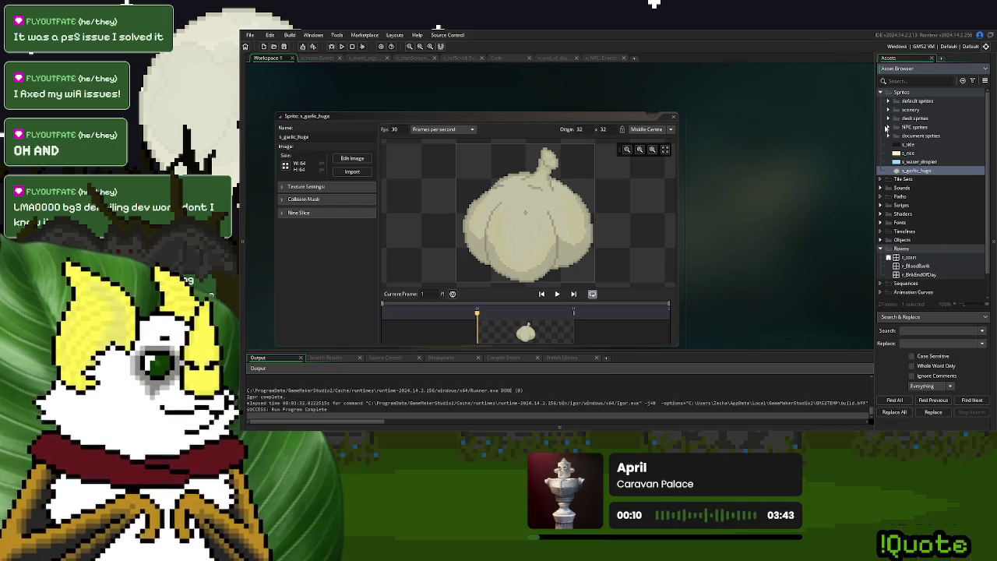
{"action": "left_click", "coordinate": [888, 136]}
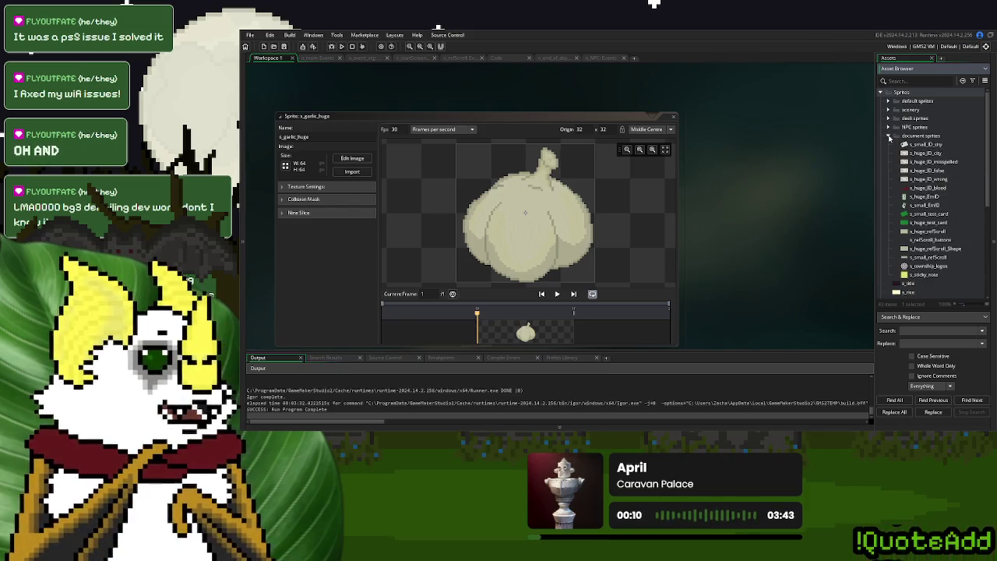
{"action": "left_click", "coordinate": [889, 136]}
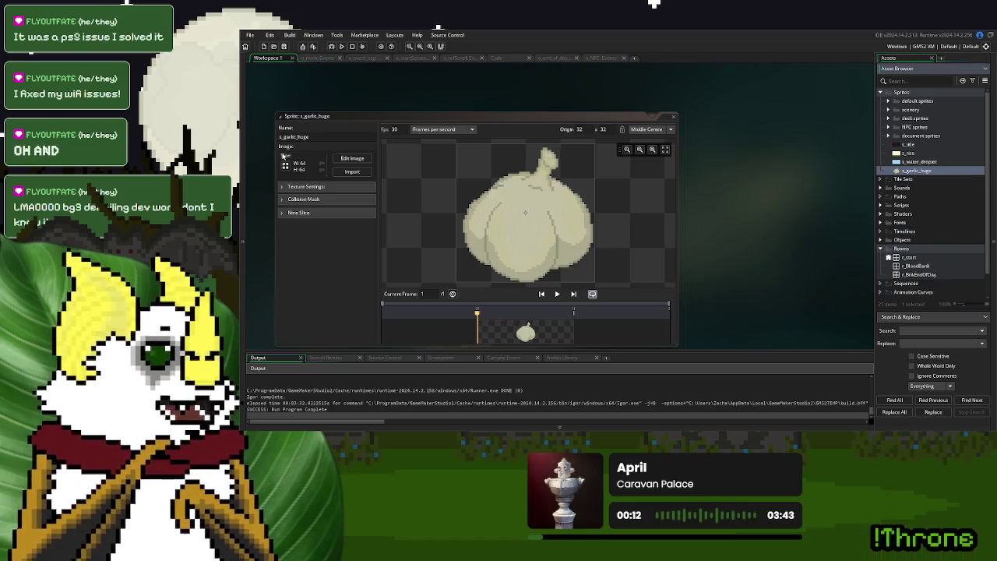
{"action": "left_click", "coordinate": [285, 148]}
{"action": "type", "text": "s_h"}
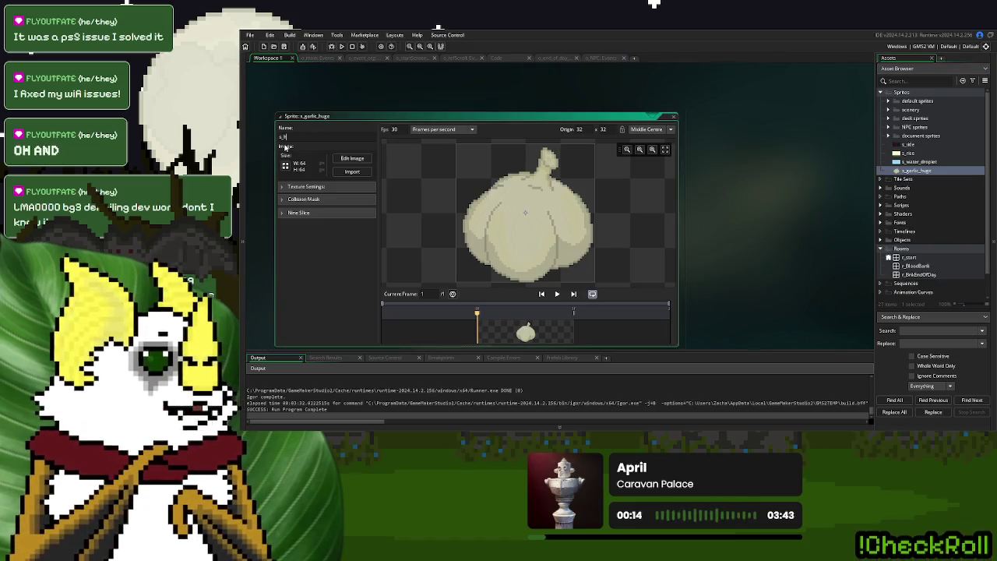
{"action": "type", "text": "uge_garlic"}
{"action": "key", "text": "Return"}
- Create a sprite from the holy water image named s_huge_holyWater
{"action": "right_click", "coordinate": [924, 171]}
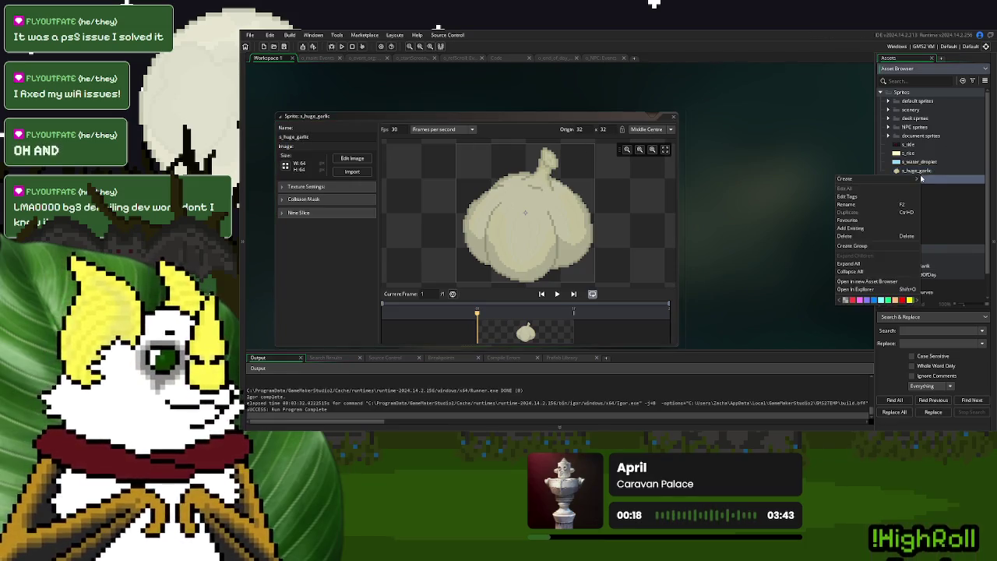
{"action": "right_click", "coordinate": [931, 172]}
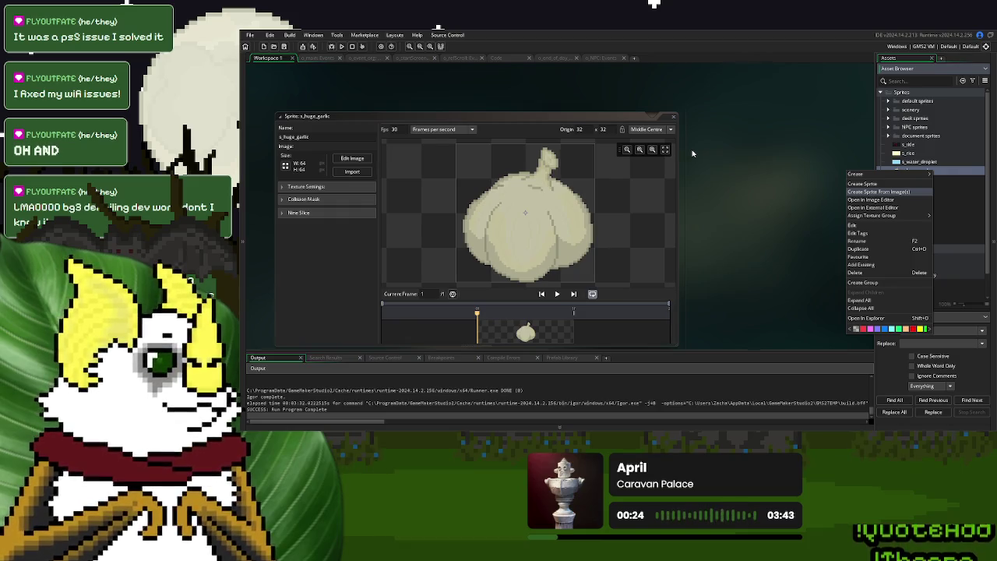
{"action": "key", "text": "Return"}
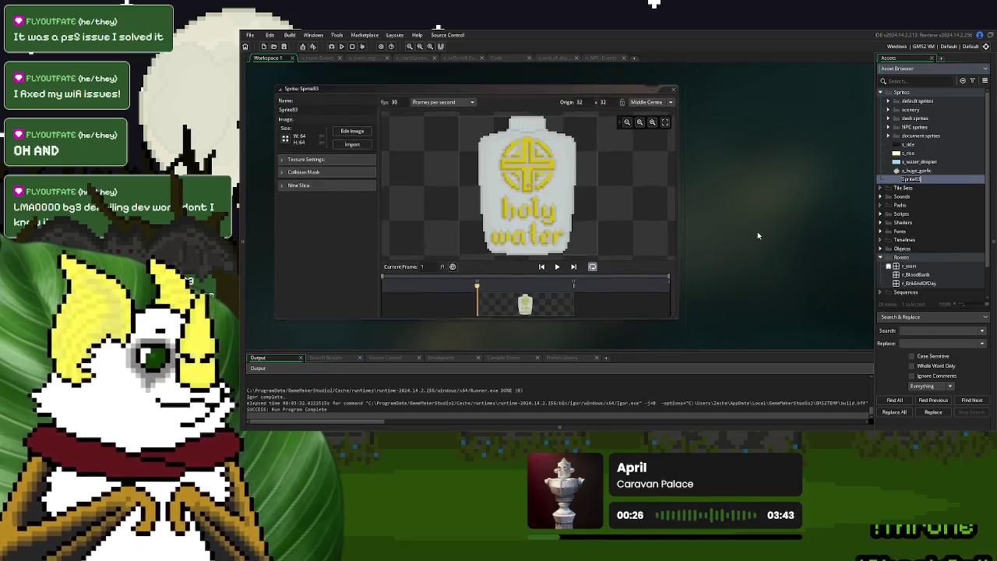
{"action": "type", "text": "s_huge_h"}
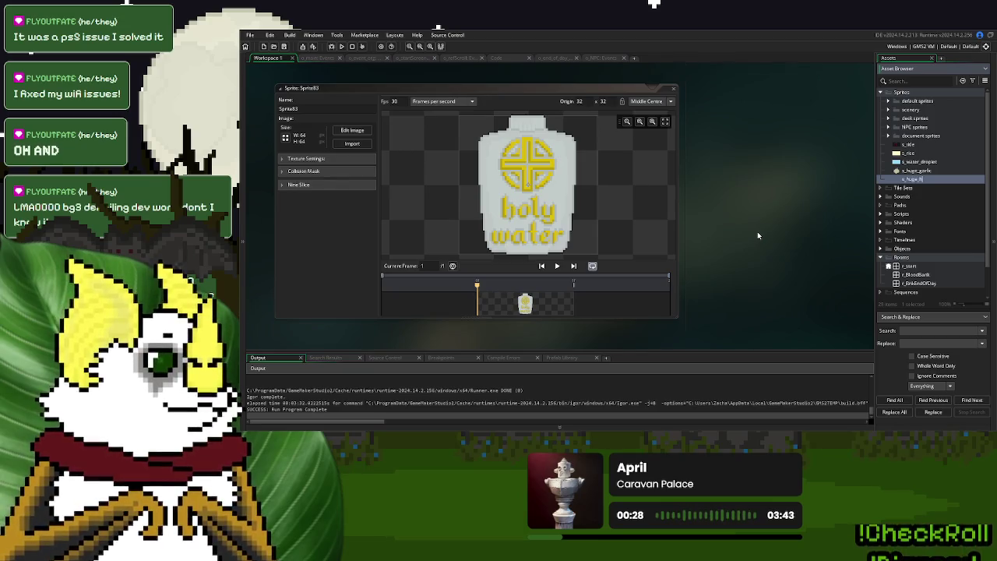
{"action": "type", "text": "olyWater"}
{"action": "key", "text": "Return"}
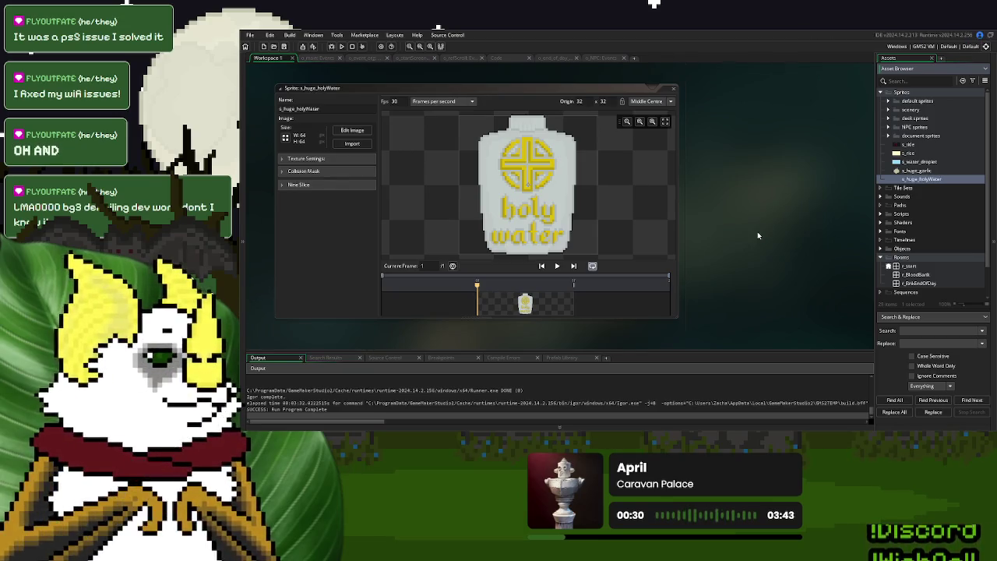
- Create s_huge_rice from the rice sack image, then begin adding the small garlic sprite
{"action": "right_click", "coordinate": [923, 180]}
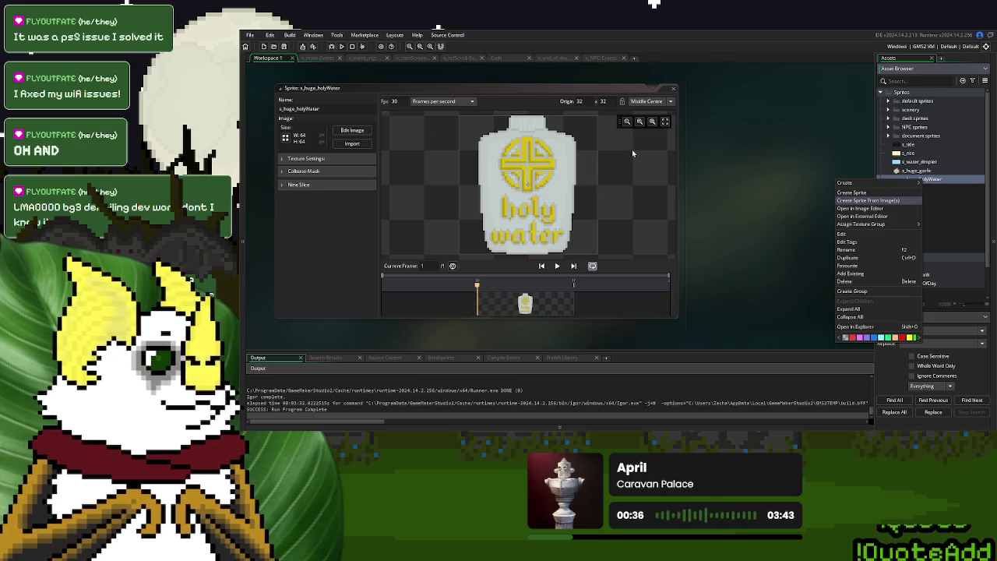
{"action": "key", "text": "Return"}
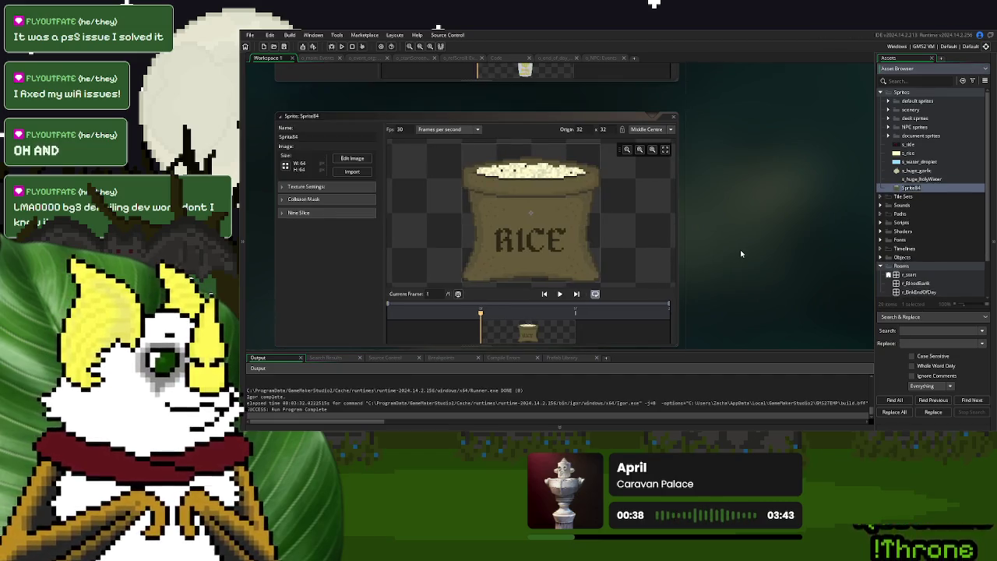
{"action": "type", "text": "s_huge_"}
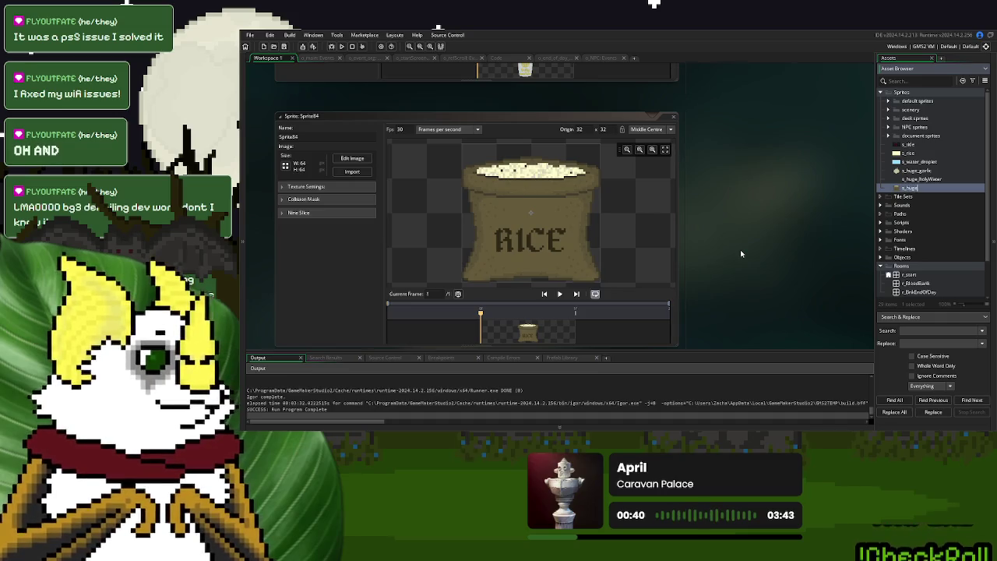
{"action": "type", "text": "rice"}
{"action": "key", "text": "Return"}
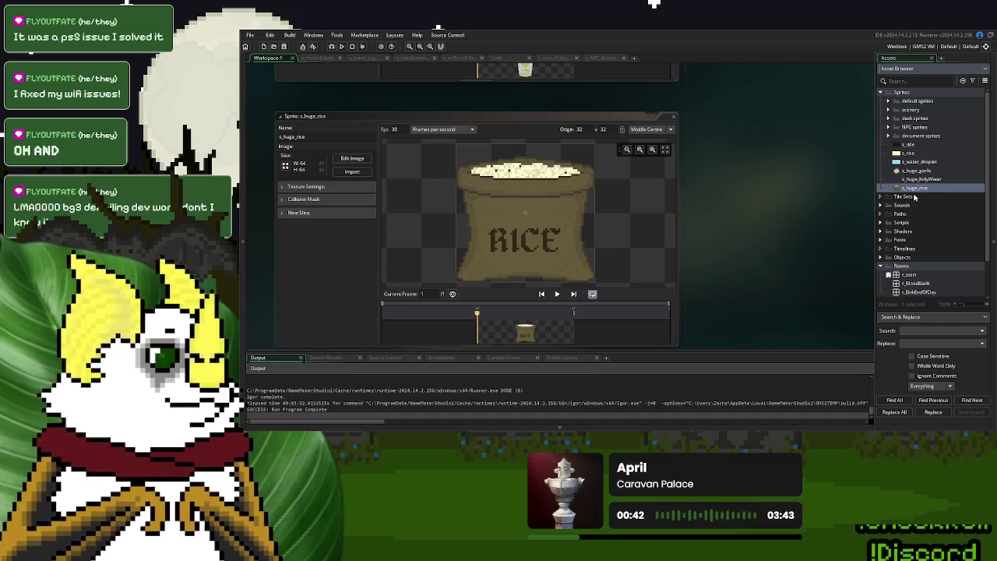
{"action": "right_click", "coordinate": [933, 190]}
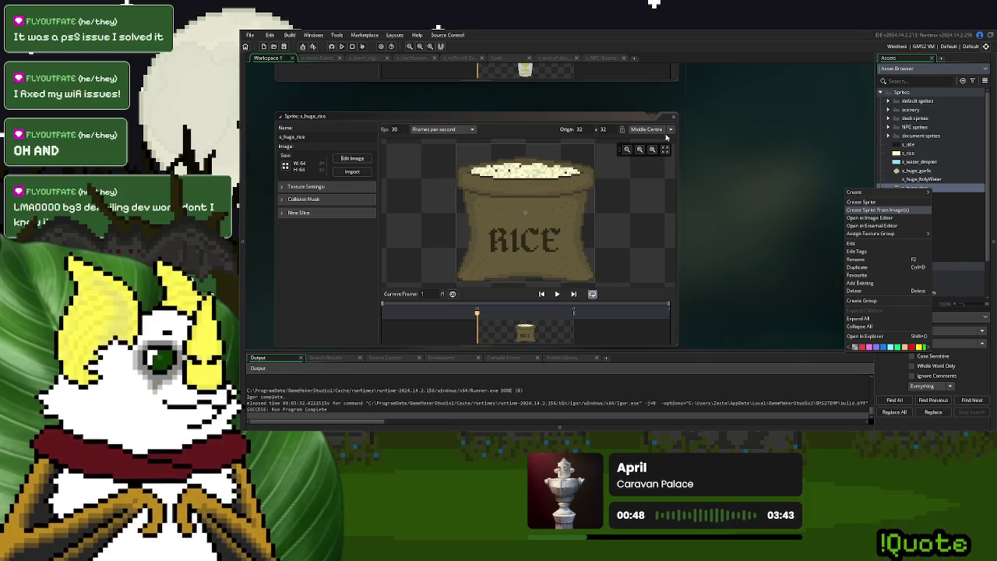
- Name the new small garlic sprite s_small_garlic
{"action": "type", "text": "s_small_ga"}
{"action": "key", "text": "Return"}
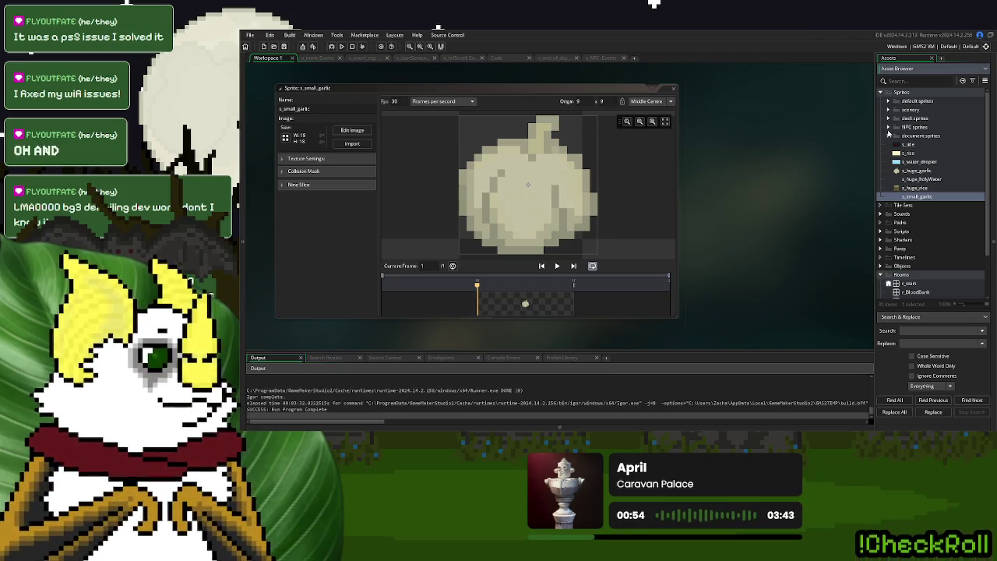
{"action": "left_click", "coordinate": [888, 136]}
{"action": "left_click", "coordinate": [888, 136]}
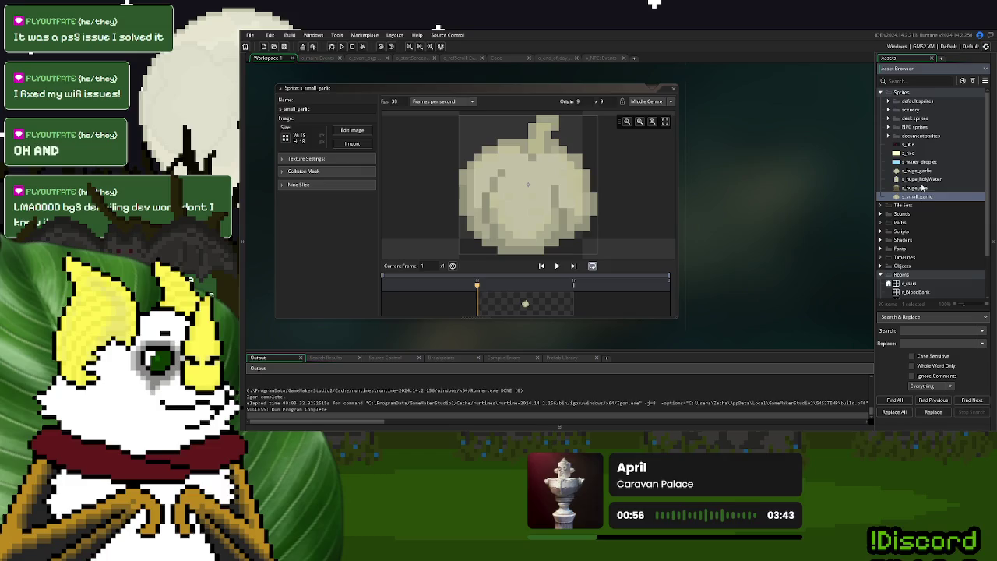
- Create a sprite from the holy-cross image named s_small_holyWater
{"action": "right_click", "coordinate": [916, 198]}
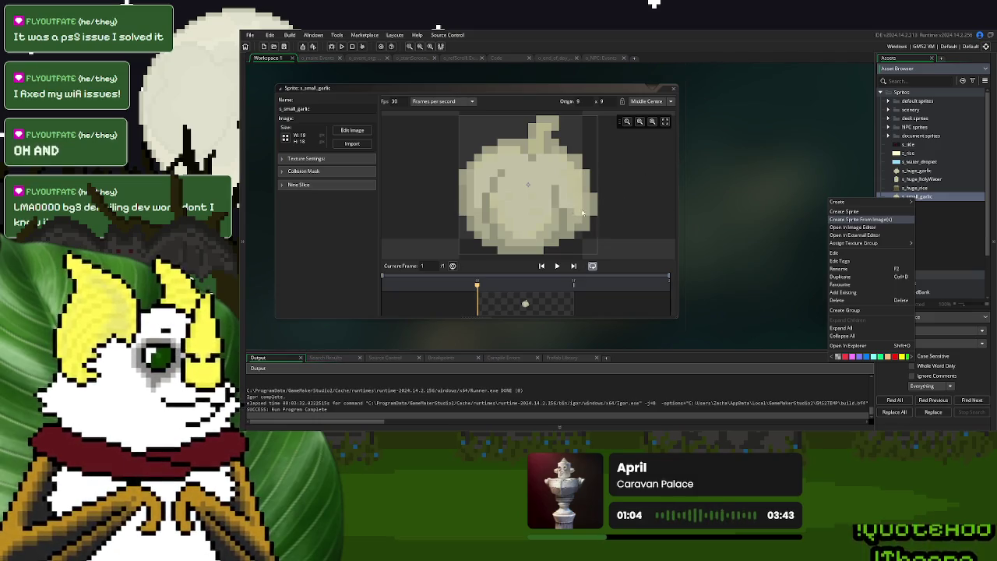
{"action": "key", "text": "Return"}
{"action": "type", "text": "s_hol"}
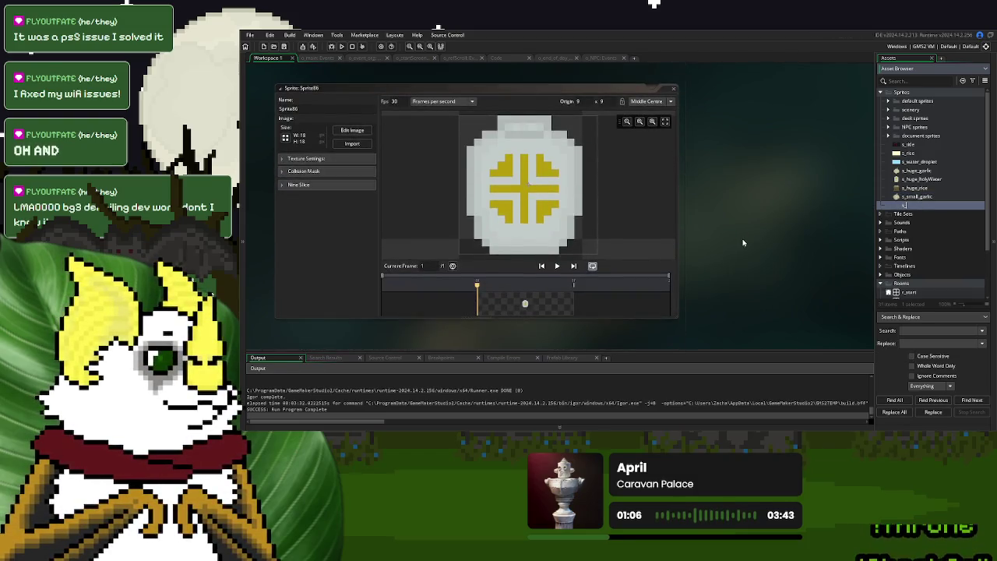
{"action": "key", "text": "BackSpace"}
{"action": "type", "text": "mall_ho"}
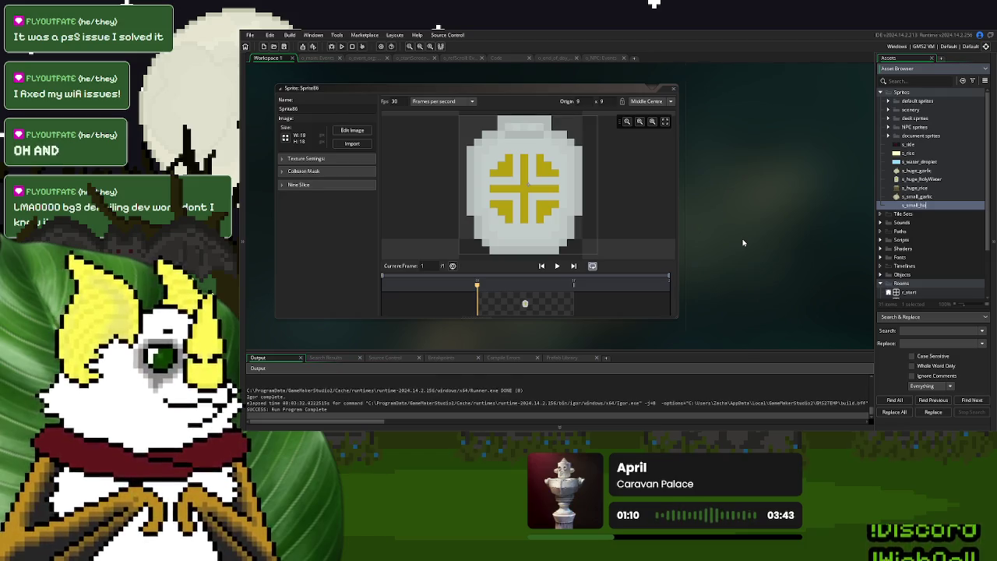
{"action": "key", "text": "Return"}
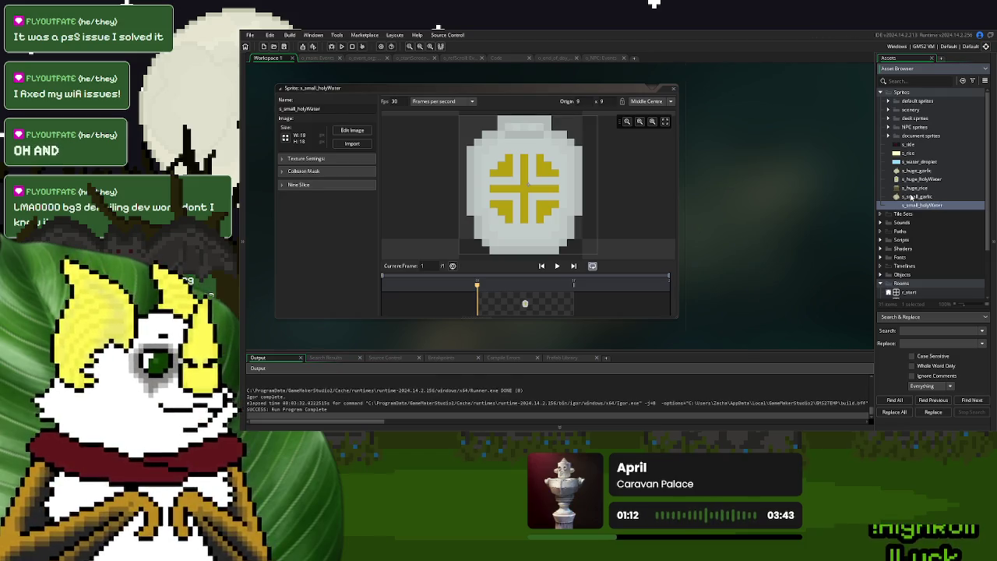
- Create a sprite from the small rice image named s_small_rice
{"action": "right_click", "coordinate": [917, 206]}
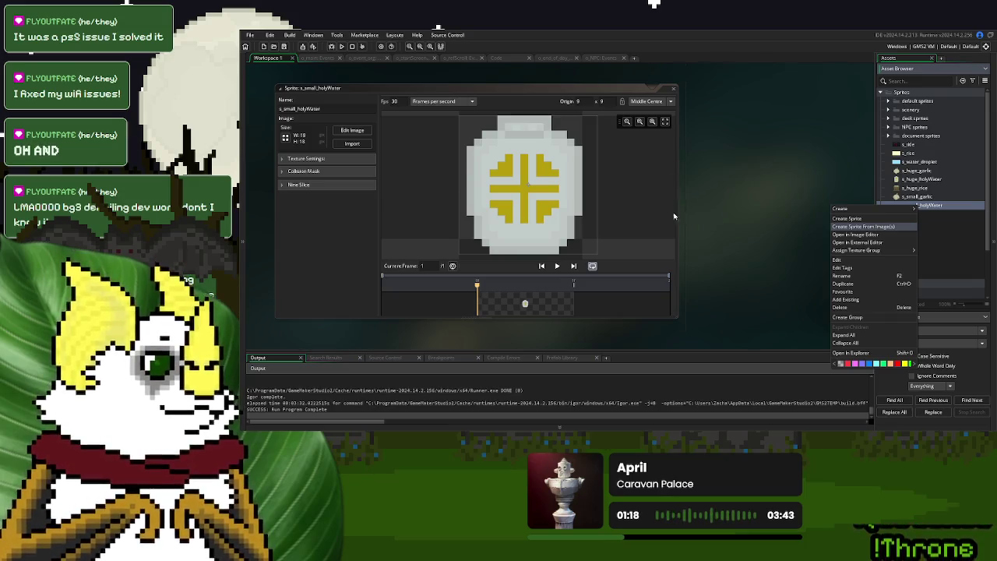
{"action": "key", "text": "Return"}
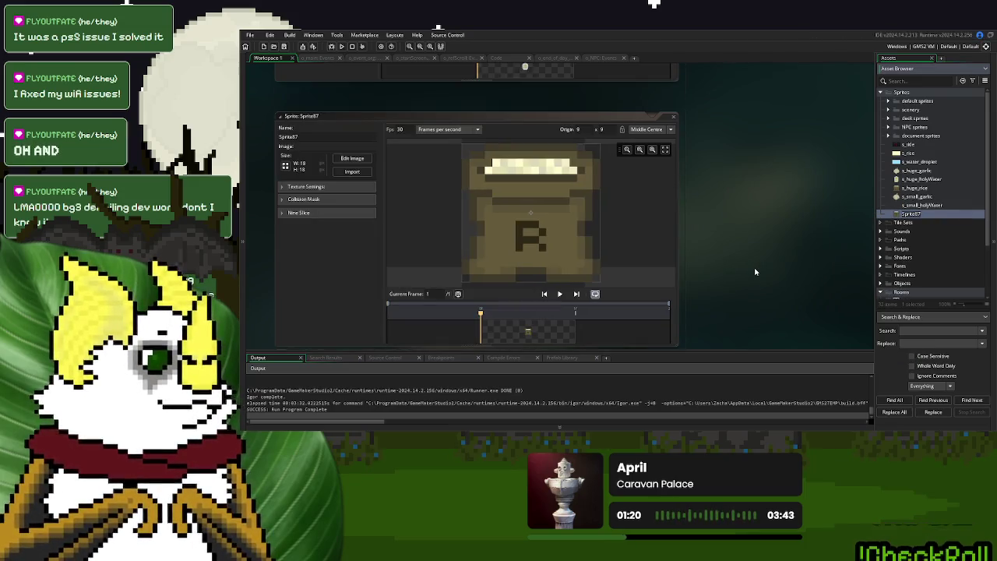
{"action": "type", "text": "s_small_"}
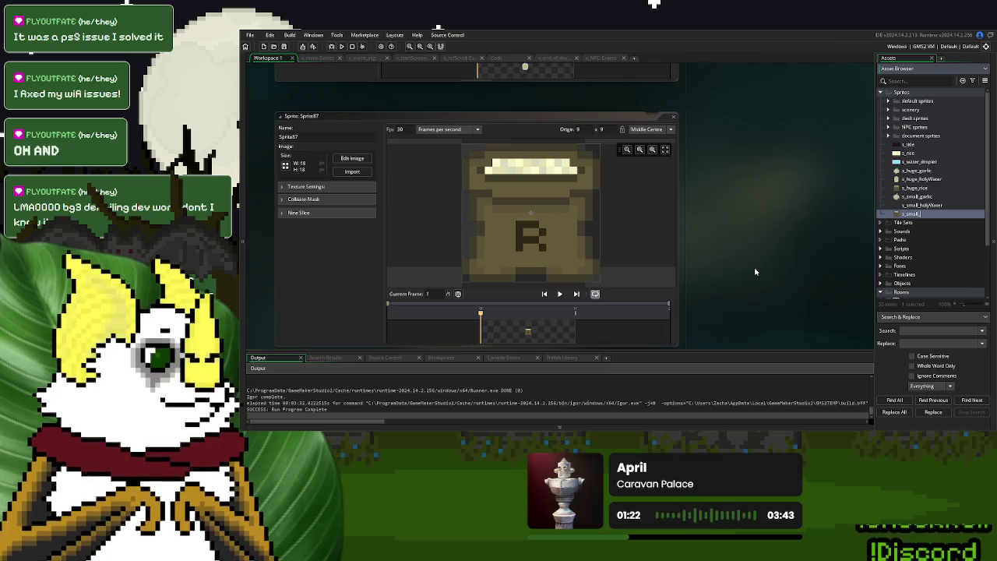
{"action": "type", "text": "rice"}
{"action": "key", "text": "Return"}
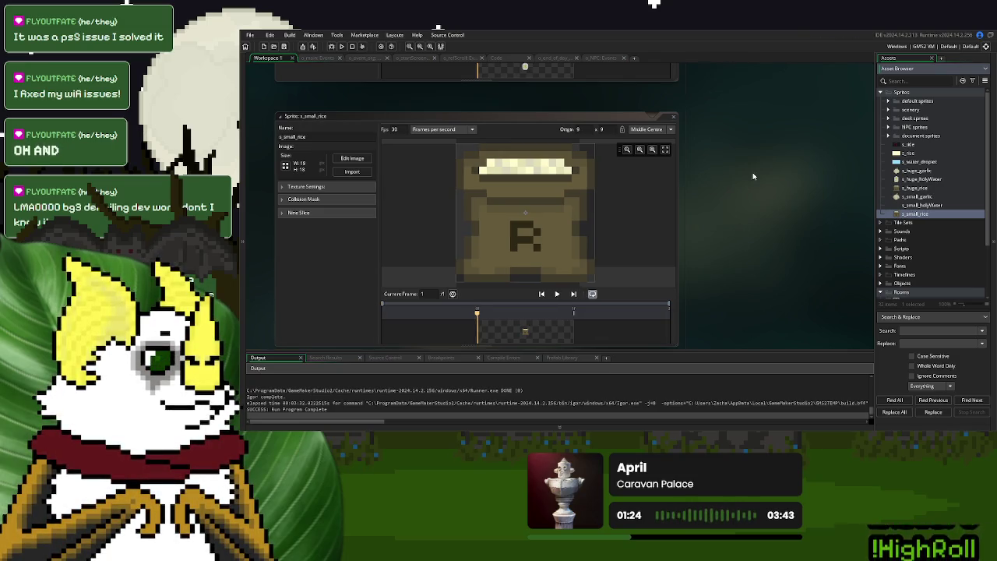
{"action": "scroll", "coordinate": [748, 180], "scroll_direction": "up", "scroll_amount": 5}
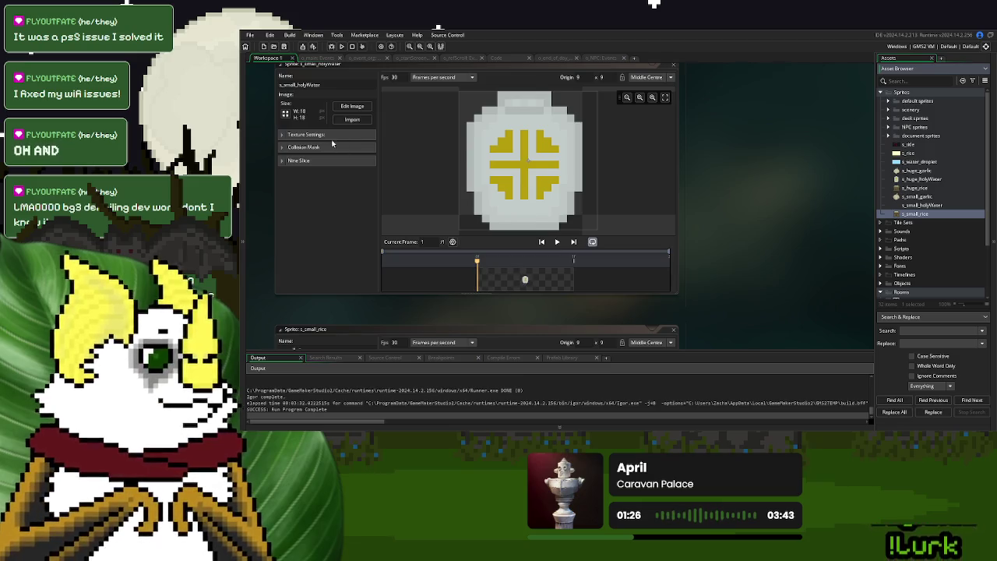
- Trim the empty borders from s_small_holyWater and s_huge_rice
{"action": "double_click", "coordinate": [531, 282]}
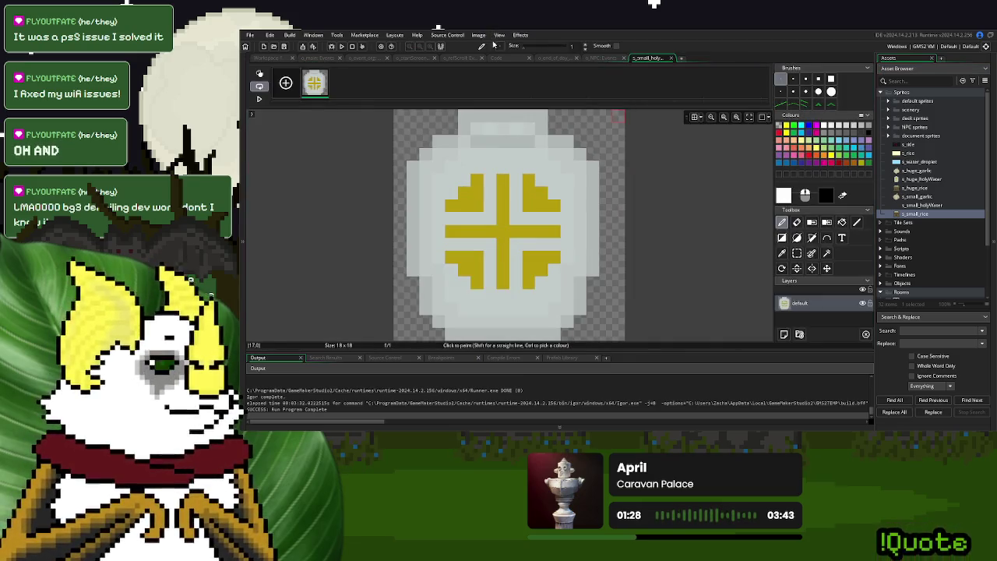
{"action": "left_click", "coordinate": [479, 36]}
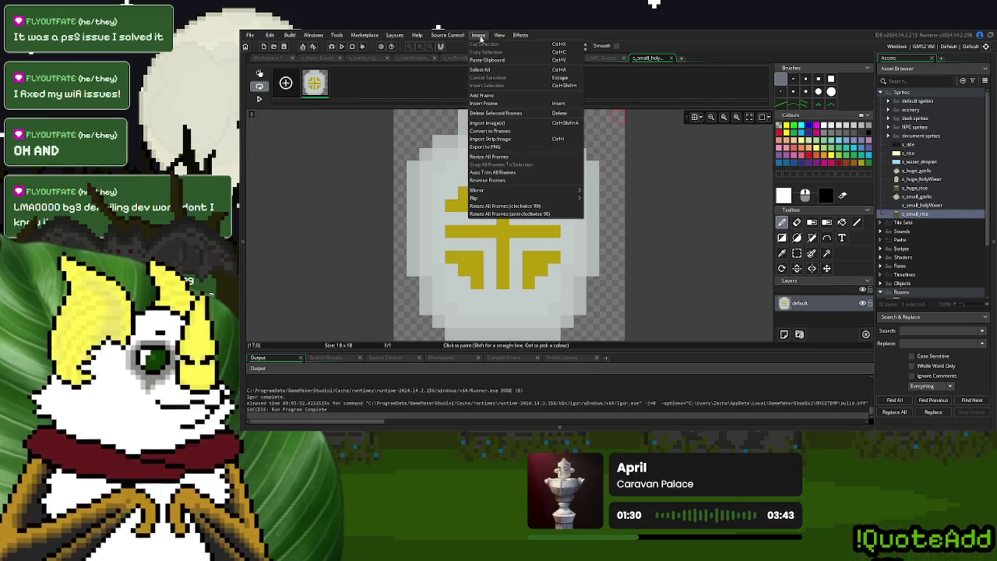
{"action": "left_click", "coordinate": [497, 172]}
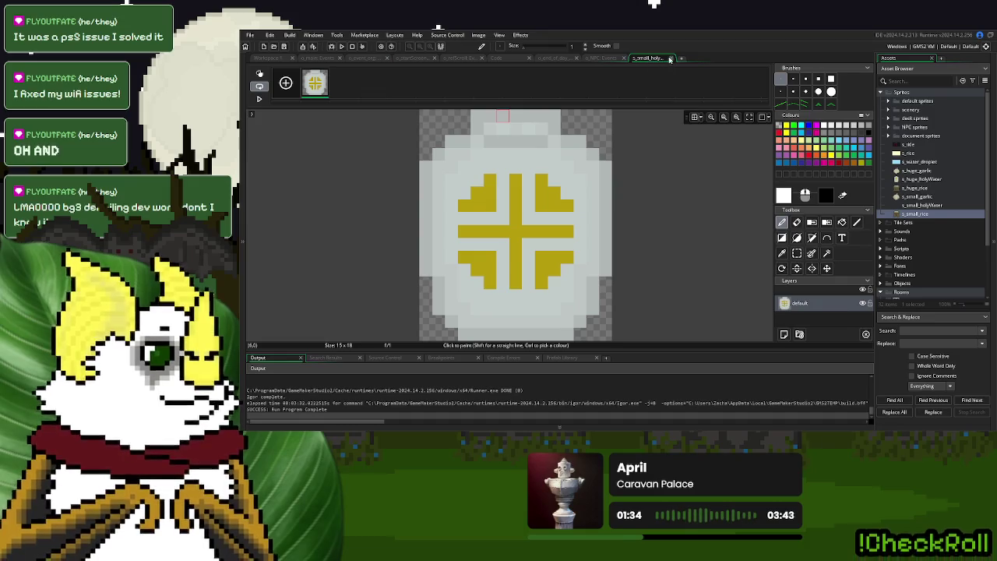
{"action": "left_click", "coordinate": [670, 60]}
{"action": "scroll", "coordinate": [784, 246], "scroll_direction": "up", "scroll_amount": 5}
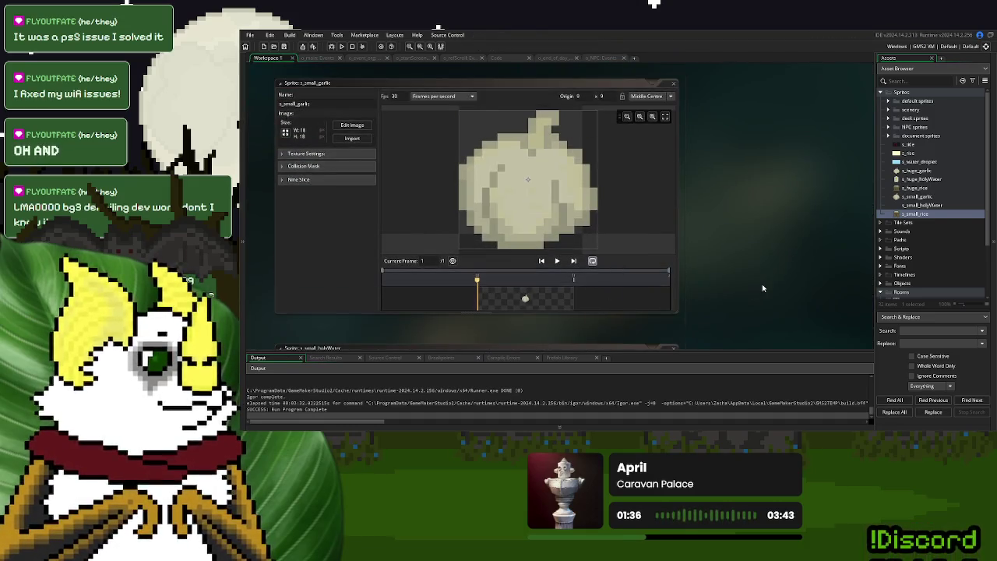
{"action": "scroll", "coordinate": [762, 288], "scroll_direction": "up", "scroll_amount": 4}
{"action": "double_click", "coordinate": [514, 288]}
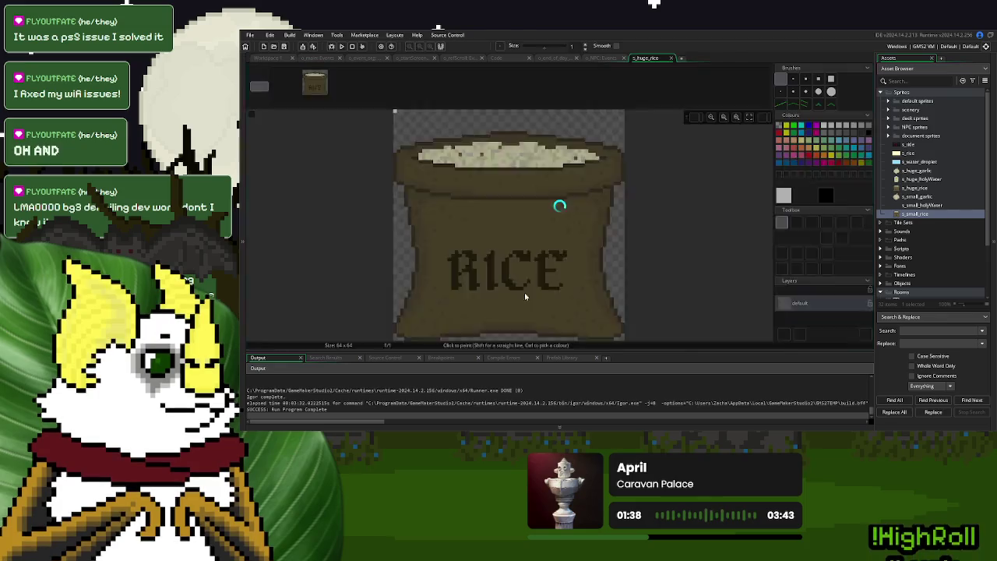
{"action": "left_click", "coordinate": [484, 38]}
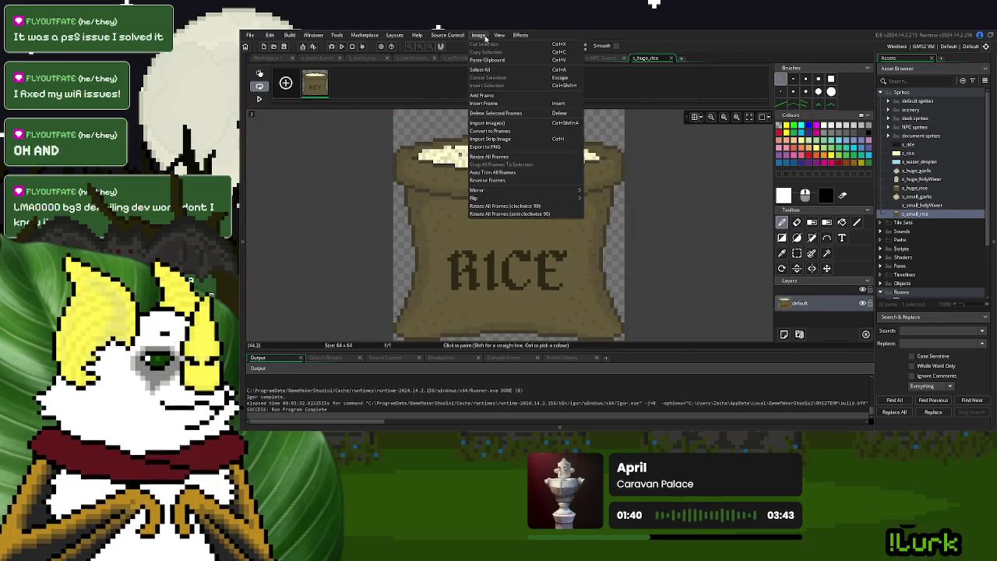
{"action": "left_click", "coordinate": [517, 172]}
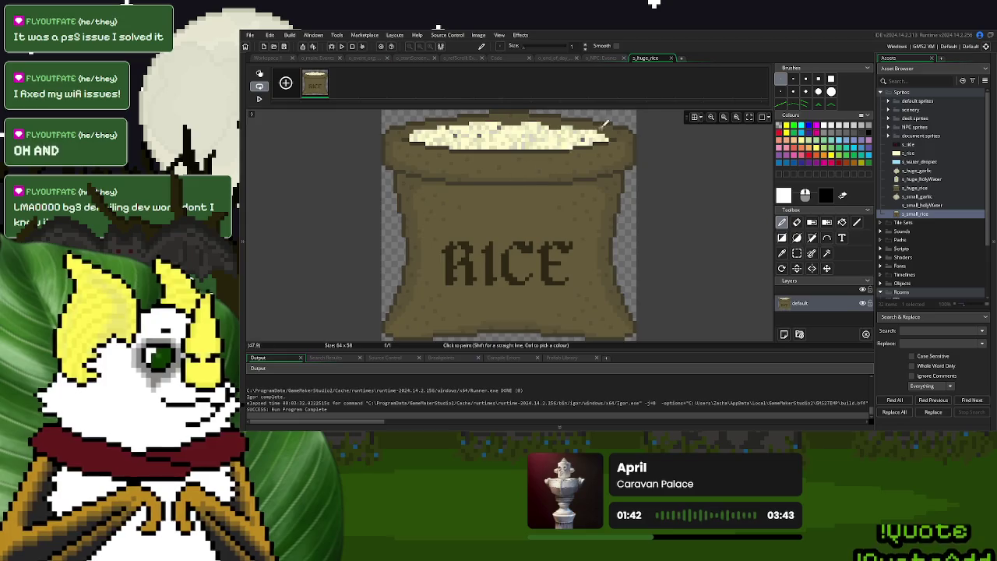
{"action": "left_click", "coordinate": [671, 59]}
{"action": "scroll", "coordinate": [728, 209], "scroll_direction": "up", "scroll_amount": 3}
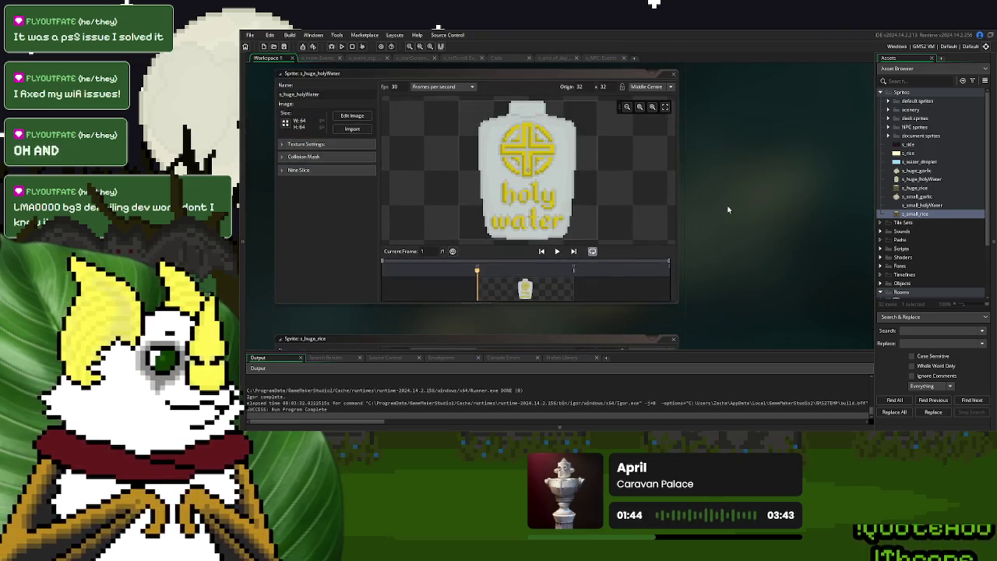
- Trim s_huge_holyWater to 45×64 and s_huge_garlic to 60×62, then close the garlic editor
{"action": "double_click", "coordinate": [522, 288]}
{"action": "left_click", "coordinate": [478, 35]}
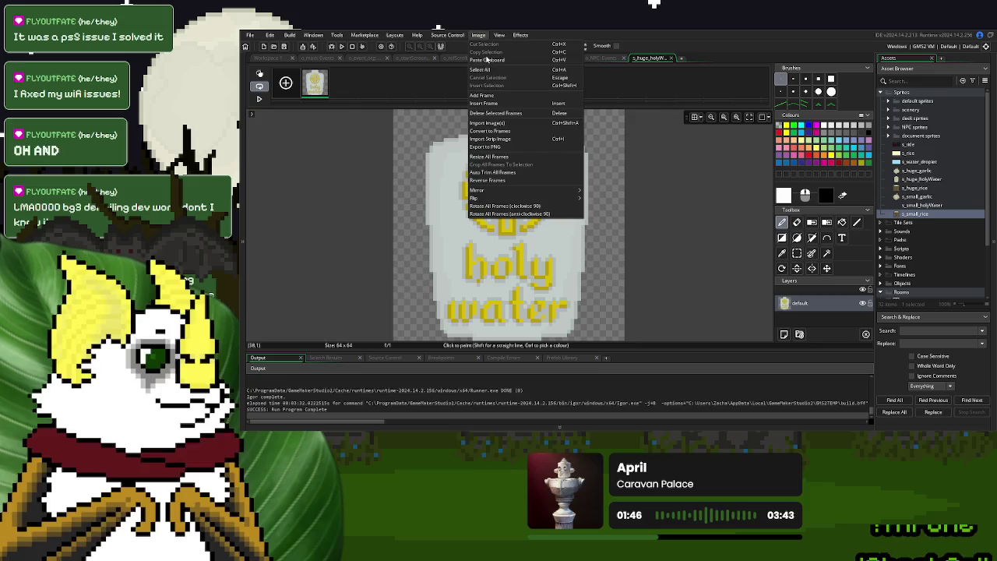
{"action": "left_click", "coordinate": [521, 173]}
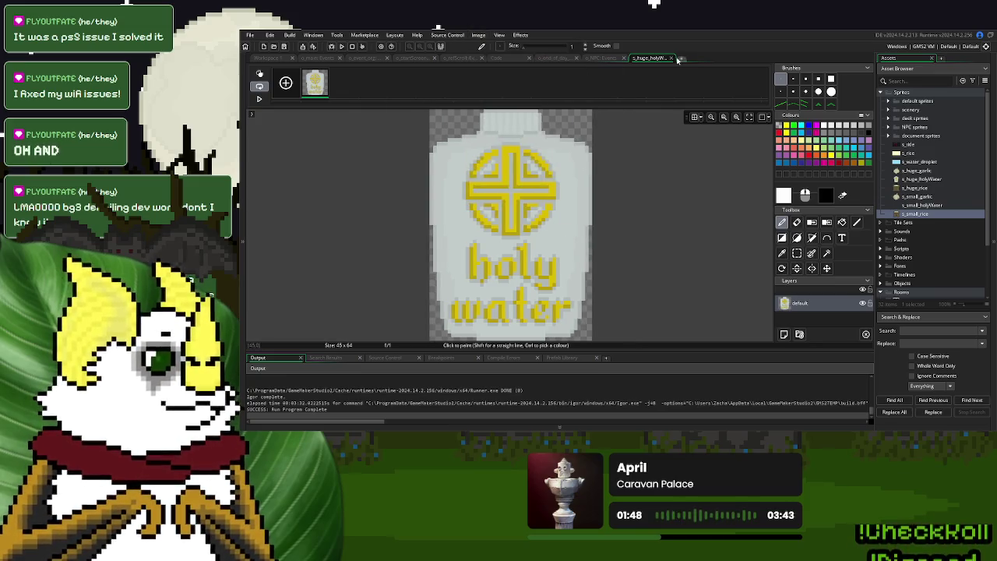
{"action": "left_click", "coordinate": [671, 58]}
{"action": "scroll", "coordinate": [545, 261], "scroll_direction": "up", "scroll_amount": 5}
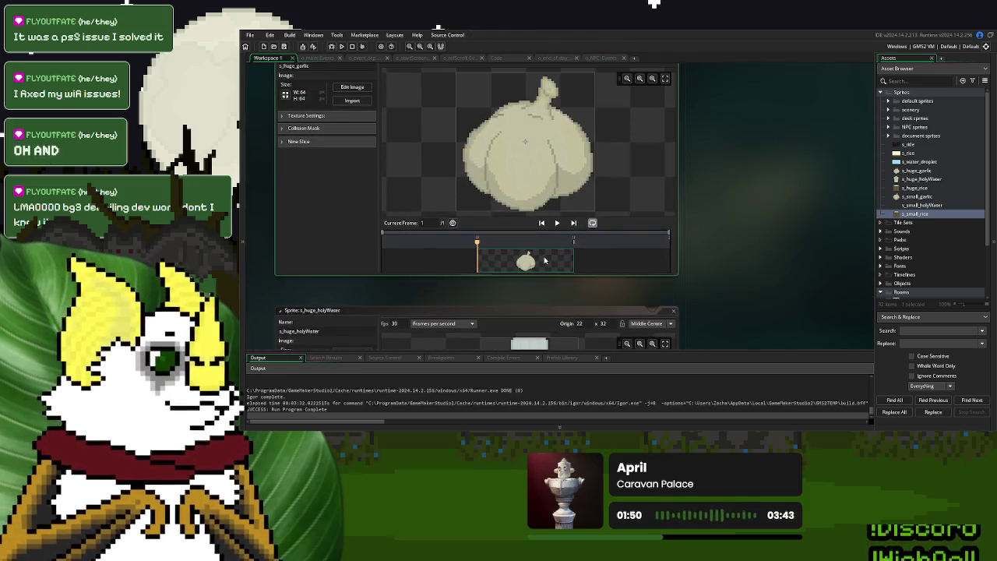
{"action": "double_click", "coordinate": [544, 261]}
{"action": "left_click", "coordinate": [478, 35]}
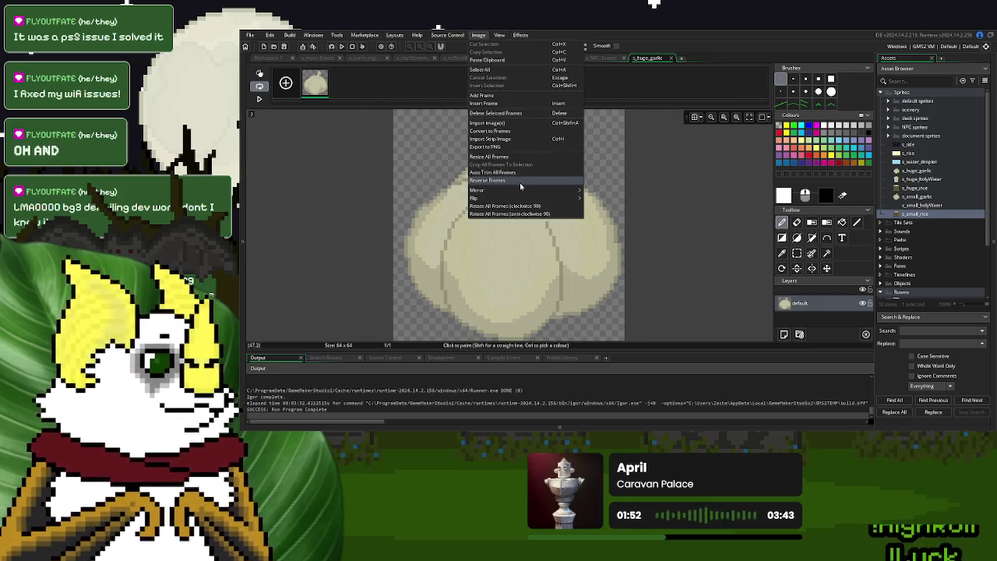
{"action": "mouse_move", "coordinate": [515, 191]}
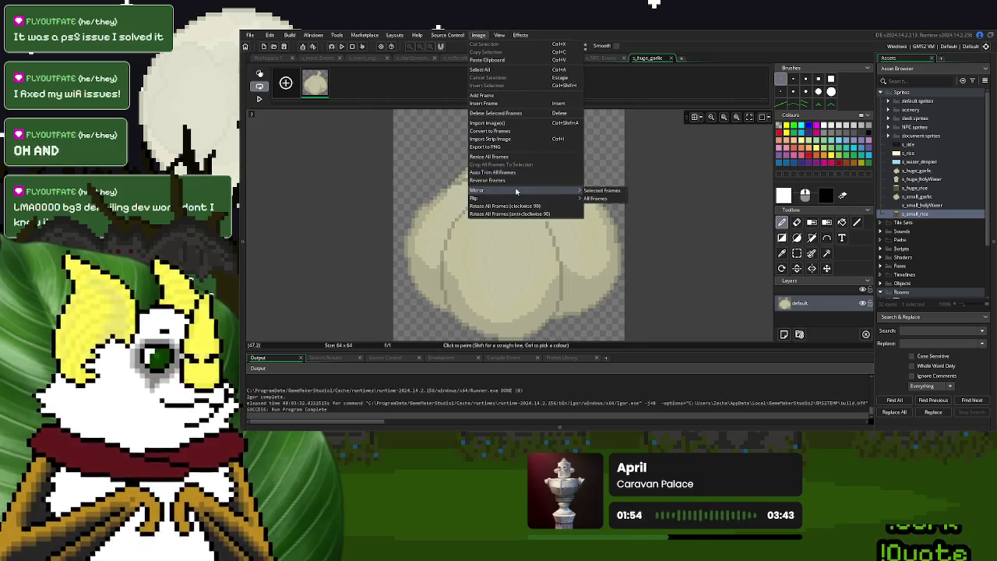
{"action": "left_click", "coordinate": [499, 172]}
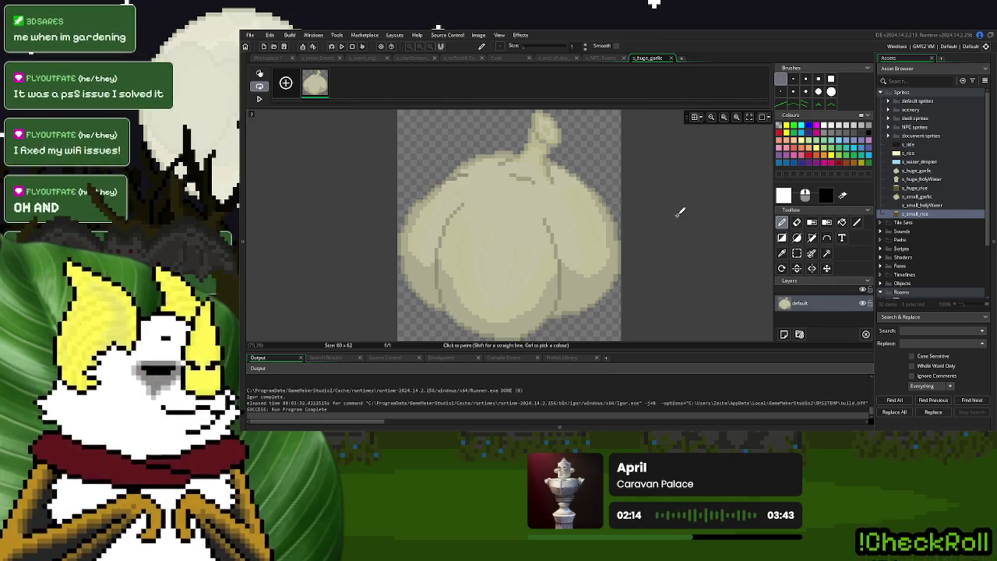
{"action": "left_click", "coordinate": [559, 426]}
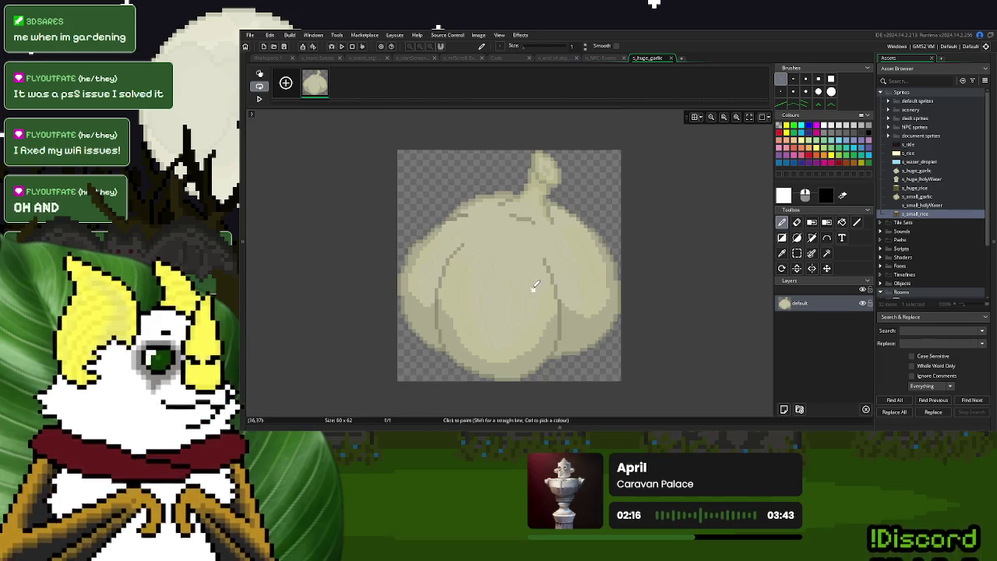
{"action": "left_click_drag", "start_coordinate": [534, 289], "coordinate": [623, 253]}
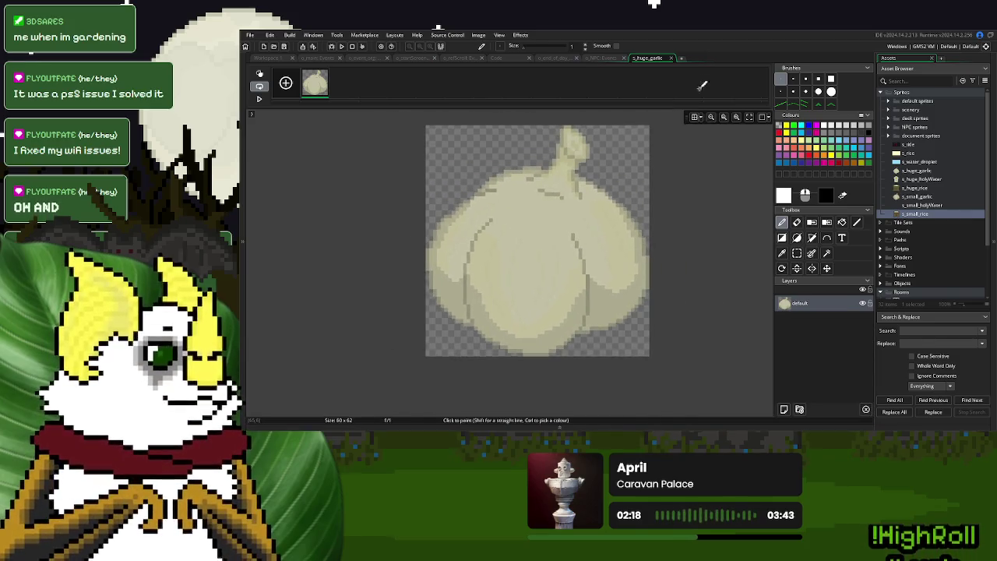
{"action": "left_click", "coordinate": [673, 58]}
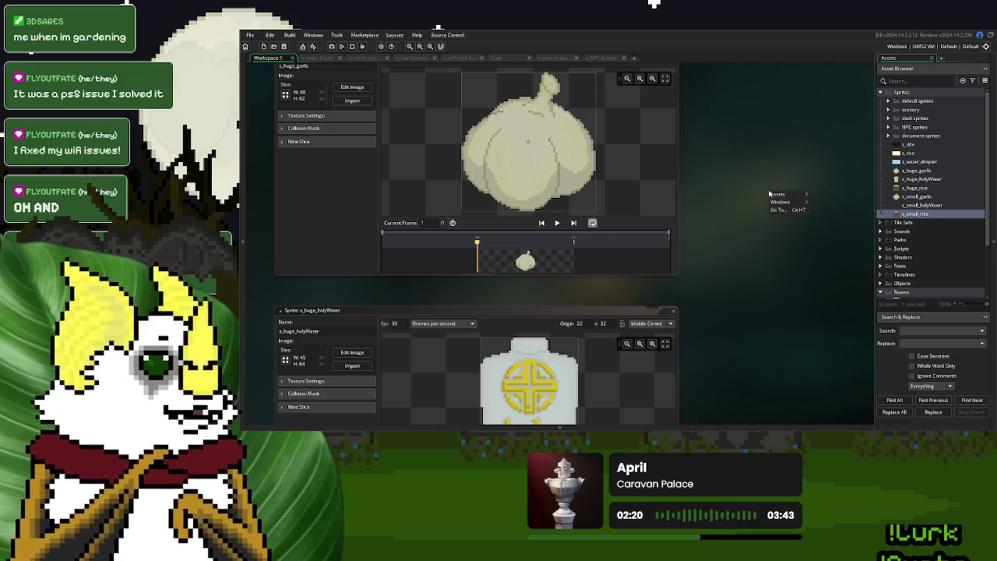
- Close all workspace windows and move s_small_garlic directly below s_huge_garlic
{"action": "mouse_move", "coordinate": [785, 204]}
{"action": "left_click", "coordinate": [827, 265]}
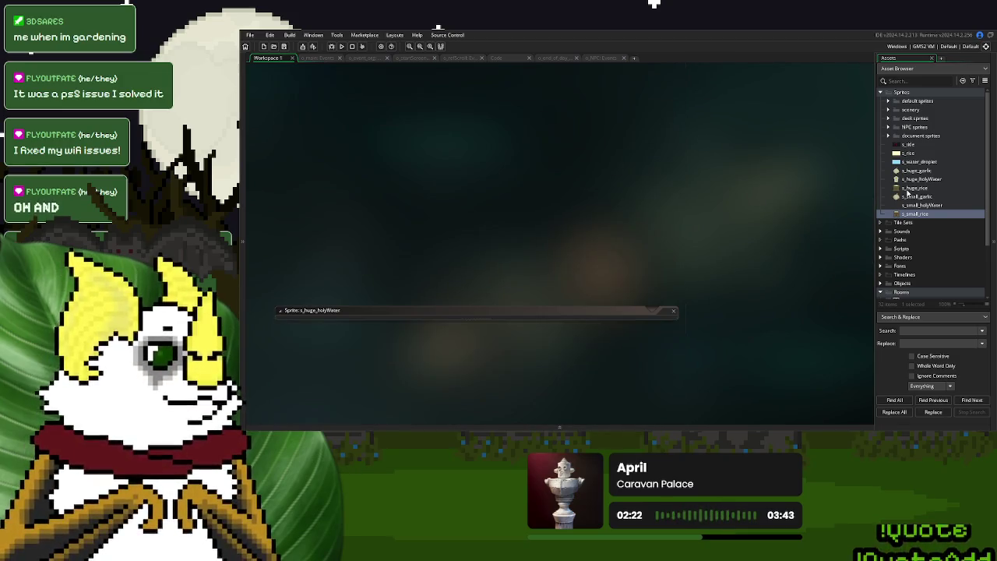
{"action": "mouse_move", "coordinate": [911, 196]}
{"action": "left_mouse_down"}
{"action": "mouse_move", "coordinate": [919, 185]}
{"action": "mouse_move", "coordinate": [917, 200]}
{"action": "left_mouse_up"}
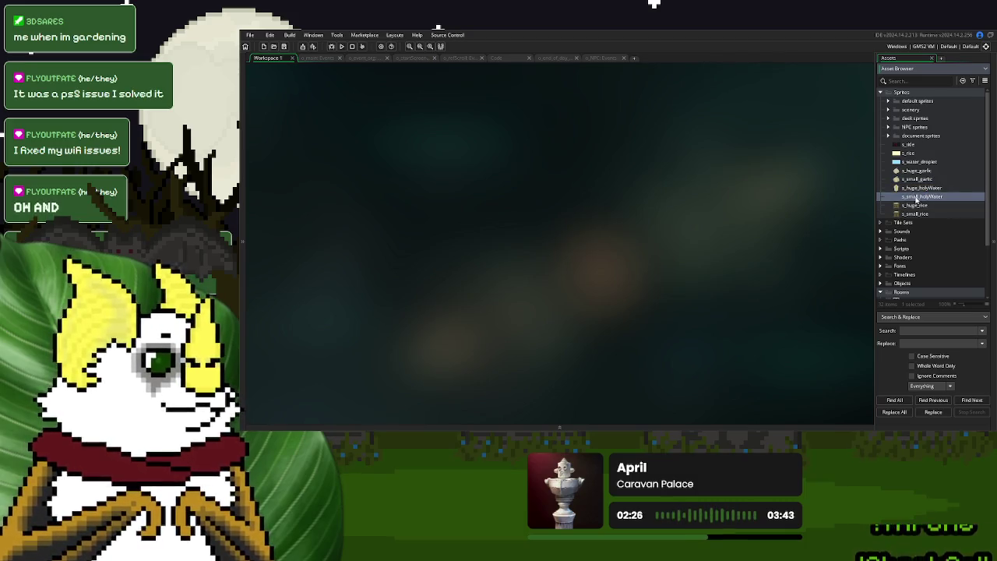
- Expand Objects > documents & misc and open the o_vamp_detectors object
{"action": "scroll", "coordinate": [911, 218], "scroll_direction": "down", "scroll_amount": 3}
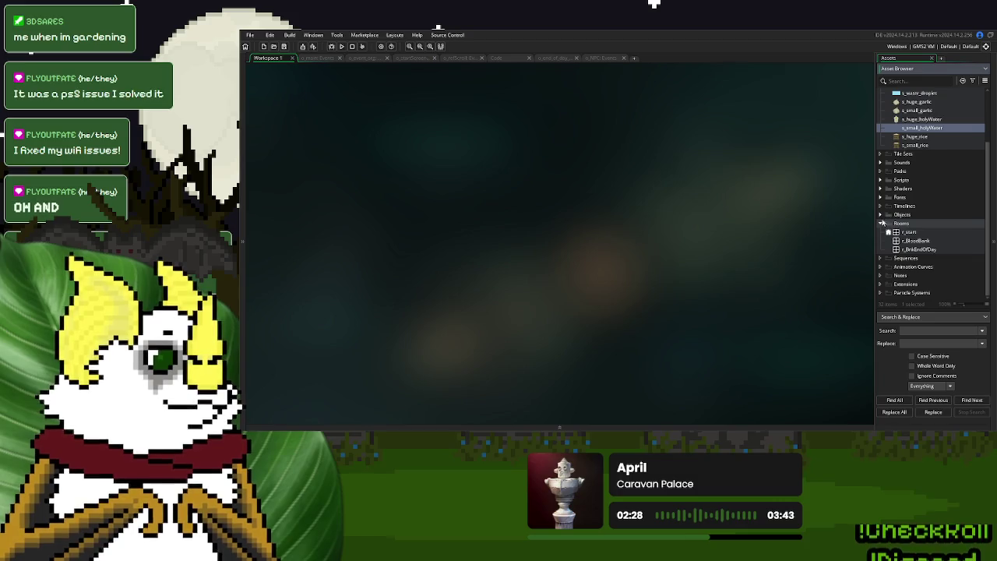
{"action": "left_click", "coordinate": [881, 224]}
{"action": "left_click", "coordinate": [881, 241]}
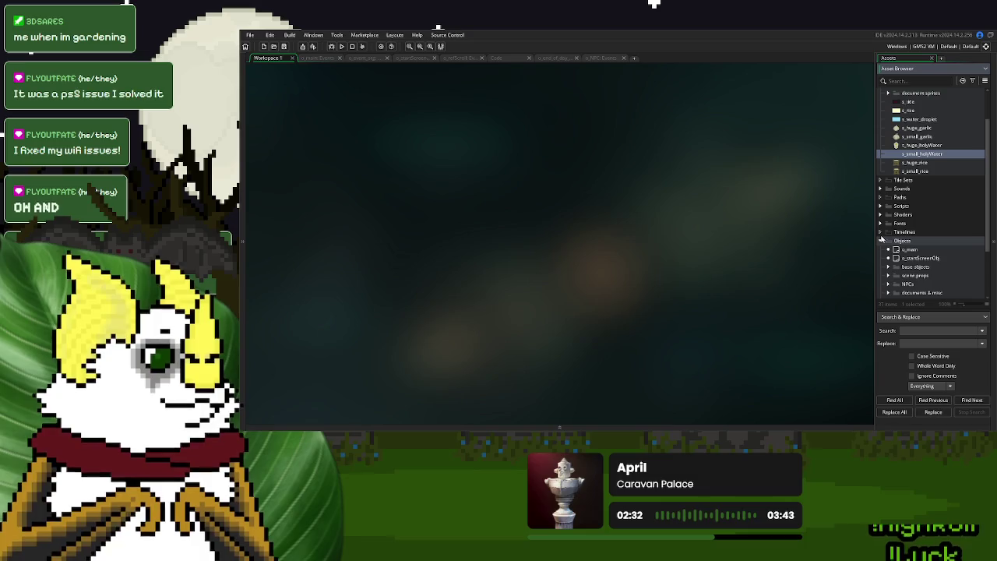
{"action": "scroll", "coordinate": [940, 241], "scroll_direction": "down", "scroll_amount": 3}
{"action": "left_click", "coordinate": [888, 215]}
{"action": "left_click", "coordinate": [888, 215]}
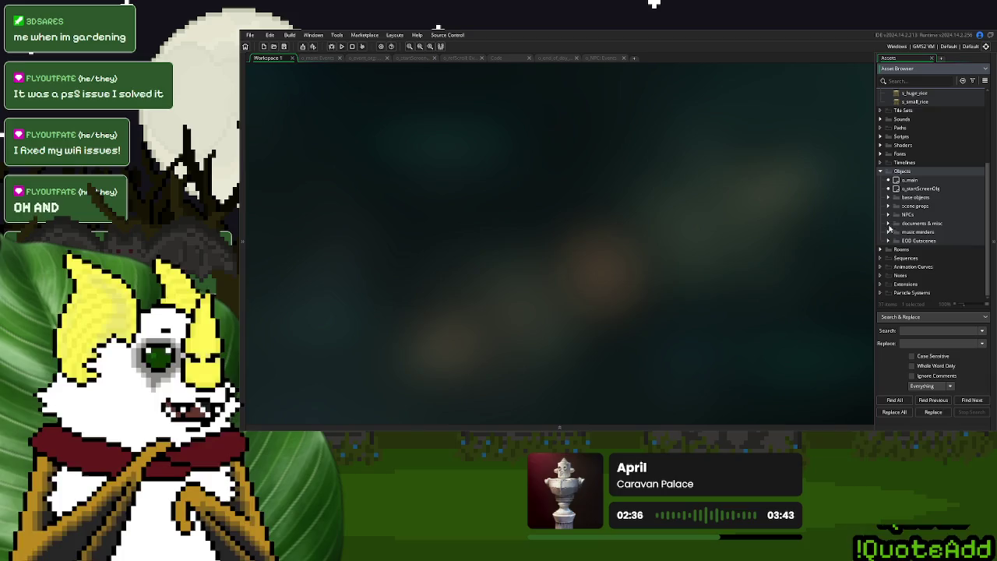
{"action": "left_click", "coordinate": [889, 224]}
{"action": "scroll", "coordinate": [903, 231], "scroll_direction": "down", "scroll_amount": 3}
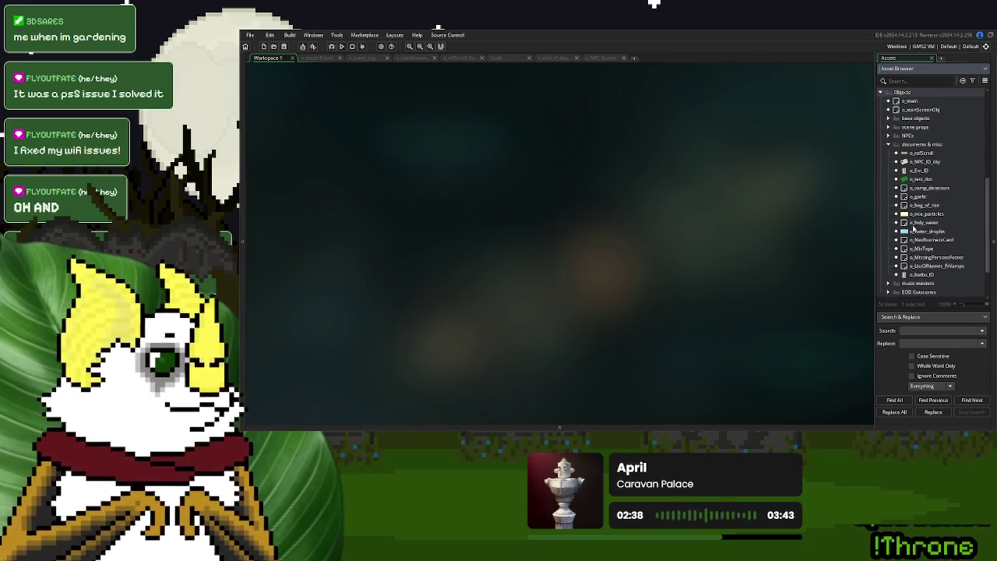
{"action": "double_click", "coordinate": [923, 188]}
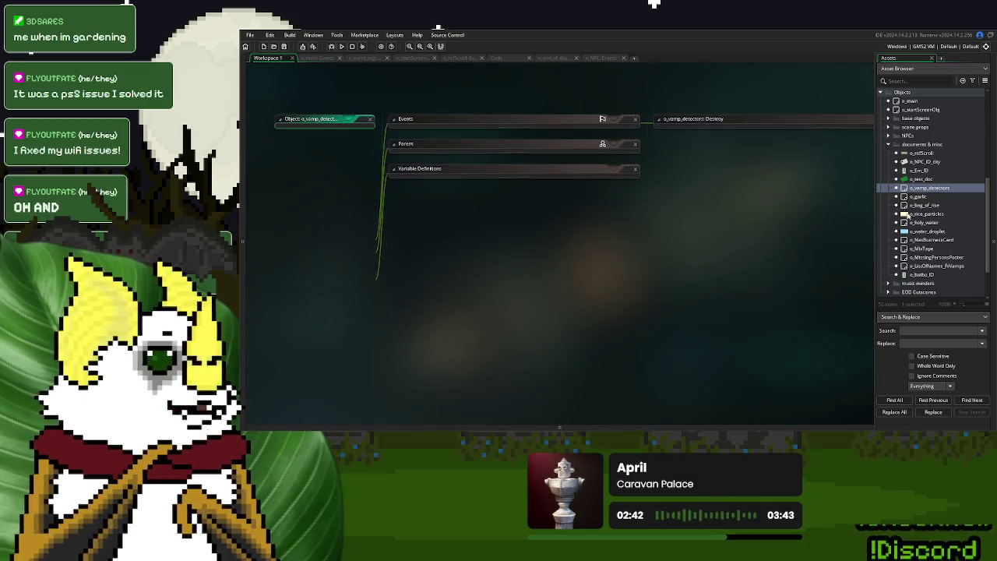
- Give o_garlic sprite s_huge_garlic, overriding wall_sprite to s_huge_garlic and desk_sprite to s_small_garlic
{"action": "left_click", "coordinate": [925, 197]}
{"action": "double_click", "coordinate": [925, 197]}
{"action": "scroll", "coordinate": [925, 204], "scroll_direction": "up", "scroll_amount": 5}
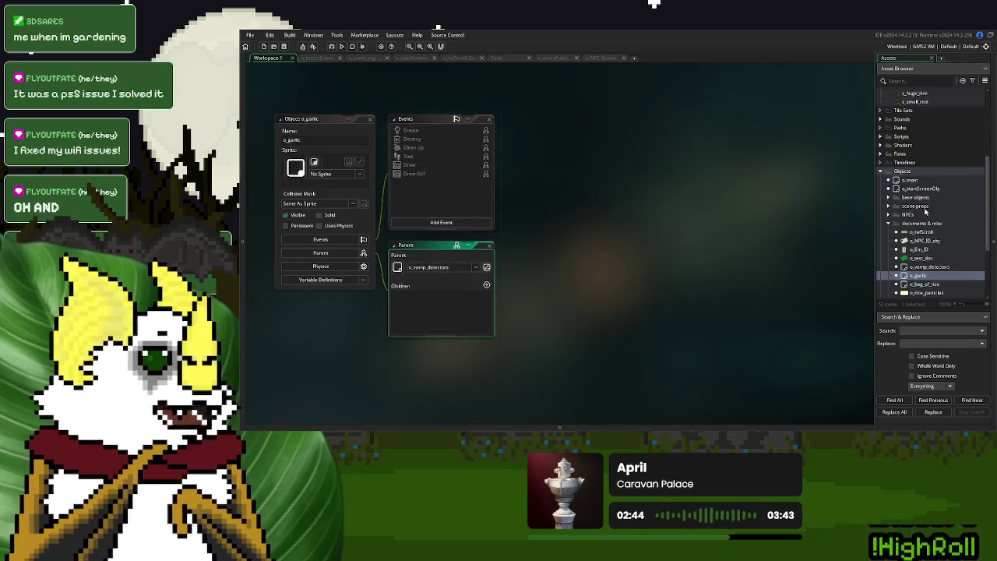
{"action": "mouse_move", "coordinate": [917, 171]}
{"action": "left_mouse_down"}
{"action": "mouse_move", "coordinate": [697, 156]}
{"action": "mouse_move", "coordinate": [296, 167]}
{"action": "left_mouse_up"}
{"action": "left_click", "coordinate": [320, 280]}
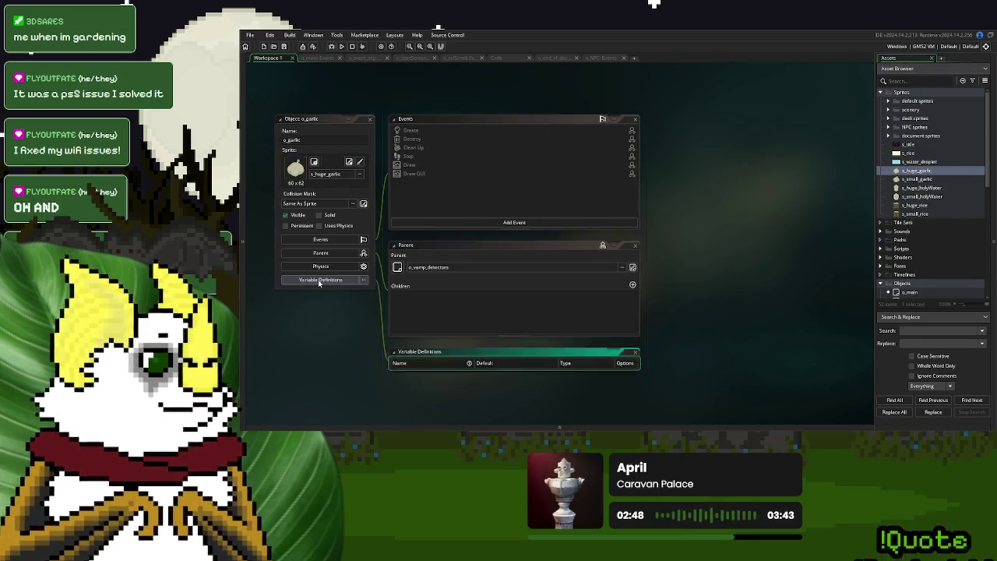
{"action": "left_click", "coordinate": [631, 344]}
{"action": "left_click", "coordinate": [630, 334]}
{"action": "left_click_drag", "start_coordinate": [917, 170], "coordinate": [514, 344]}
{"action": "left_click_drag", "start_coordinate": [924, 179], "coordinate": [514, 334]}
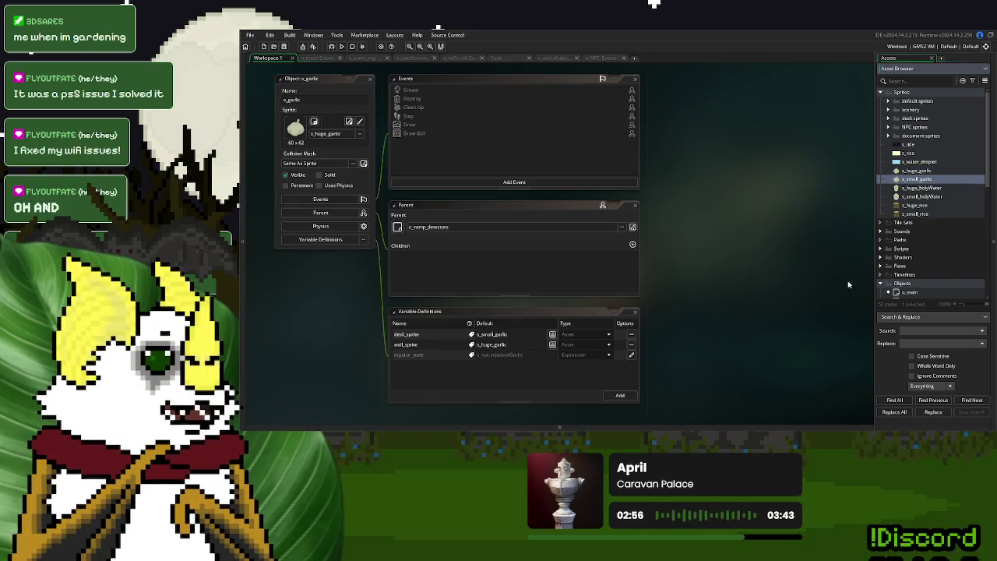
{"action": "scroll", "coordinate": [949, 272], "scroll_direction": "down", "scroll_amount": 5}
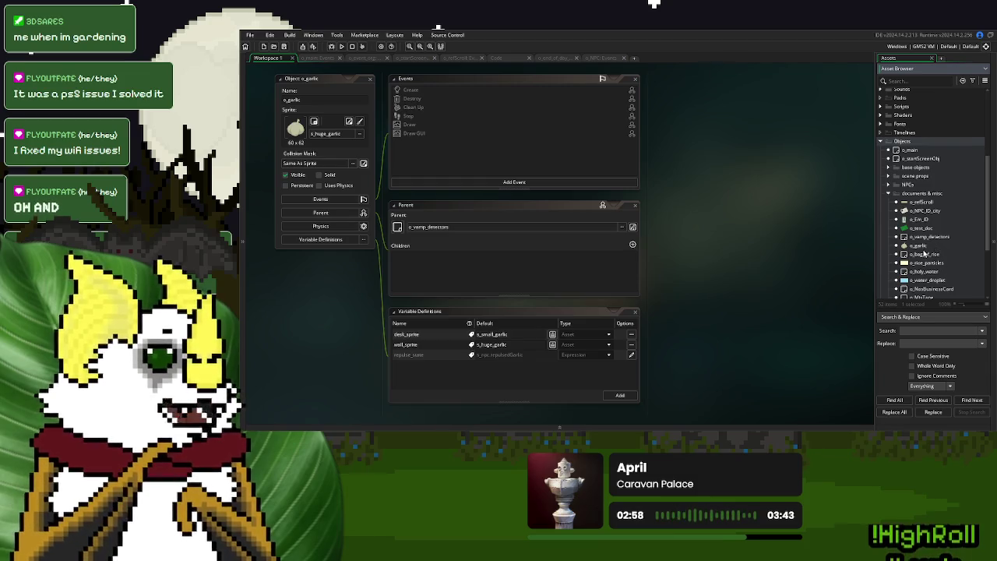
- Give o_bag_of_rice sprite s_huge_rice, with desk_sprite s_huge_rice and wall_sprite s_small_rice
{"action": "double_click", "coordinate": [924, 253]}
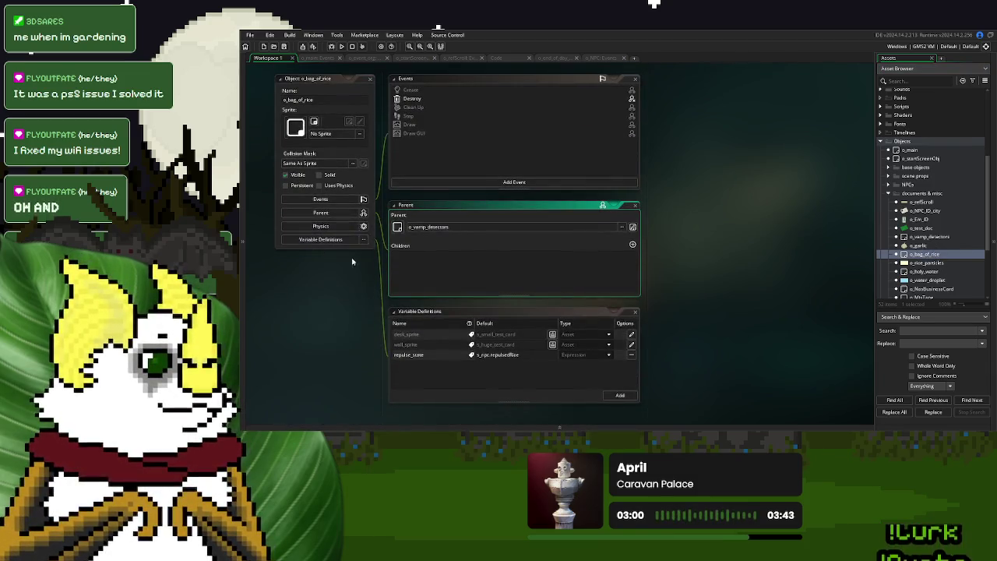
{"action": "scroll", "coordinate": [973, 230], "scroll_direction": "up", "scroll_amount": 5}
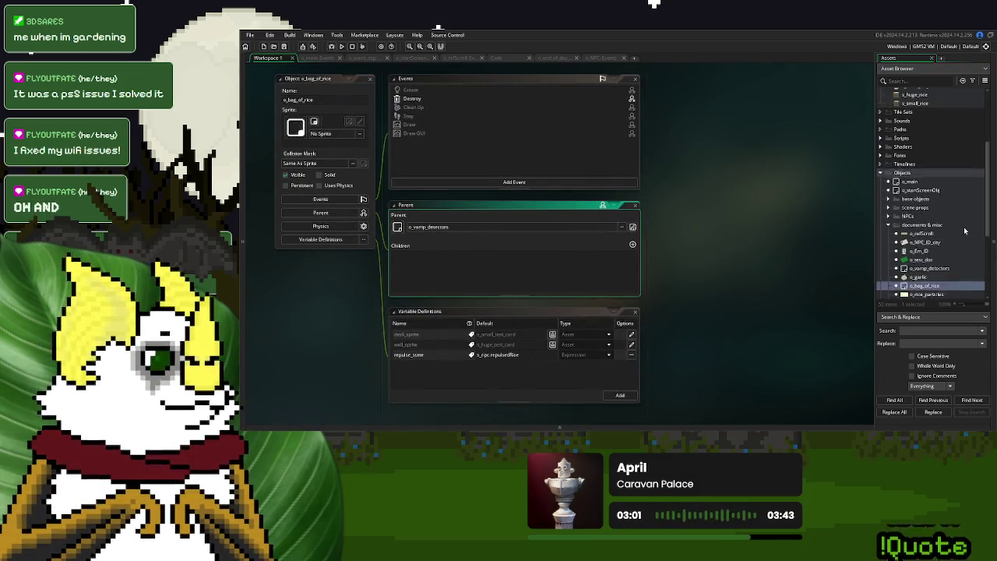
{"action": "left_click", "coordinate": [632, 335]}
{"action": "left_click_drag", "start_coordinate": [921, 192], "coordinate": [335, 132]}
{"action": "left_click_drag", "start_coordinate": [926, 189], "coordinate": [525, 334]}
{"action": "left_click_drag", "start_coordinate": [930, 199], "coordinate": [536, 345]}
{"action": "left_click_drag", "start_coordinate": [908, 180], "coordinate": [924, 208]}
{"action": "scroll", "coordinate": [928, 234], "scroll_direction": "down", "scroll_amount": 5}
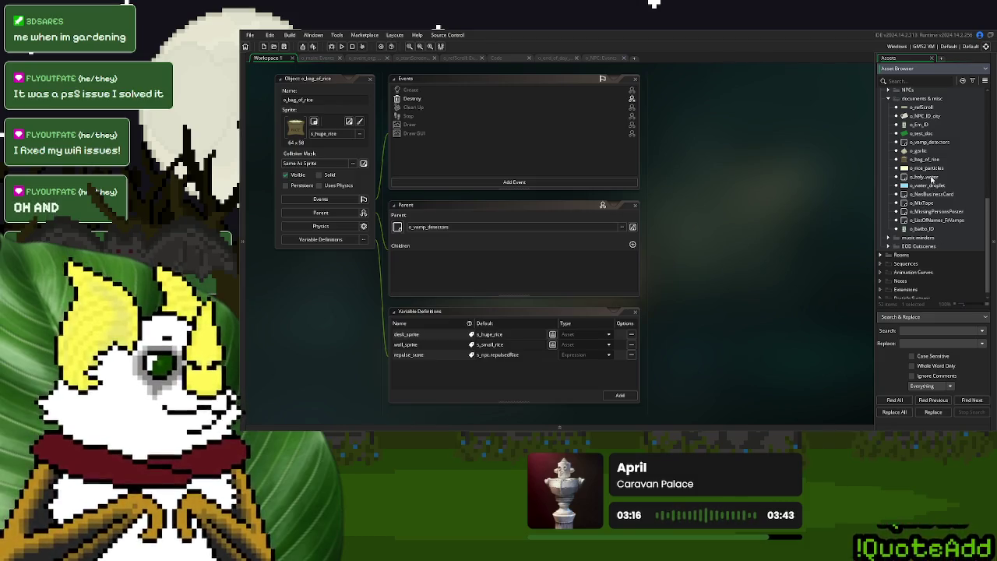
- Give o_holy_water the s_huge_holyWater sprite and fill in its overridden sprite variables
{"action": "double_click", "coordinate": [926, 176]}
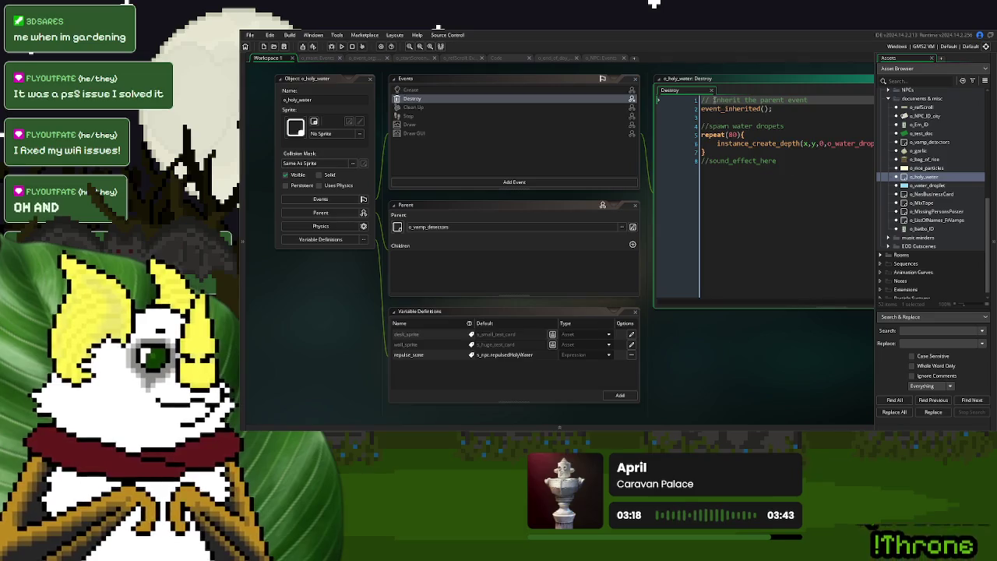
{"action": "left_click", "coordinate": [711, 90]}
{"action": "scroll", "coordinate": [921, 188], "scroll_direction": "up", "scroll_amount": 3}
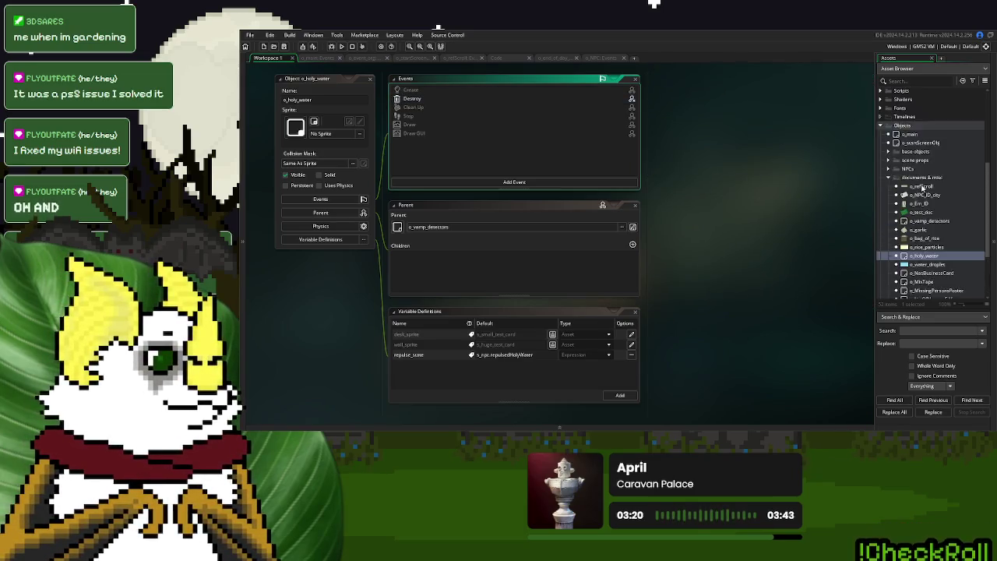
{"action": "scroll", "coordinate": [923, 188], "scroll_direction": "up", "scroll_amount": 3}
{"action": "left_click", "coordinate": [631, 335]}
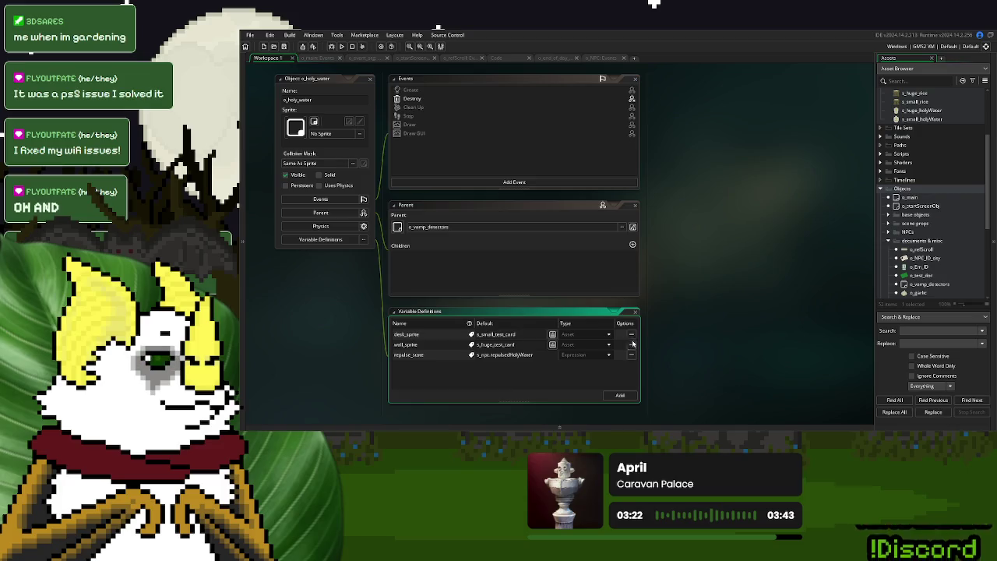
{"action": "scroll", "coordinate": [938, 169], "scroll_direction": "up", "scroll_amount": 3}
{"action": "left_click_drag", "start_coordinate": [909, 176], "coordinate": [321, 132]}
{"action": "mouse_move", "coordinate": [934, 173]}
{"action": "left_mouse_down"}
{"action": "mouse_move", "coordinate": [537, 336]}
{"action": "mouse_move", "coordinate": [517, 335]}
{"action": "mouse_move", "coordinate": [520, 345]}
{"action": "left_mouse_up"}
{"action": "mouse_move", "coordinate": [923, 182]}
{"action": "left_mouse_down"}
{"action": "mouse_move", "coordinate": [759, 270]}
{"action": "mouse_move", "coordinate": [537, 335]}
{"action": "left_mouse_up"}
- Set o_bag_of_rice's desk_sprite to s_small_rice and wall_sprite to s_huge_rice, then close all windows
{"action": "scroll", "coordinate": [756, 327], "scroll_direction": "up", "scroll_amount": 3}
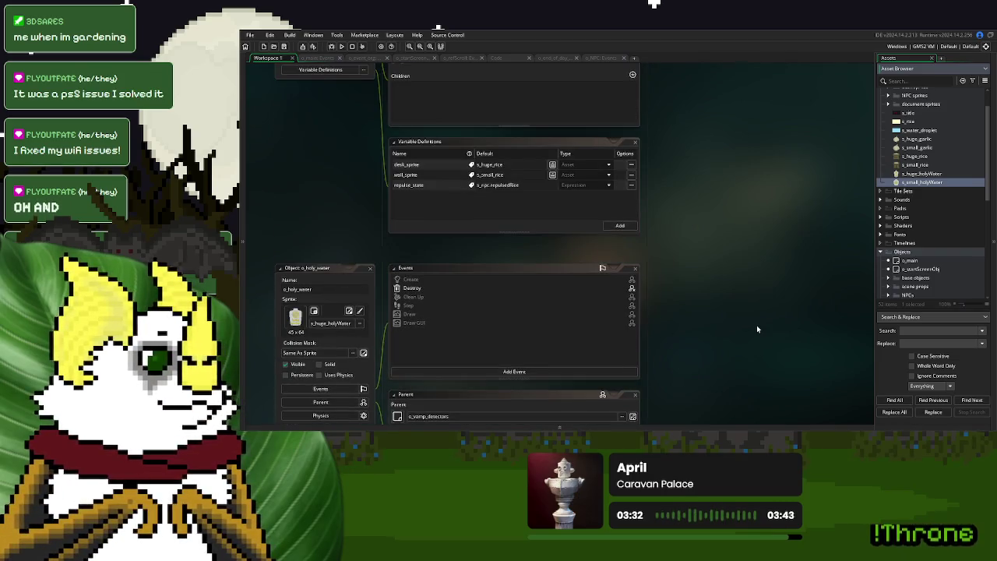
{"action": "scroll", "coordinate": [756, 327], "scroll_direction": "up", "scroll_amount": 3}
{"action": "left_click_drag", "start_coordinate": [925, 166], "coordinate": [507, 306]}
{"action": "left_click_drag", "start_coordinate": [924, 160], "coordinate": [544, 324]}
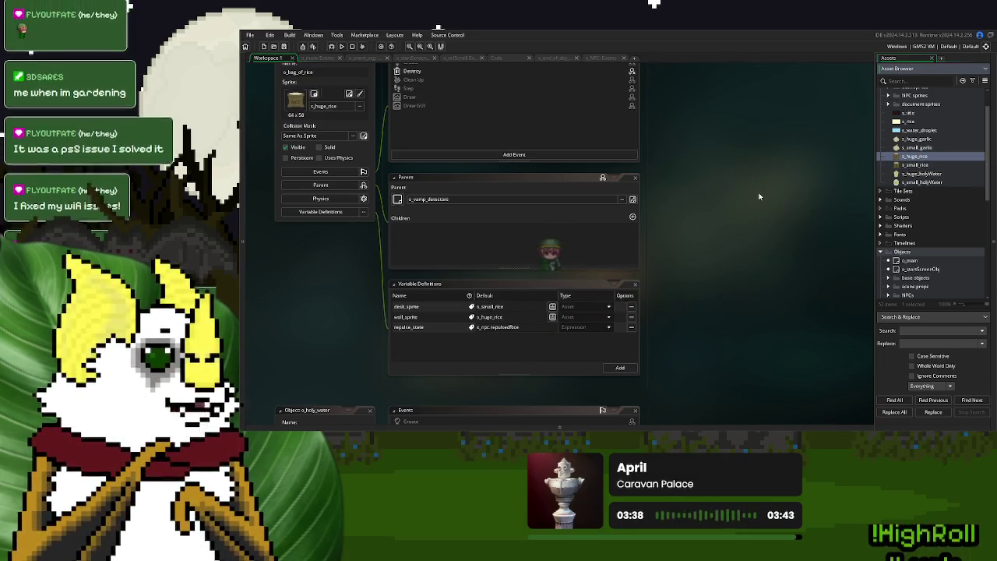
{"action": "right_click", "coordinate": [729, 192]}
{"action": "mouse_move", "coordinate": [744, 204]}
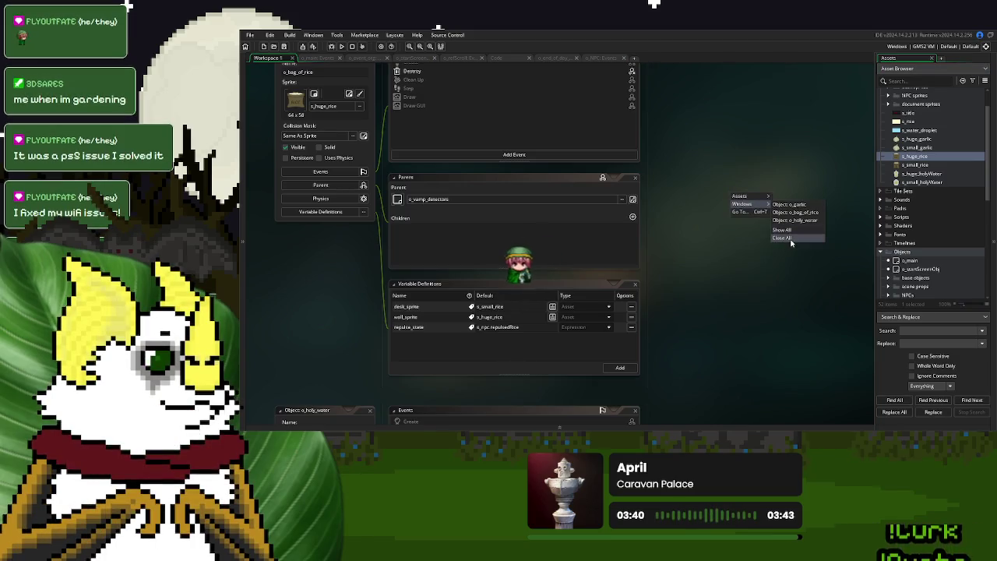
{"action": "left_click", "coordinate": [790, 240]}
- Run a New Game playtest, carry the handed item as the RICE sack, and open s_huge_rice
{"action": "key", "text": "F5"}
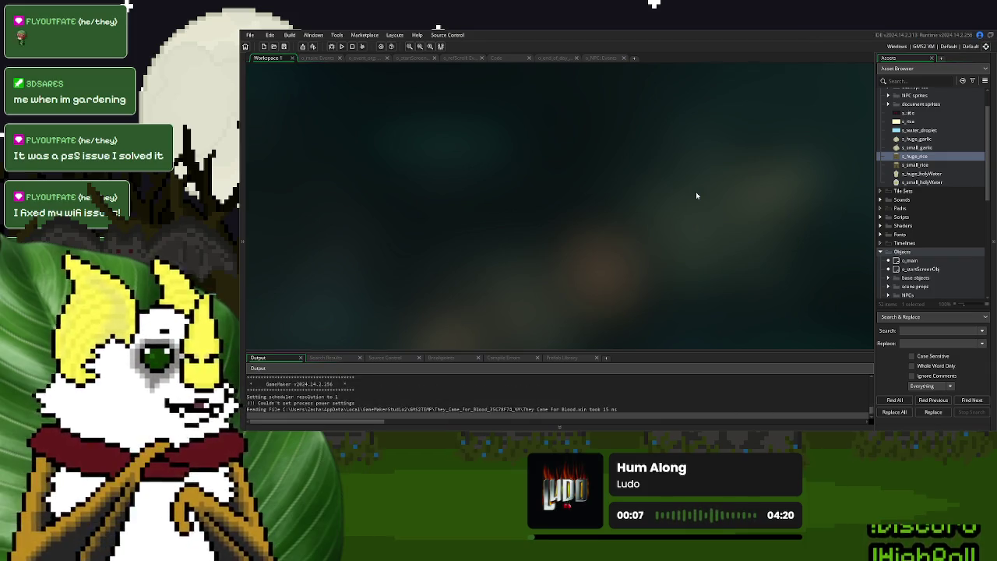
{"action": "left_click", "coordinate": [620, 167]}
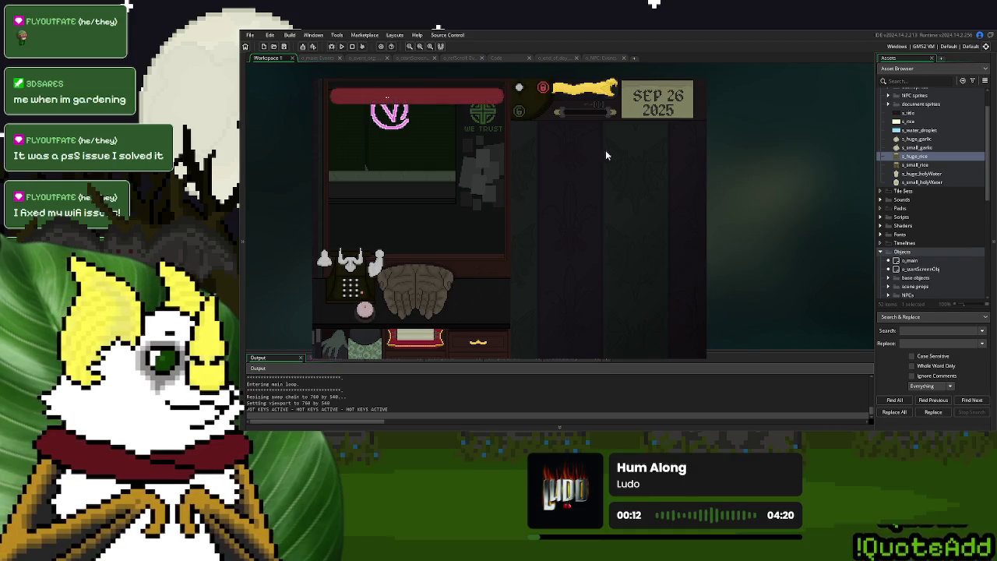
{"action": "left_click", "coordinate": [581, 228]}
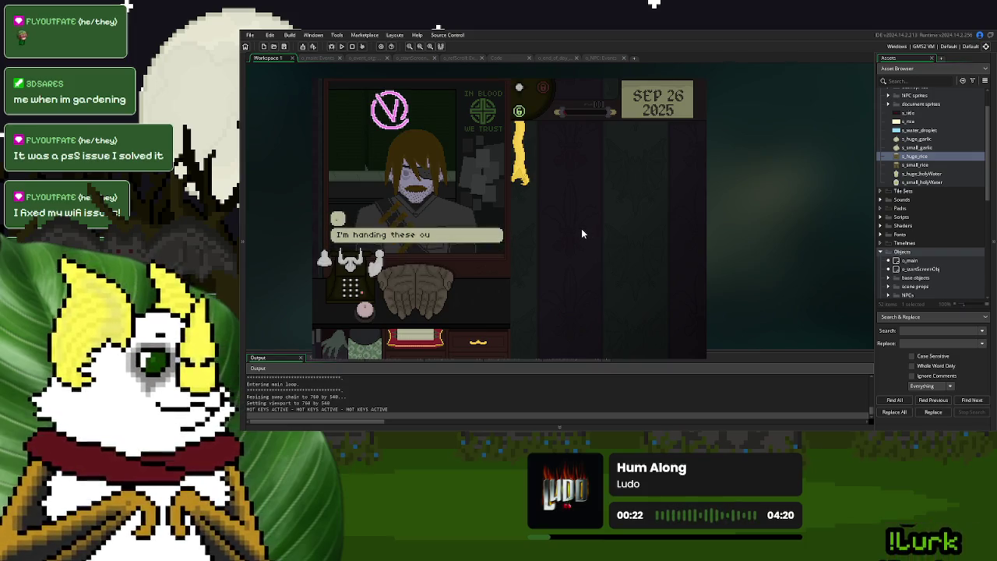
{"action": "left_click", "coordinate": [545, 275]}
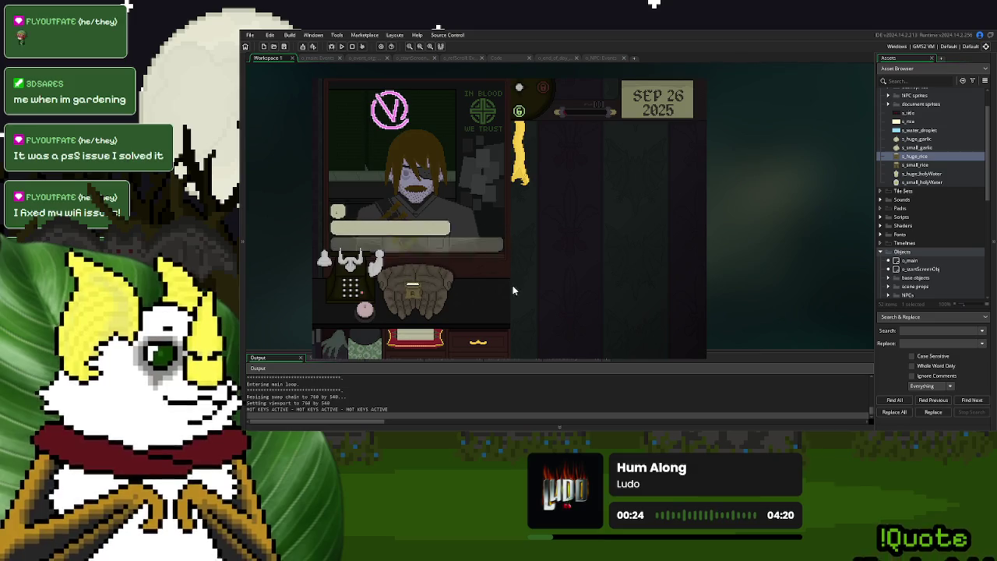
{"action": "mouse_move", "coordinate": [416, 296]}
{"action": "left_mouse_down"}
{"action": "mouse_move", "coordinate": [467, 292]}
{"action": "mouse_move", "coordinate": [579, 252]}
{"action": "left_mouse_up"}
{"action": "mouse_move", "coordinate": [554, 308]}
{"action": "left_mouse_down"}
{"action": "mouse_move", "coordinate": [589, 200]}
{"action": "mouse_move", "coordinate": [584, 259]}
{"action": "mouse_move", "coordinate": [563, 234]}
{"action": "mouse_move", "coordinate": [627, 262]}
{"action": "mouse_move", "coordinate": [620, 198]}
{"action": "mouse_move", "coordinate": [594, 162]}
{"action": "left_mouse_up"}
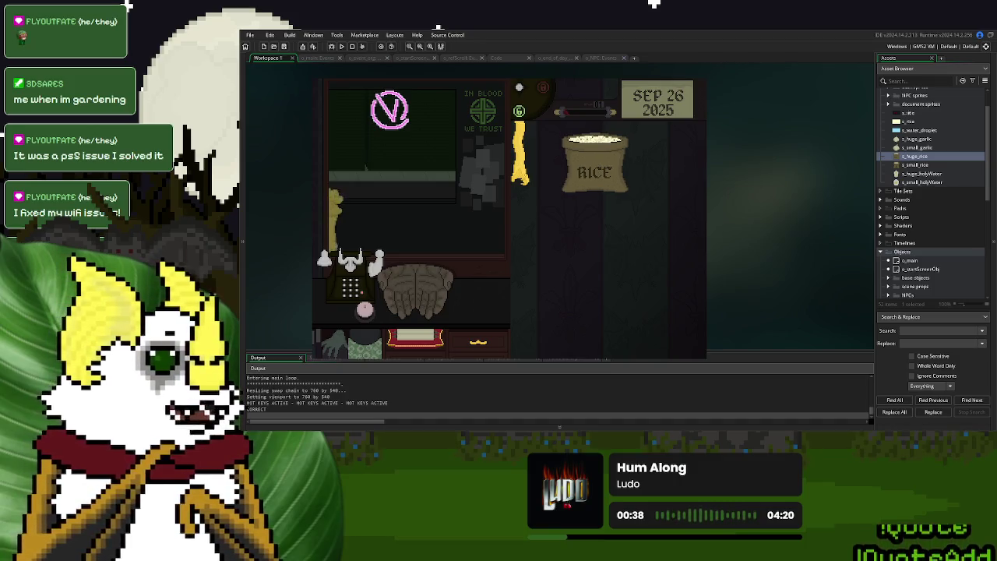
{"action": "double_click", "coordinate": [913, 156]}
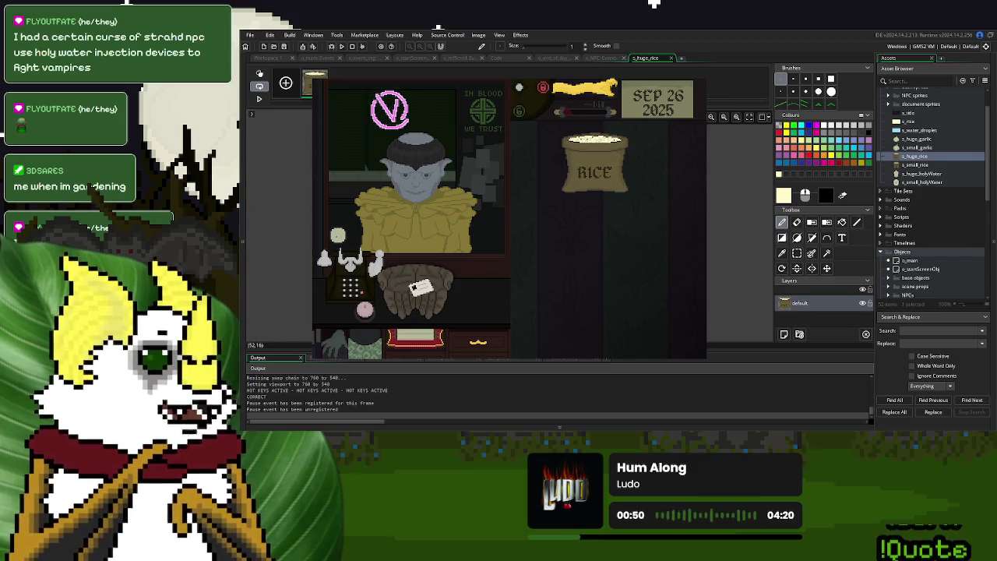
- Close the s_huge_rice editor, hand the rice sack back, quit the game, and open o_refScroll's Draw GUI
{"action": "left_click", "coordinate": [671, 59]}
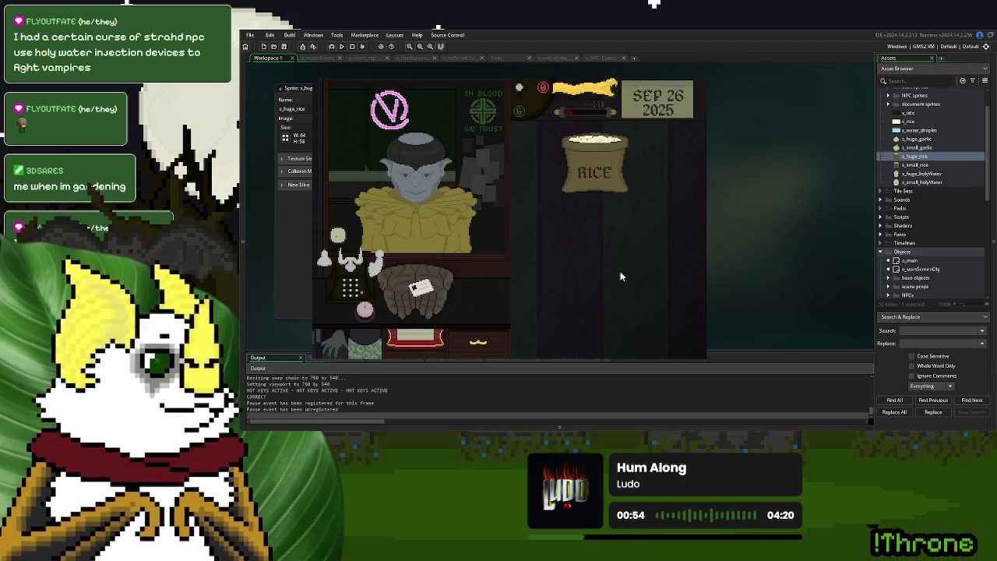
{"action": "mouse_move", "coordinate": [579, 187]}
{"action": "left_mouse_down"}
{"action": "mouse_move", "coordinate": [545, 233]}
{"action": "mouse_move", "coordinate": [412, 292]}
{"action": "left_mouse_up"}
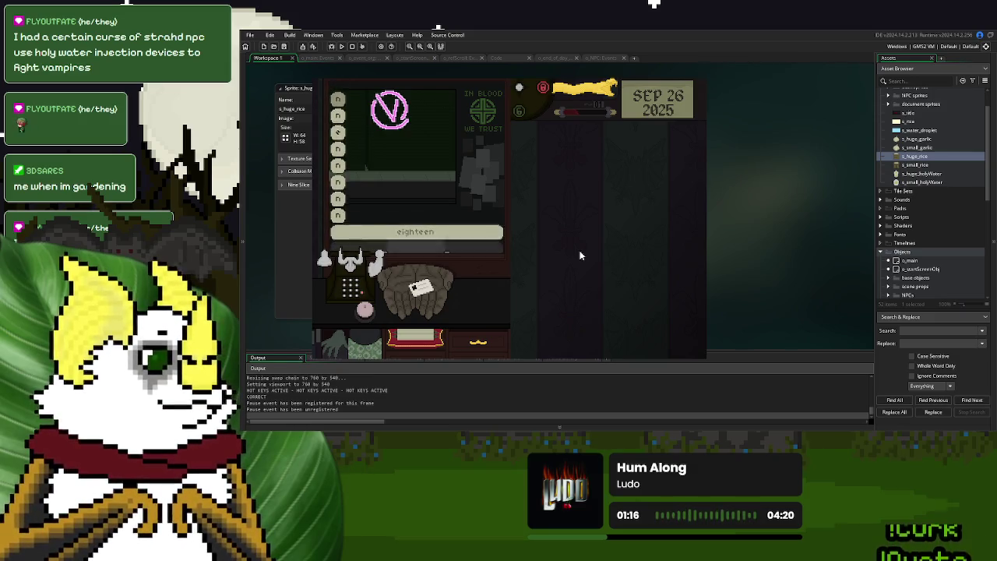
{"action": "left_click", "coordinate": [697, 77]}
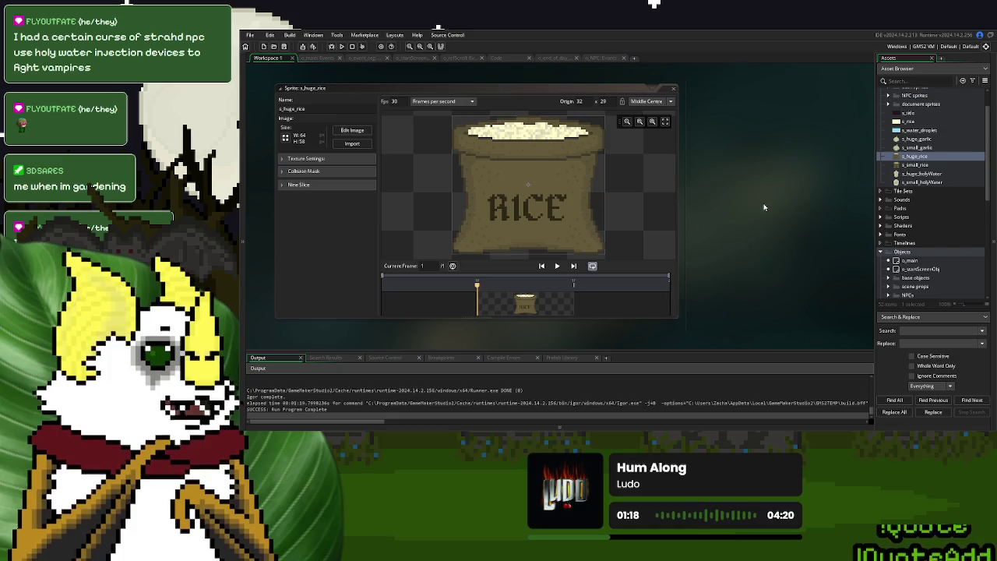
{"action": "left_click", "coordinate": [463, 57]}
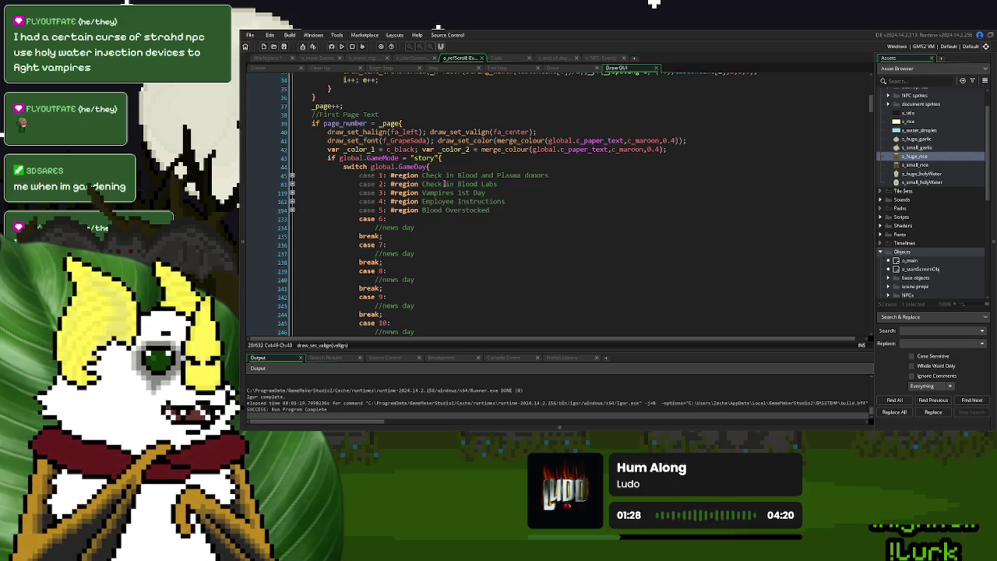
- Delete the blank line after "effective IMMEDIATELY" in Draw GUI, then switch to the StorySpawner script
{"action": "scroll", "coordinate": [484, 179], "scroll_direction": "down", "scroll_amount": 10}
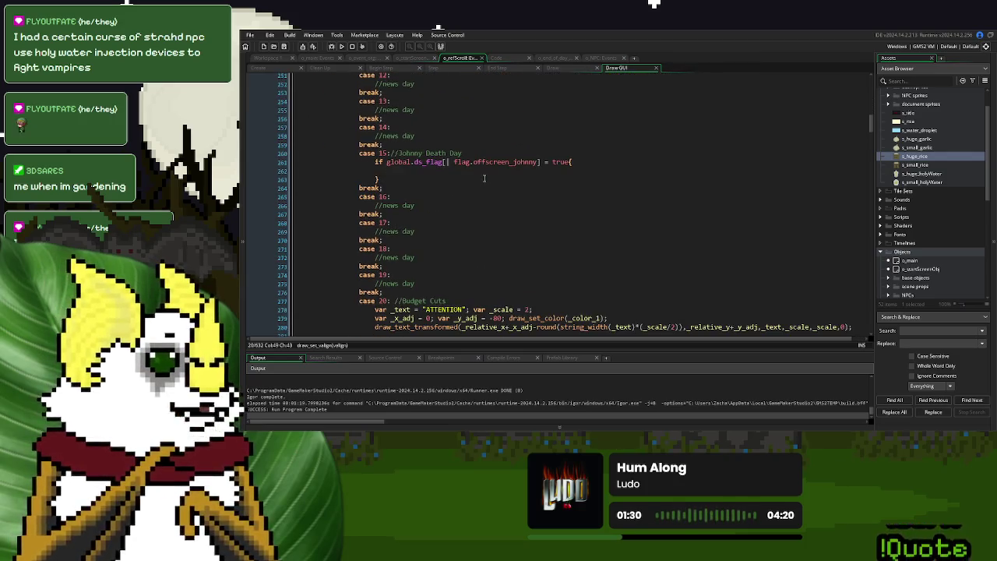
{"action": "scroll", "coordinate": [483, 178], "scroll_direction": "down", "scroll_amount": 5}
{"action": "scroll", "coordinate": [484, 177], "scroll_direction": "down", "scroll_amount": 3}
{"action": "scroll", "coordinate": [483, 177], "scroll_direction": "up", "scroll_amount": 3}
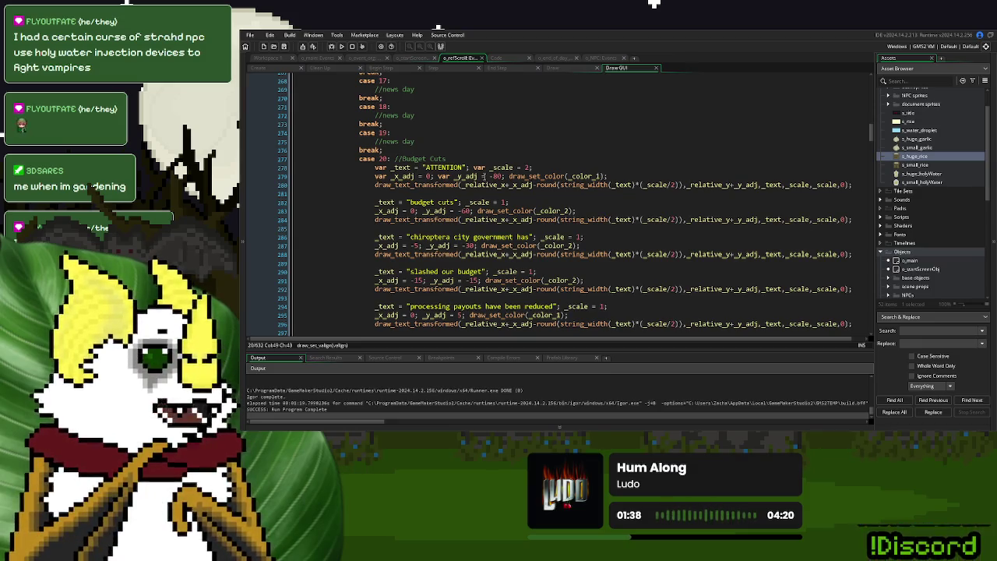
{"action": "scroll", "coordinate": [547, 132], "scroll_direction": "down", "scroll_amount": 10}
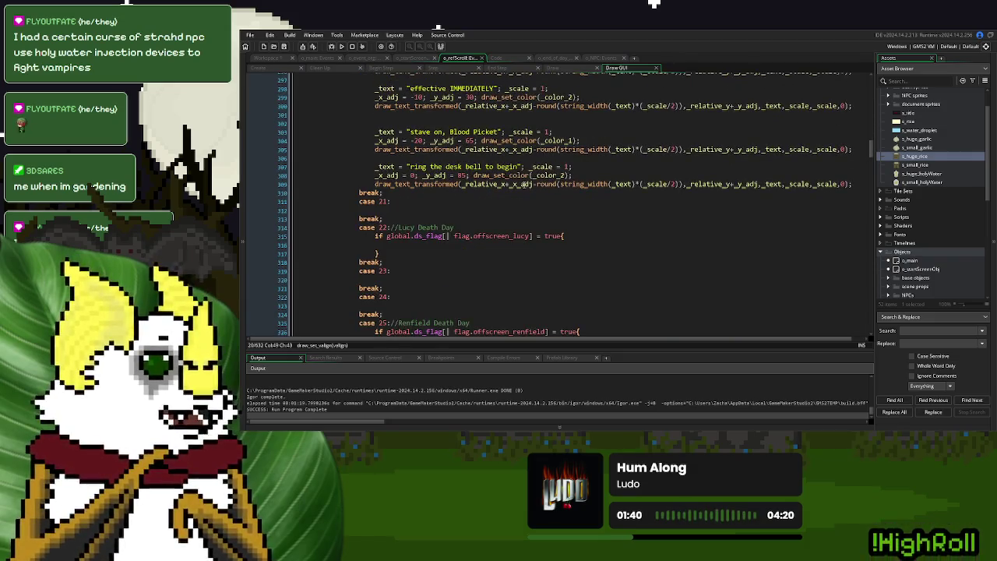
{"action": "scroll", "coordinate": [527, 184], "scroll_direction": "up", "scroll_amount": 2}
{"action": "left_click_drag", "start_coordinate": [426, 188], "coordinate": [425, 182]}
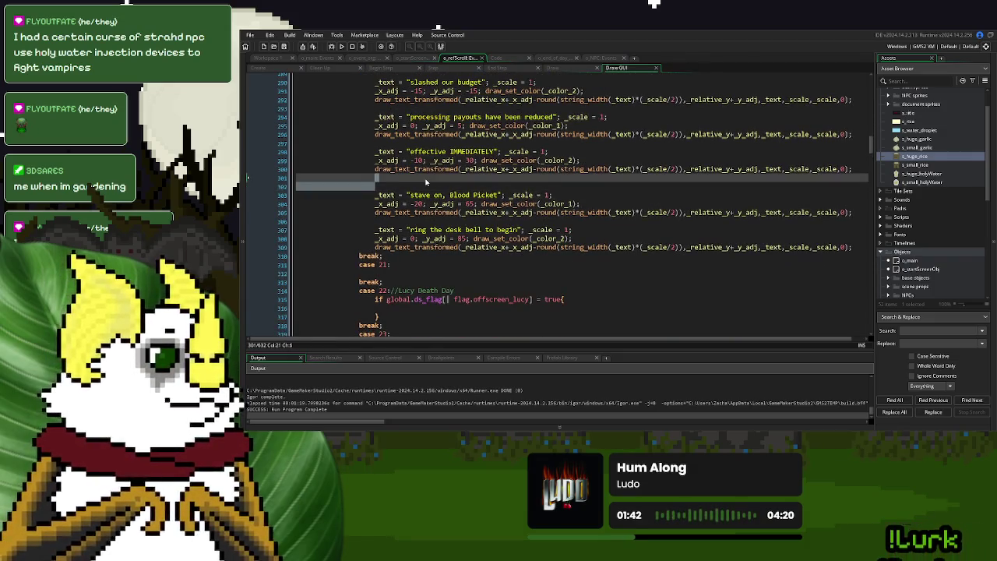
{"action": "key", "text": "BackSpace"}
{"action": "scroll", "coordinate": [499, 91], "scroll_direction": "down", "scroll_amount": 3}
{"action": "scroll", "coordinate": [499, 91], "scroll_direction": "up", "scroll_amount": 3}
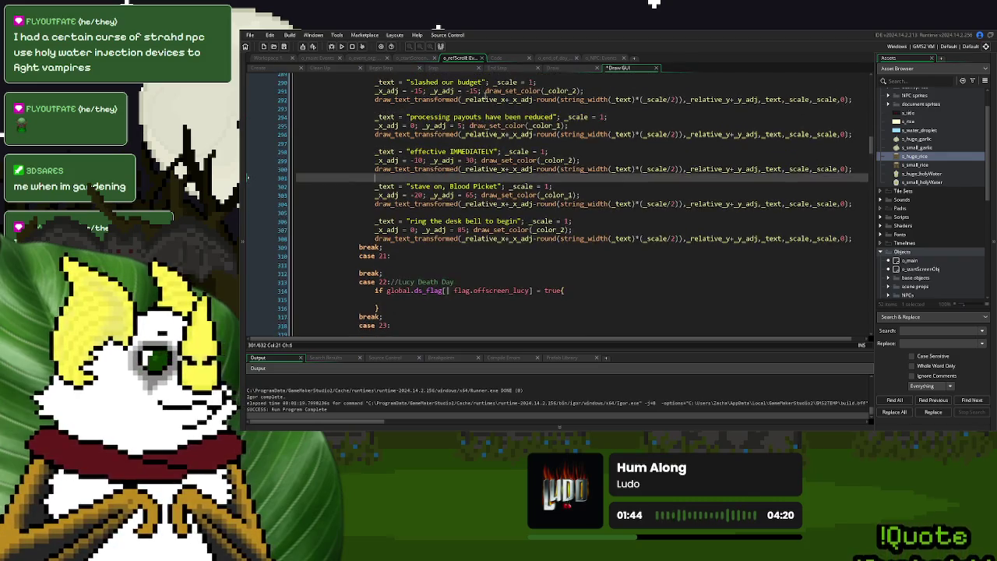
{"action": "left_click", "coordinate": [511, 59]}
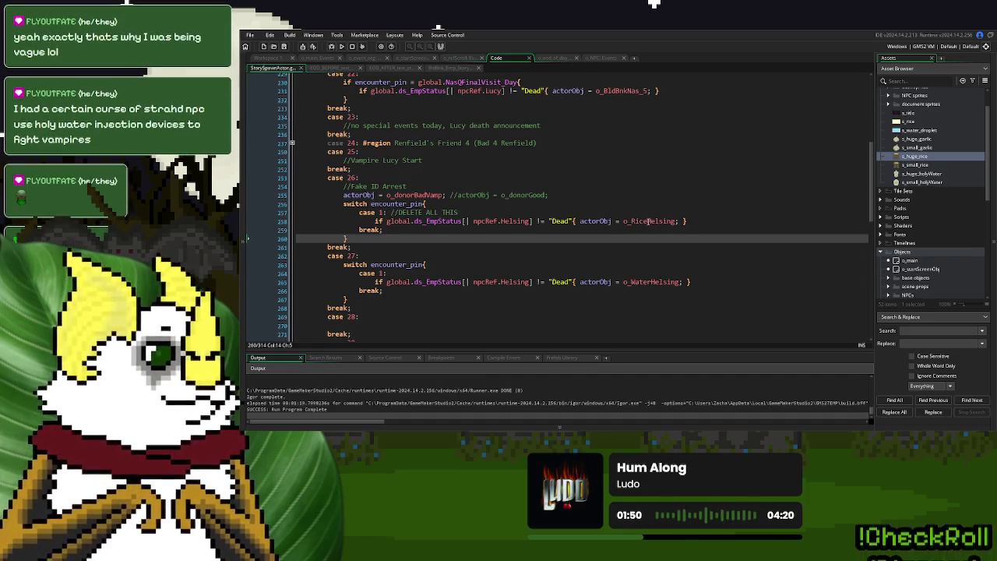
- Change line 258 to spawn o_GarlicHelsing, then run the game and start a New Game
{"action": "left_click_drag", "start_coordinate": [632, 221], "coordinate": [646, 221]}
{"action": "type", "text": "Water"}
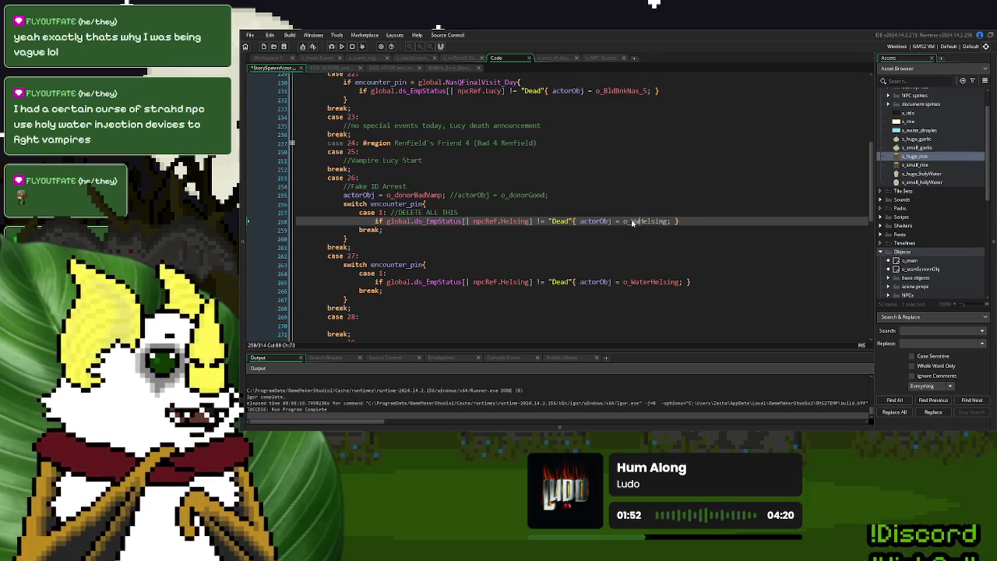
{"action": "key", "text": "BackSpace"}
{"action": "key", "text": "BackSpace"}
{"action": "key", "text": "BackSpace"}
{"action": "key", "text": "BackSpace"}
{"action": "key", "text": "BackSpace"}
{"action": "type", "text": "Ga"}
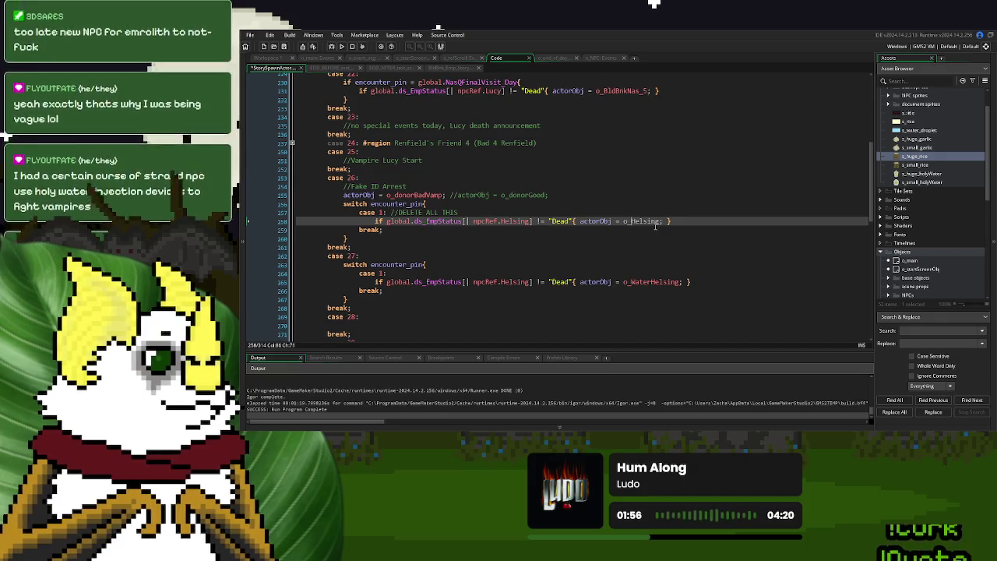
{"action": "type", "text": "rlic"}
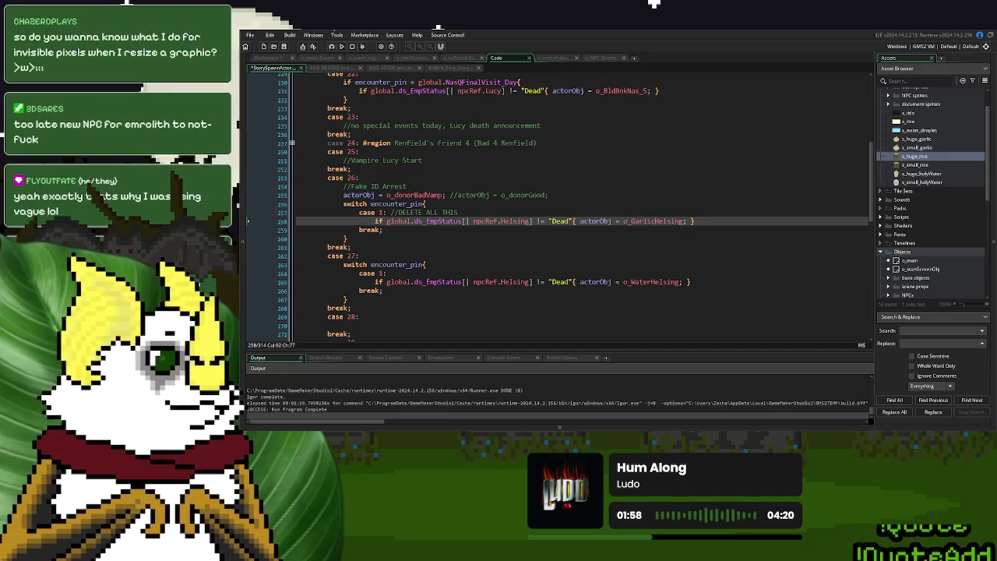
{"action": "left_click", "coordinate": [341, 46]}
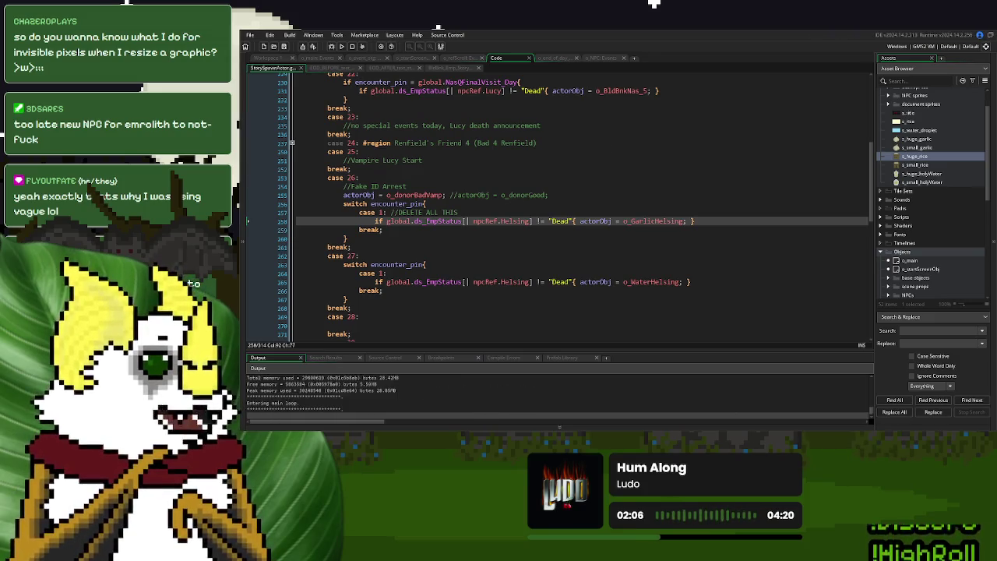
{"action": "left_click", "coordinate": [624, 159]}
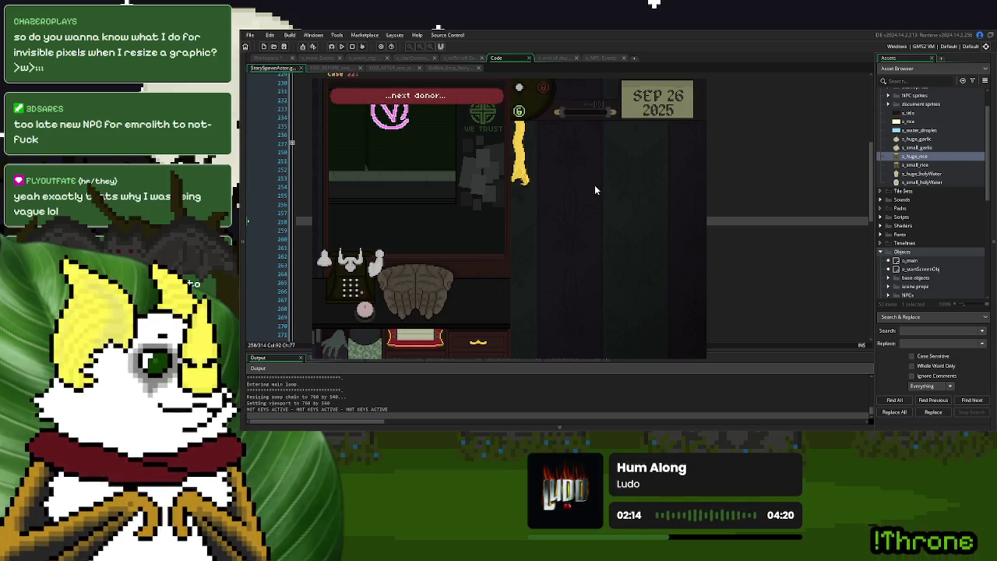
- Pause the game, turn the Volume down in Settings, and resume
{"action": "key", "text": "Escape"}
{"action": "left_click", "coordinate": [528, 227]}
{"action": "left_click_drag", "start_coordinate": [563, 212], "coordinate": [459, 211]}
{"action": "left_click", "coordinate": [511, 230]}
{"action": "key", "text": "Escape"}
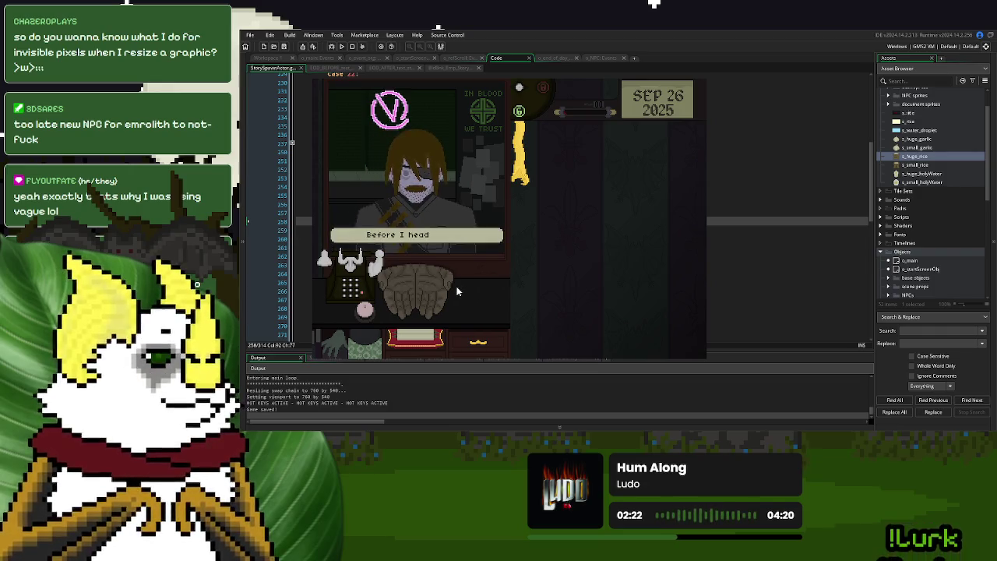
- Take the donor's garlic, let the donor in, hand the garlic back, and close the game
{"action": "left_click", "coordinate": [372, 314]}
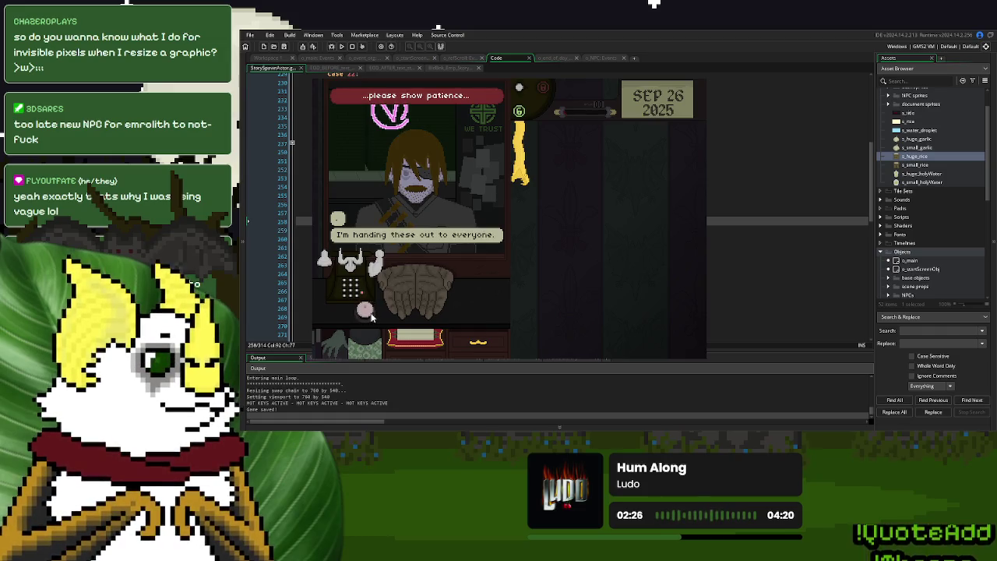
{"action": "left_click", "coordinate": [371, 314]}
{"action": "mouse_move", "coordinate": [406, 298]}
{"action": "left_mouse_down"}
{"action": "mouse_move", "coordinate": [578, 206]}
{"action": "mouse_move", "coordinate": [572, 223]}
{"action": "mouse_move", "coordinate": [416, 310]}
{"action": "left_mouse_up"}
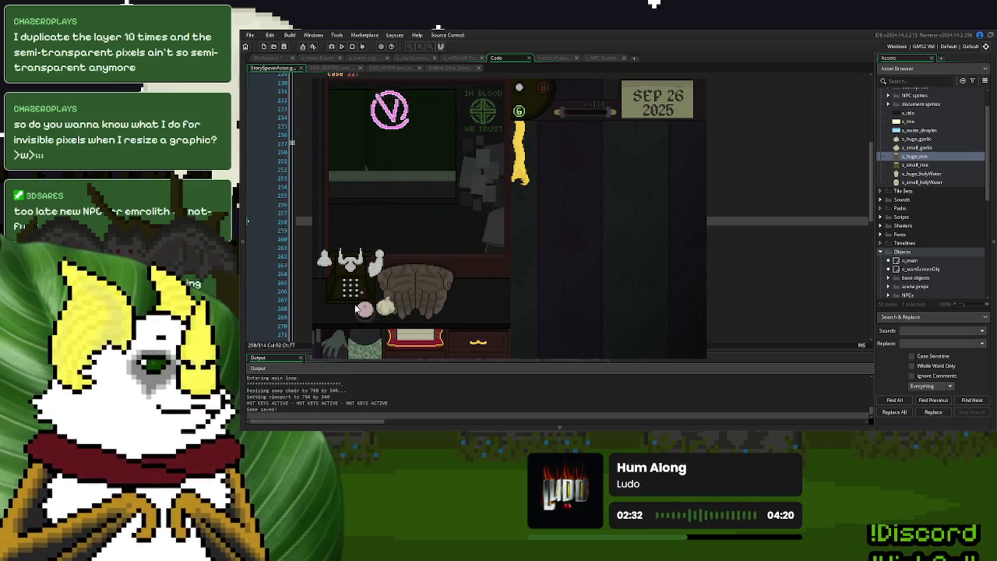
{"action": "mouse_move", "coordinate": [417, 310]}
{"action": "left_mouse_down"}
{"action": "mouse_move", "coordinate": [585, 246]}
{"action": "mouse_move", "coordinate": [609, 206]}
{"action": "left_mouse_up"}
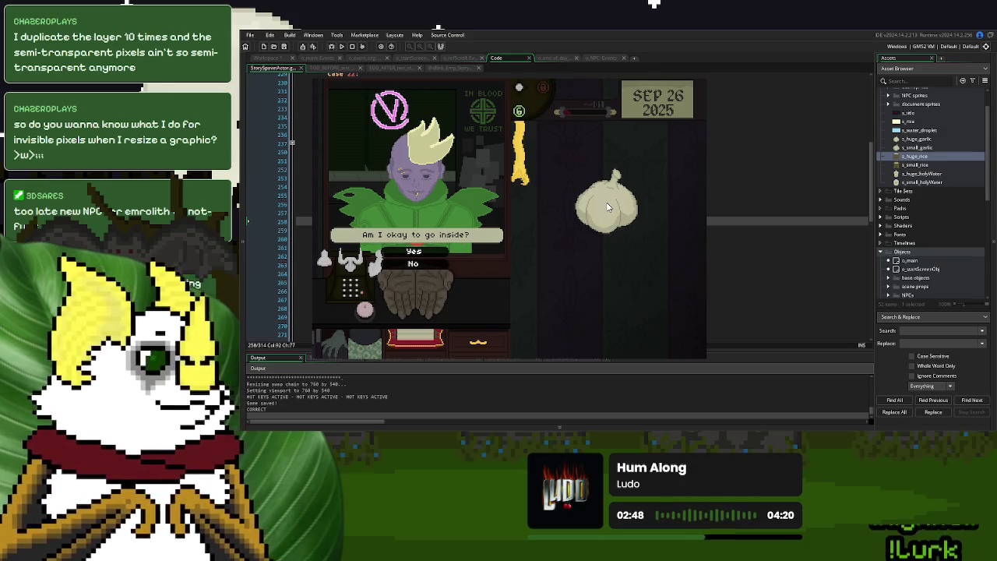
{"action": "key", "text": "Return"}
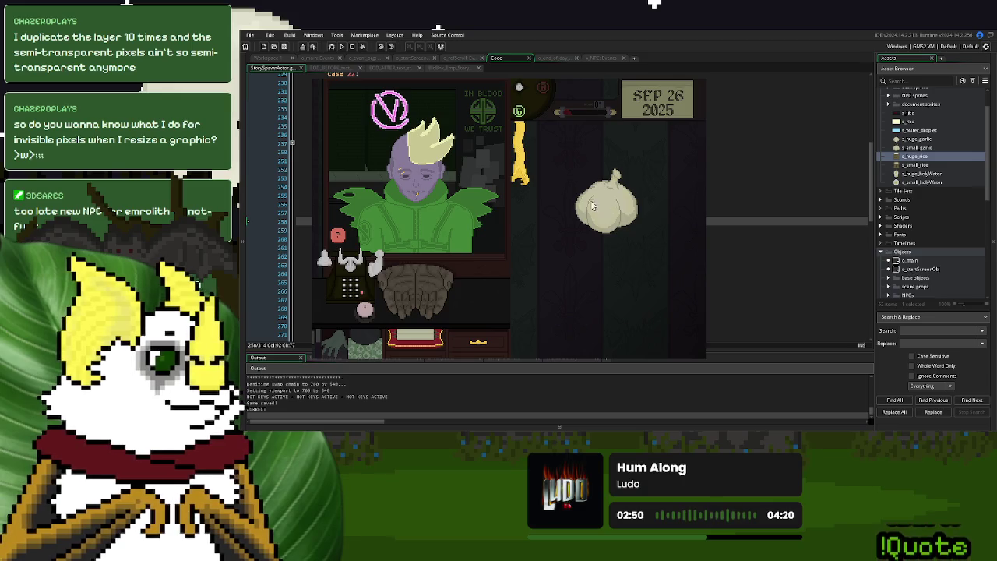
{"action": "left_click_drag", "start_coordinate": [599, 207], "coordinate": [451, 293]}
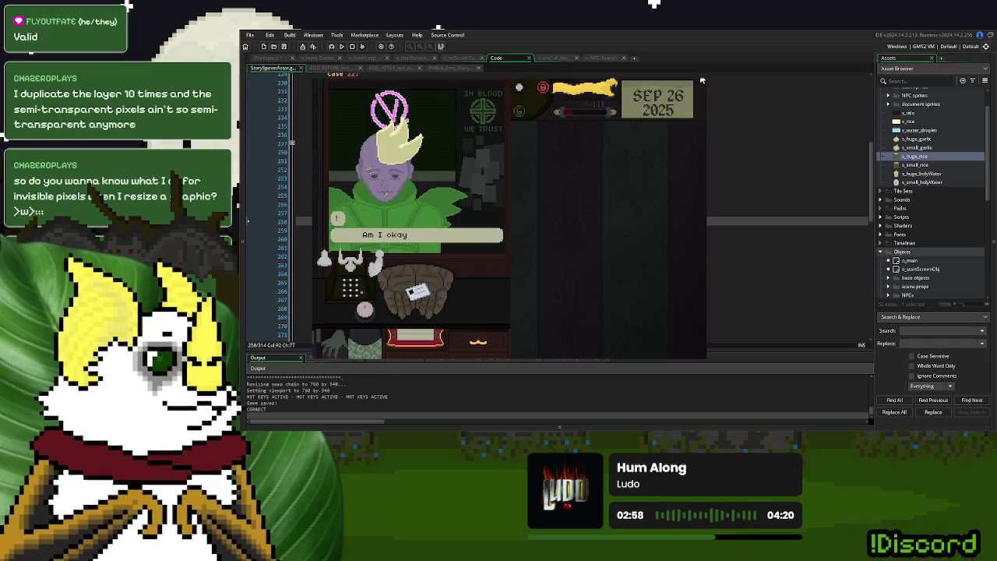
{"action": "left_click", "coordinate": [702, 80]}
{"action": "left_click", "coordinate": [543, 249]}
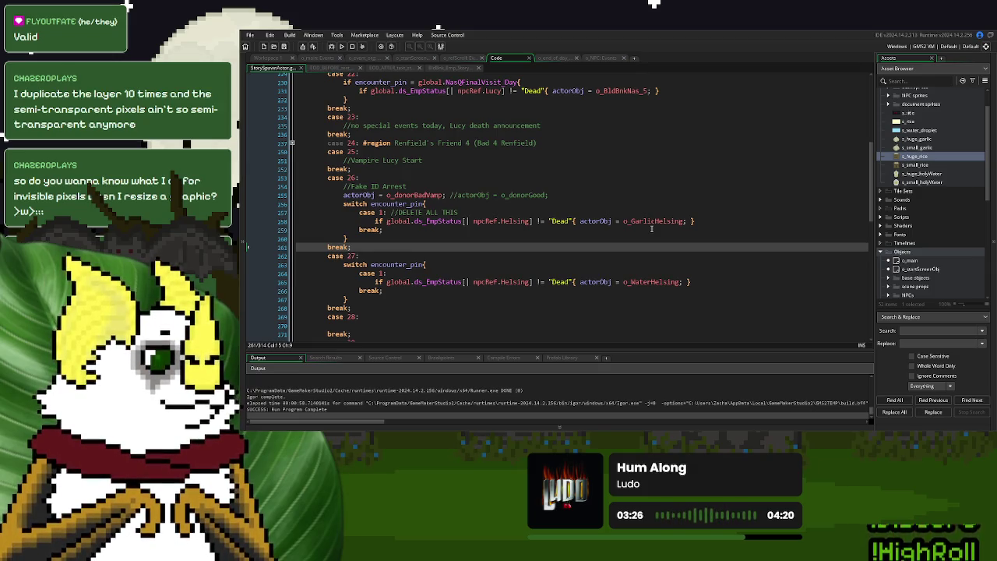
- Change line 258 to spawn o_WaterHelsing, save and run with F5, and start a New Game
{"action": "left_click_drag", "start_coordinate": [656, 221], "coordinate": [629, 222]}
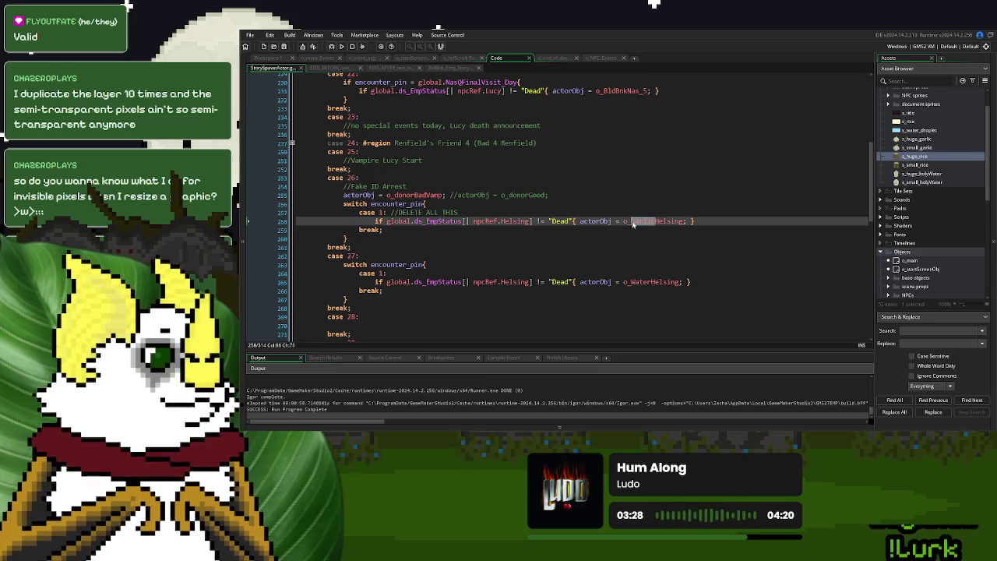
{"action": "key", "text": "BackSpace"}
{"action": "type", "text": "Water"}
{"action": "key", "text": "F5"}
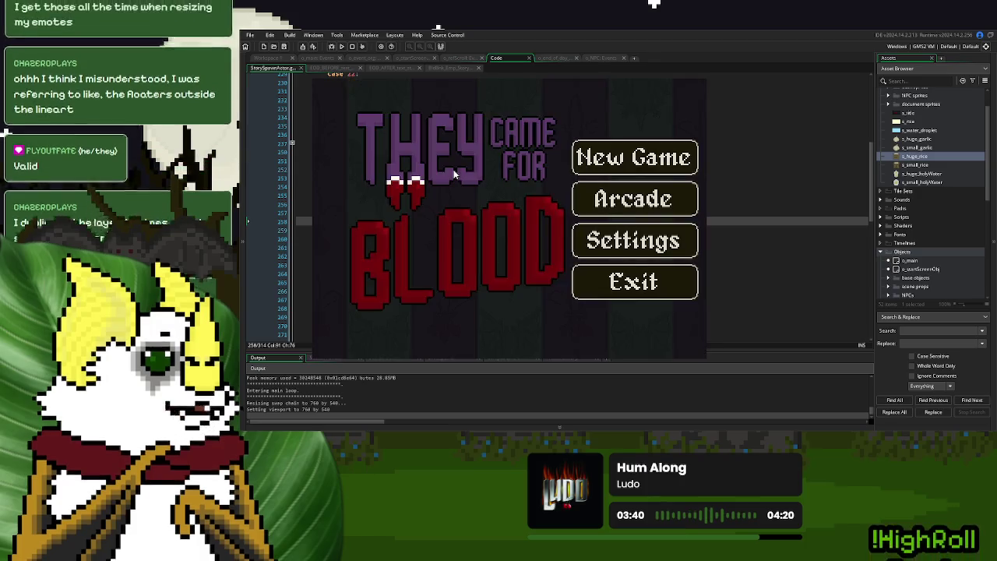
{"action": "left_click", "coordinate": [666, 170]}
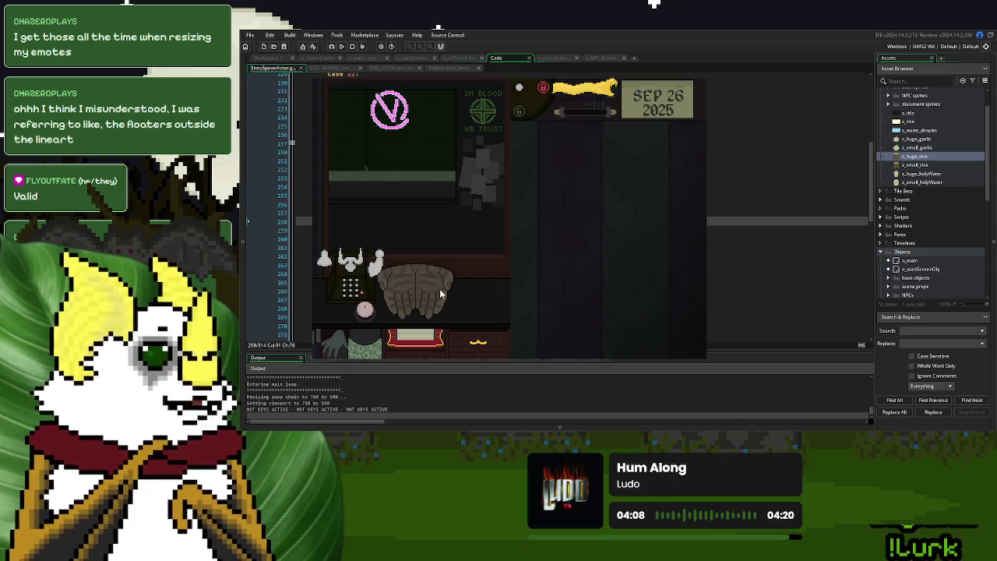
- Ring the bell for the next donor and pull the cord to accept the holy-water donor
{"action": "left_click", "coordinate": [364, 315]}
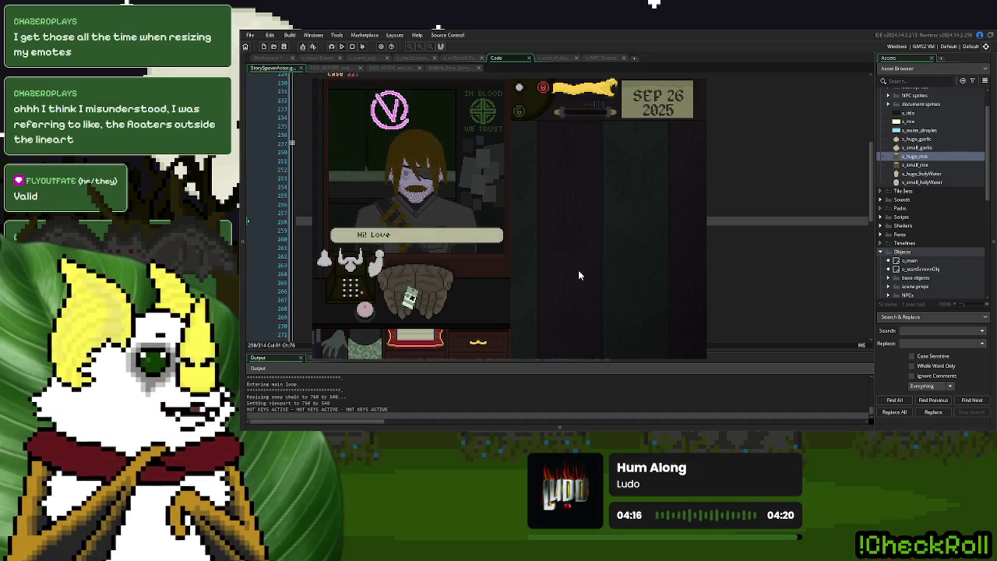
{"action": "left_click_drag", "start_coordinate": [600, 96], "coordinate": [585, 238]}
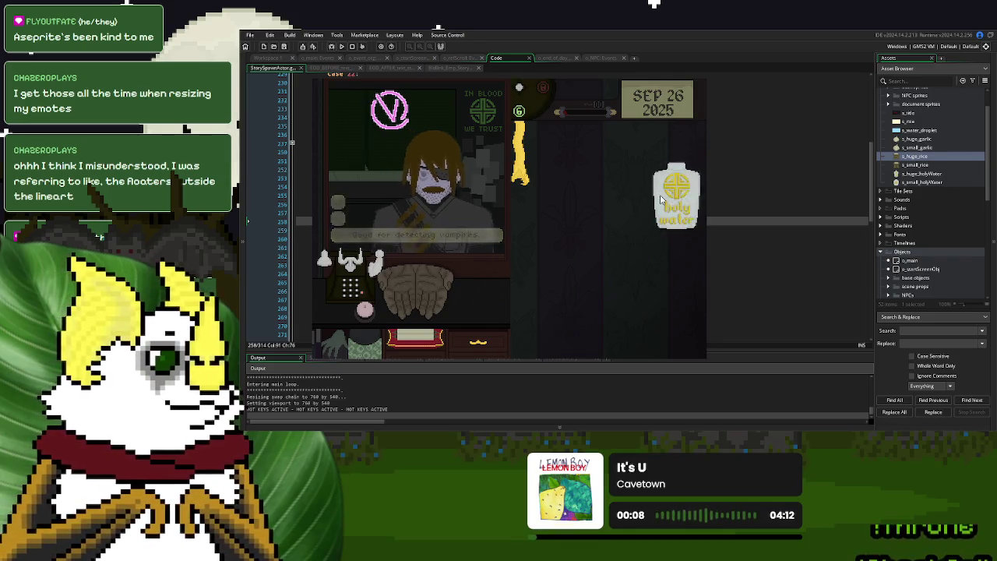
- Take the holy water, answer Yes to let the donor in, return the bottle, and close the game
{"action": "left_click", "coordinate": [512, 280]}
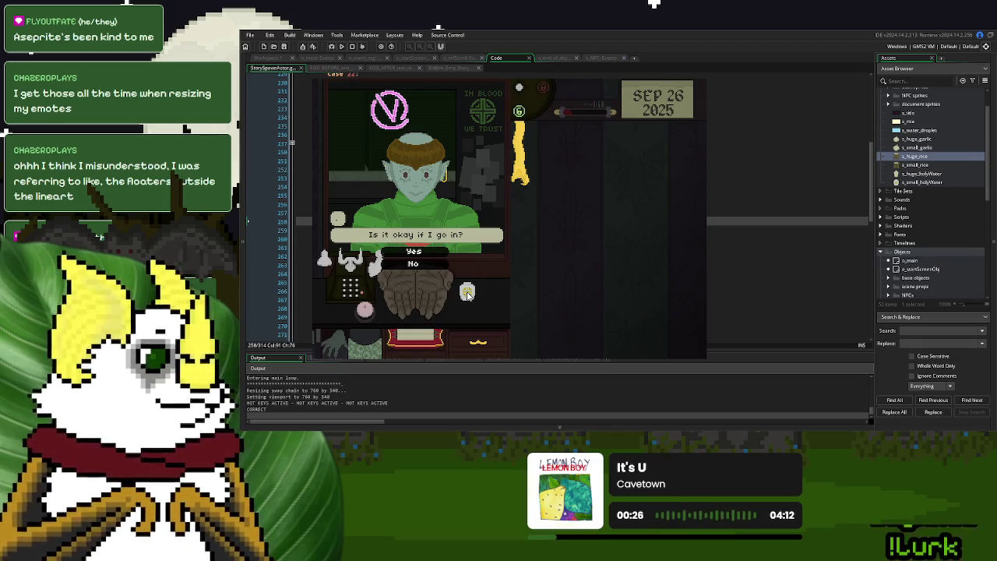
{"action": "key", "text": "Return"}
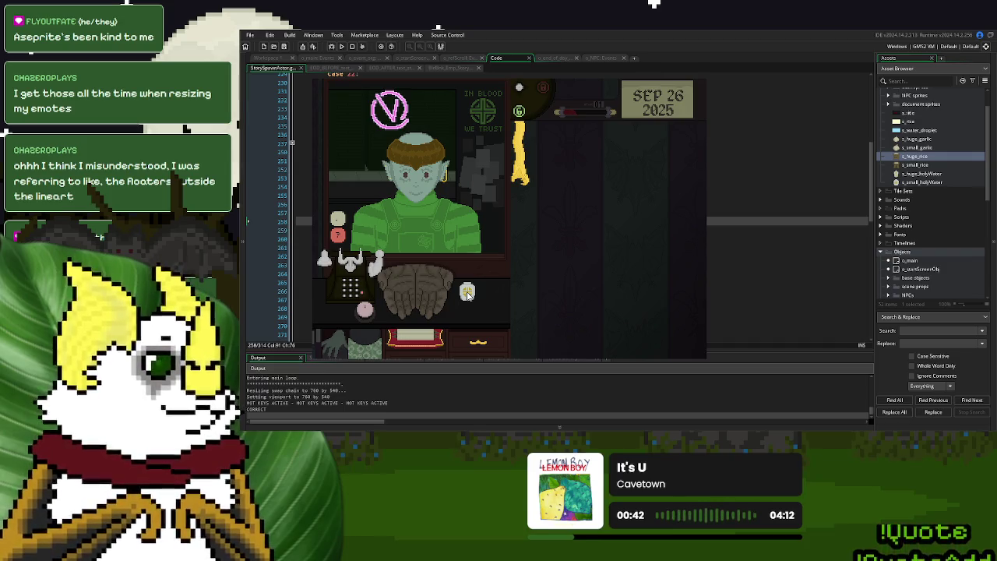
{"action": "left_click_drag", "start_coordinate": [472, 296], "coordinate": [418, 295]}
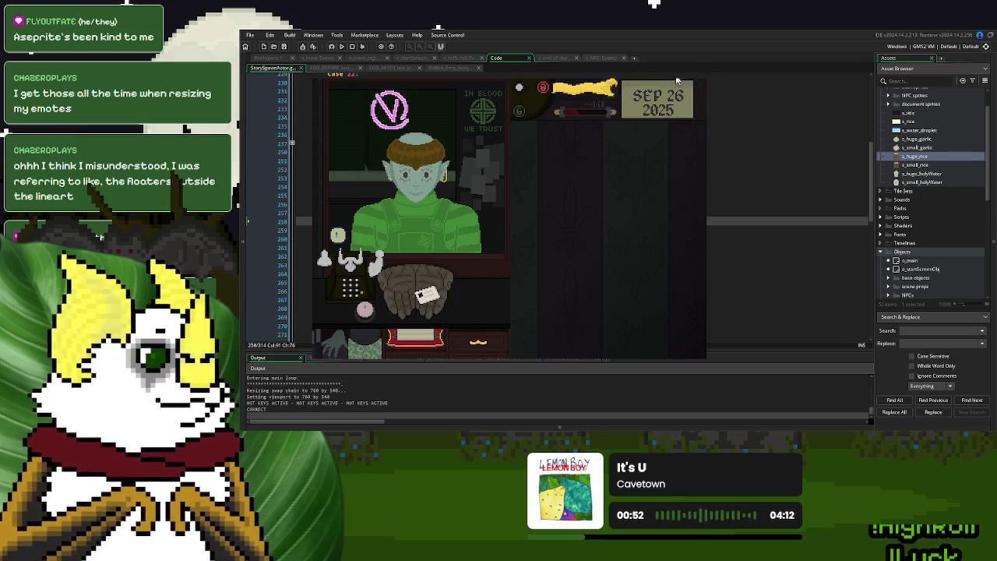
{"action": "left_click", "coordinate": [703, 81]}
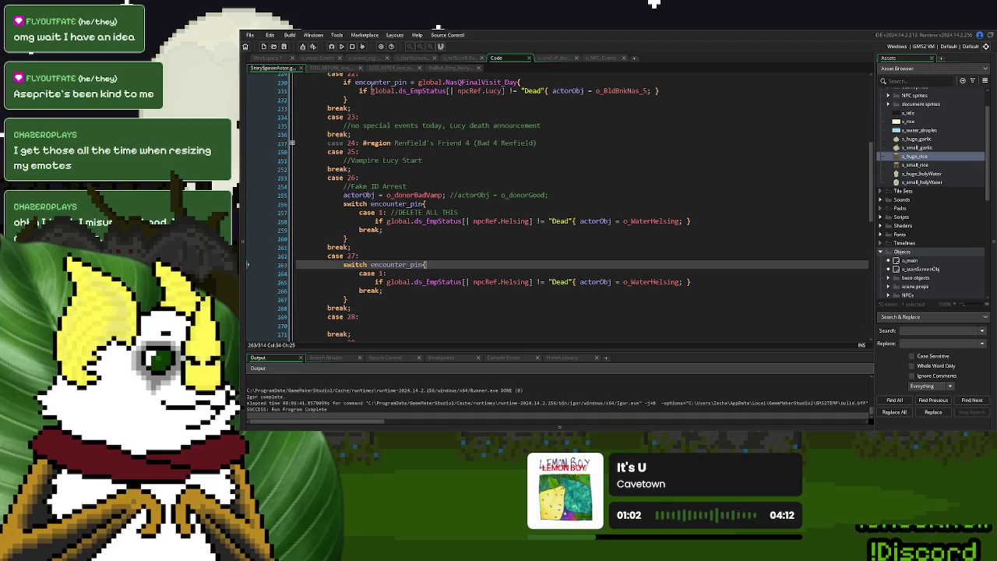
- In o_main's Create code, unfold the flag enum and add a new line after friend_of_renfield
{"action": "left_click", "coordinate": [319, 59]}
{"action": "left_click", "coordinate": [416, 168]}
{"action": "scroll", "coordinate": [465, 258], "scroll_direction": "down", "scroll_amount": 3}
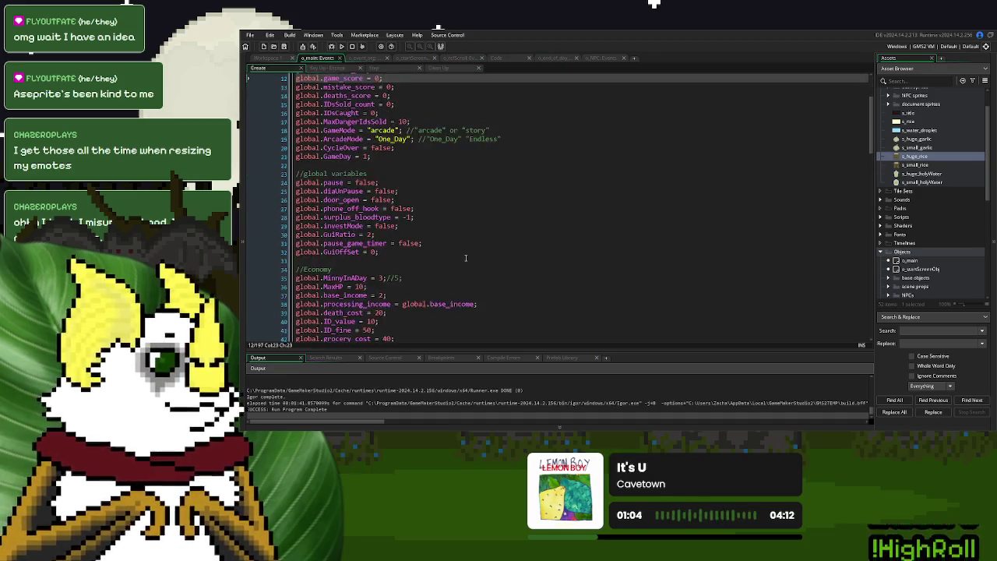
{"action": "scroll", "coordinate": [465, 258], "scroll_direction": "down", "scroll_amount": 15}
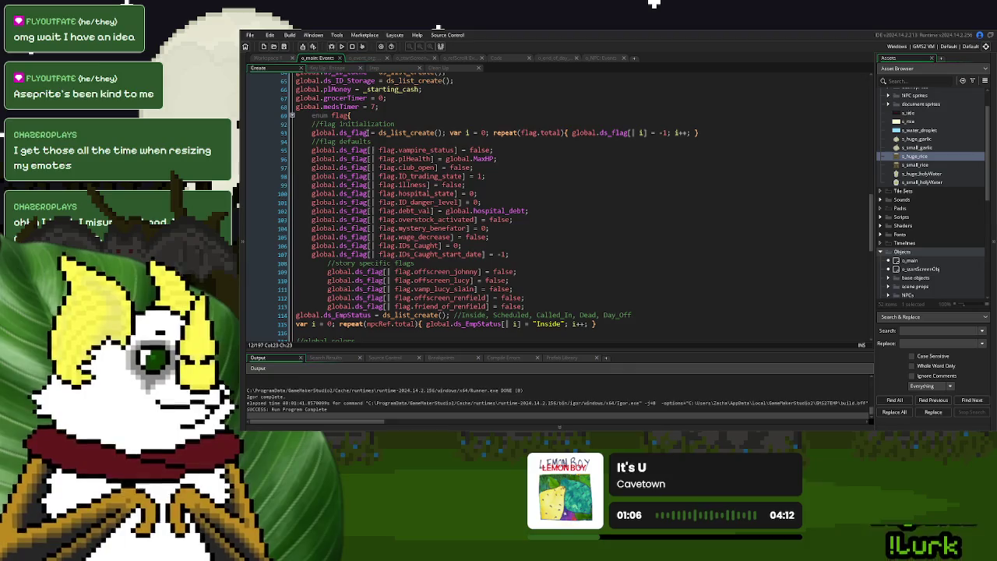
{"action": "left_click", "coordinate": [292, 116]}
{"action": "scroll", "coordinate": [386, 221], "scroll_direction": "down", "scroll_amount": 1}
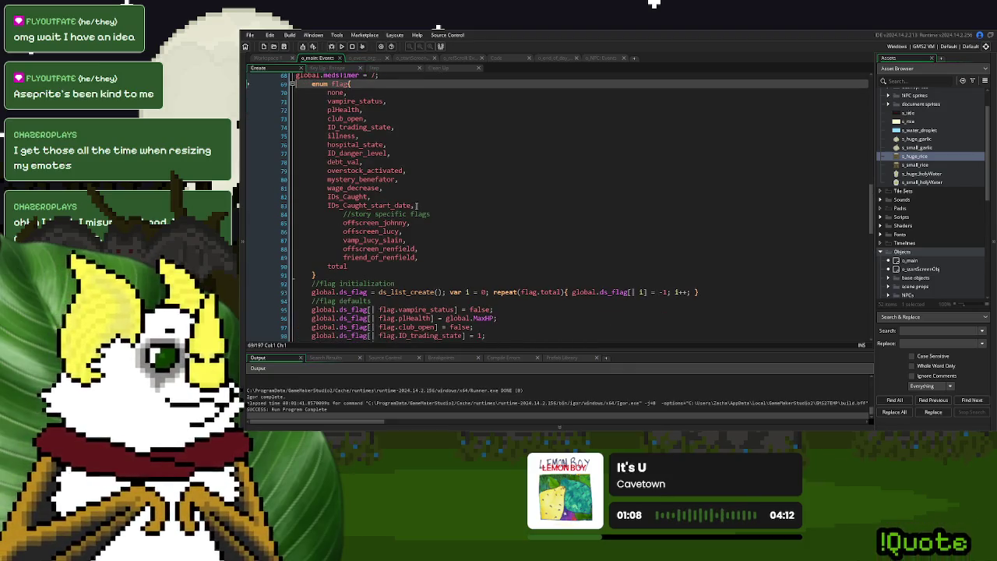
{"action": "left_click", "coordinate": [417, 205]}
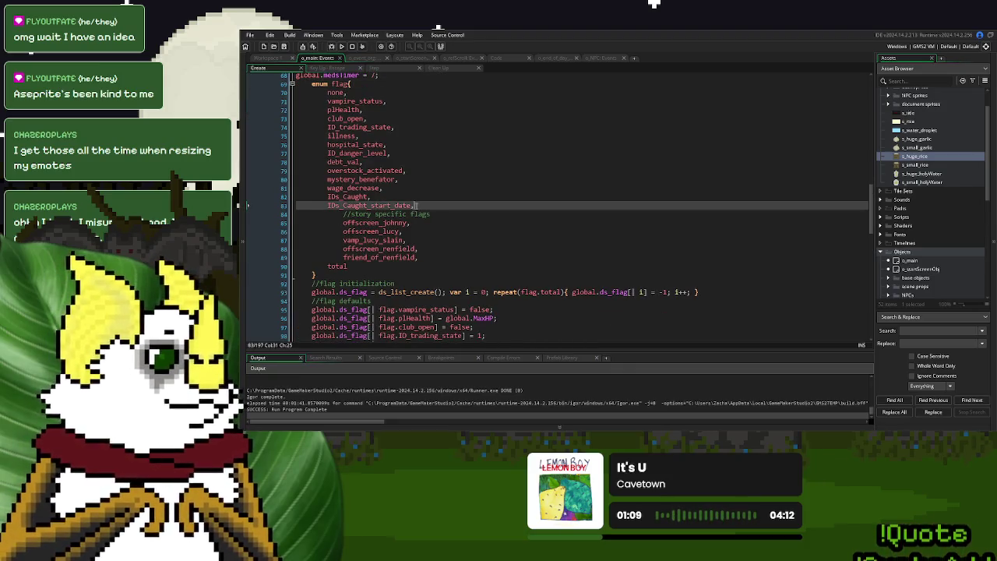
{"action": "left_click", "coordinate": [451, 250]}
{"action": "key", "text": "Down"}
{"action": "key", "text": "Return"}
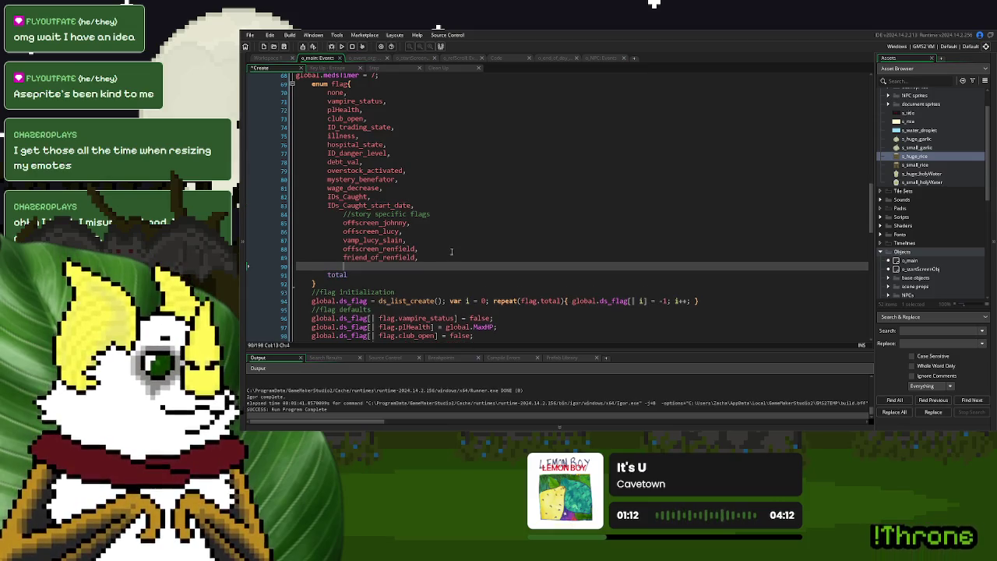
- Type an //item specific flags comment followed by haveGarlic, haveRice and haveHolyWater entries
{"action": "type", "text": "//"}
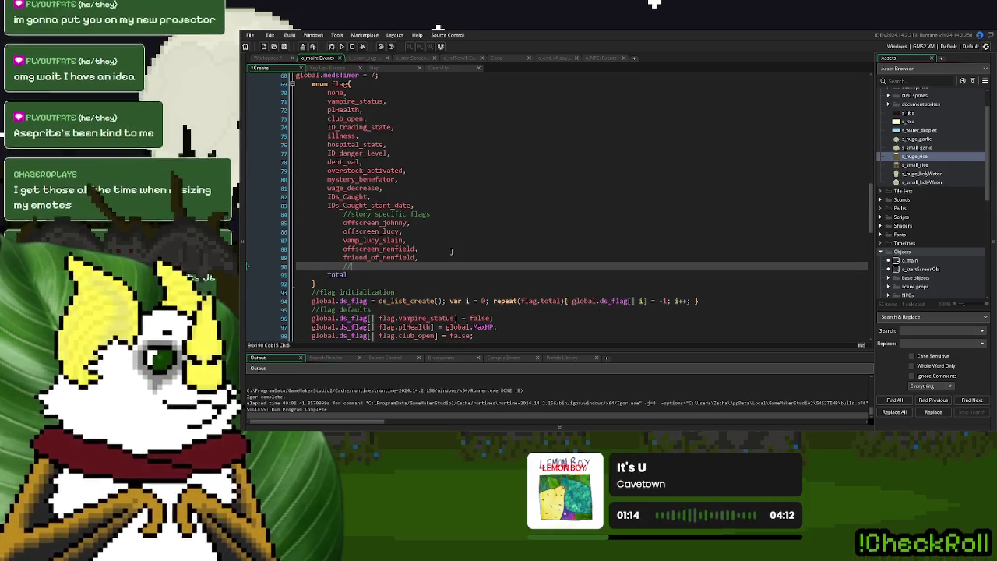
{"action": "type", "text": "item"}
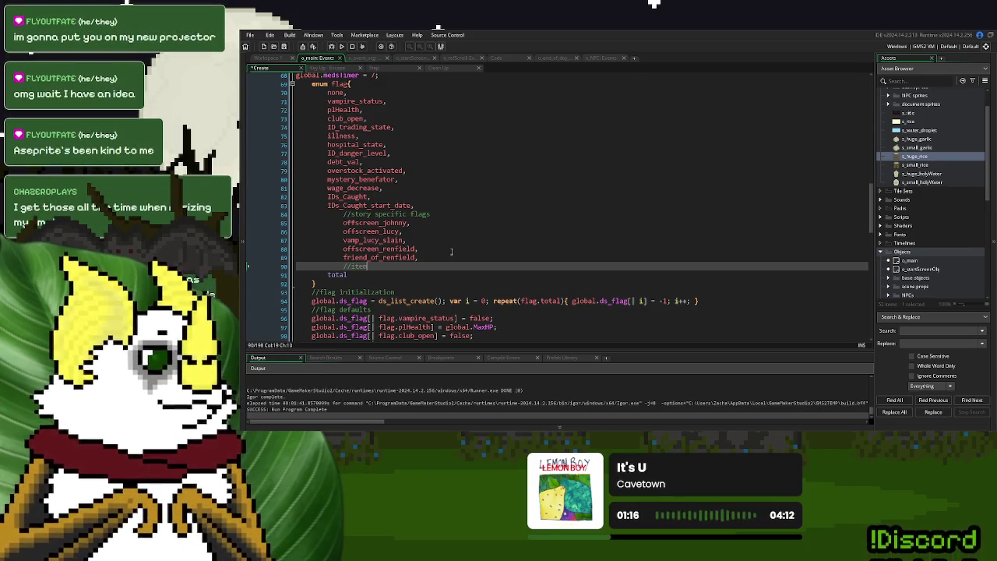
{"action": "type", "text": " specific flags"}
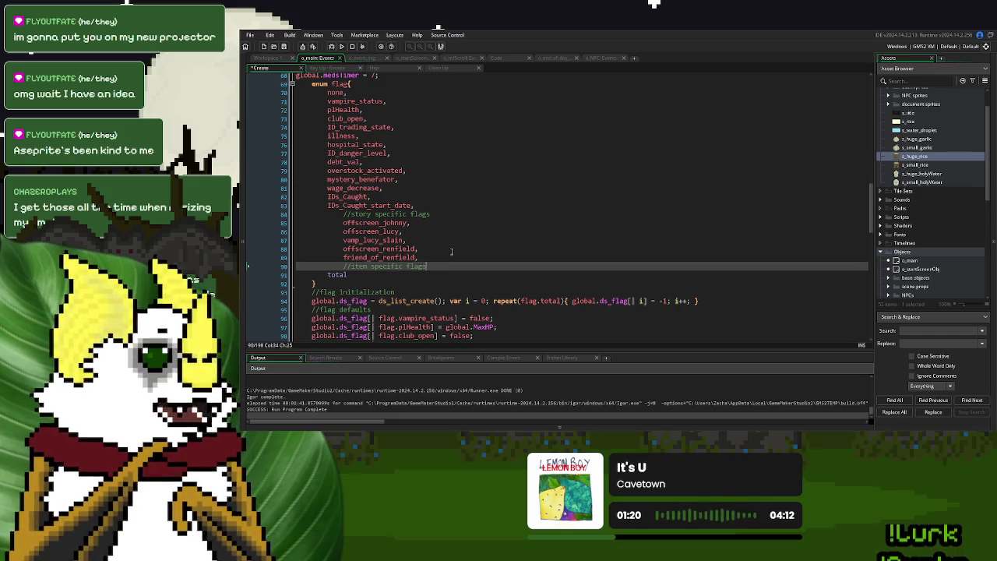
{"action": "key", "text": "Return"}
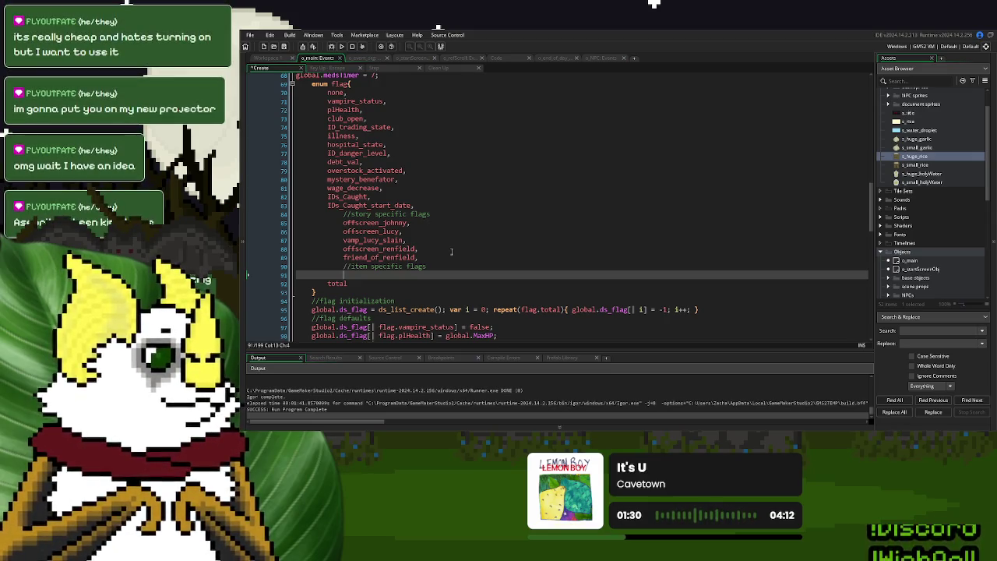
{"action": "type", "text": "garlic"}
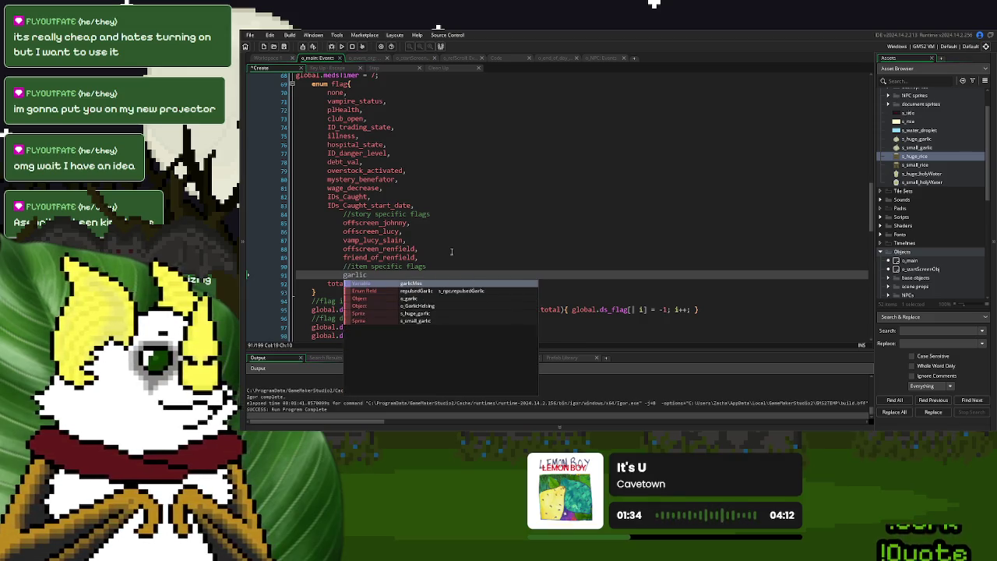
{"action": "key", "text": "BackSpace"}
{"action": "key", "text": "BackSpace"}
{"action": "key", "text": "BackSpace"}
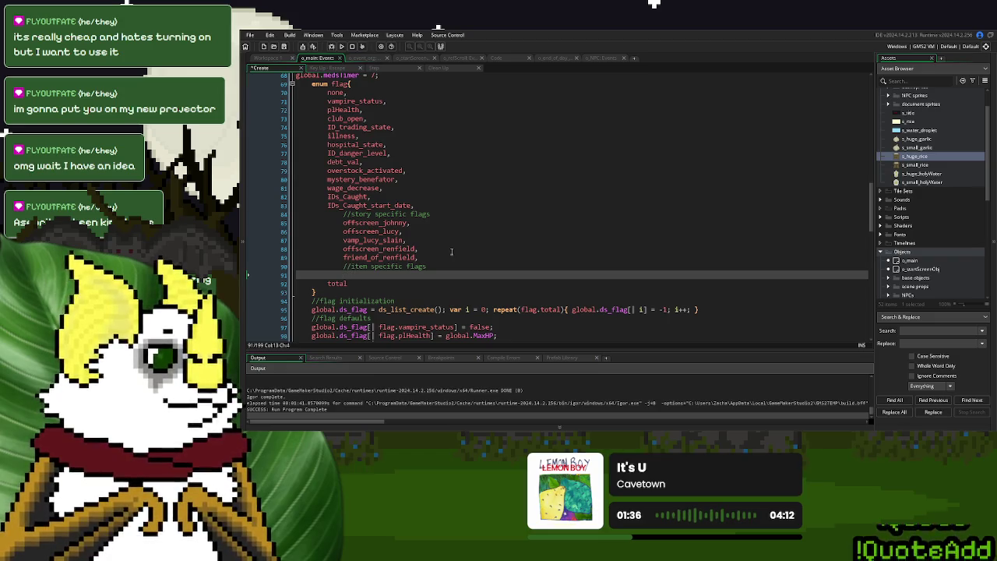
{"action": "type", "text": "haveGarli"}
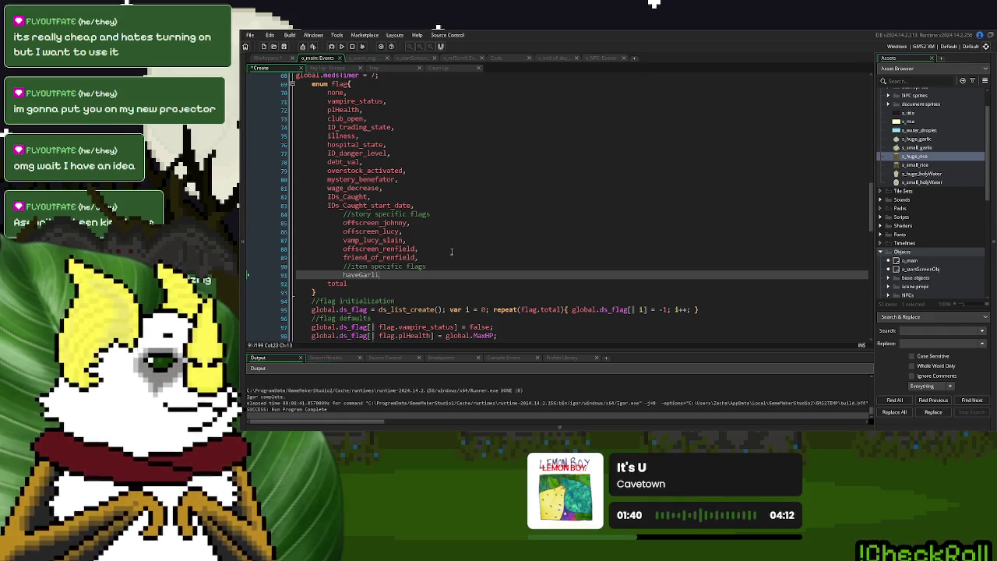
{"action": "type", "text": "c,"}
{"action": "key", "text": "Return"}
{"action": "type", "text": "aveRice,"}
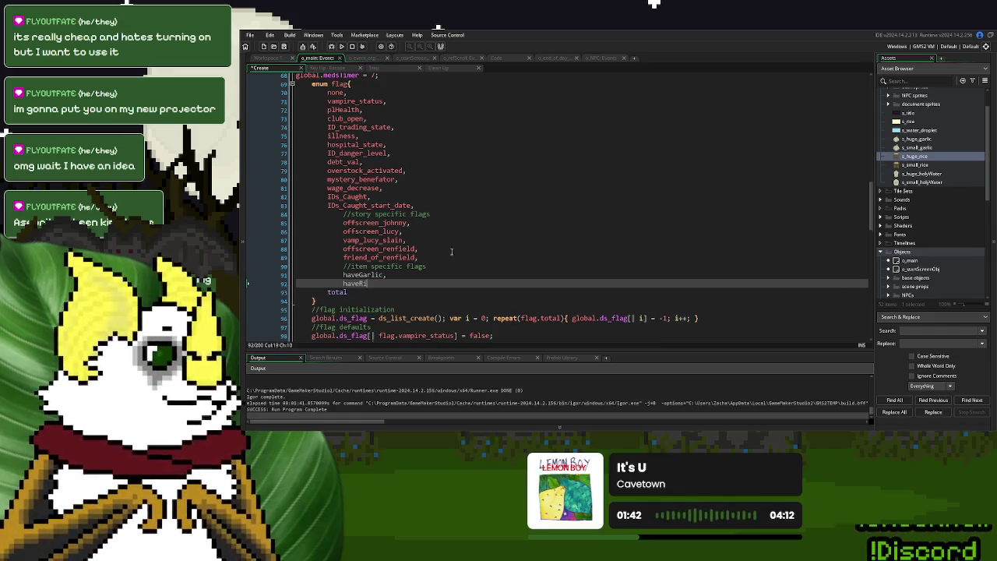
{"action": "key", "text": "Return"}
{"action": "type", "text": "have"}
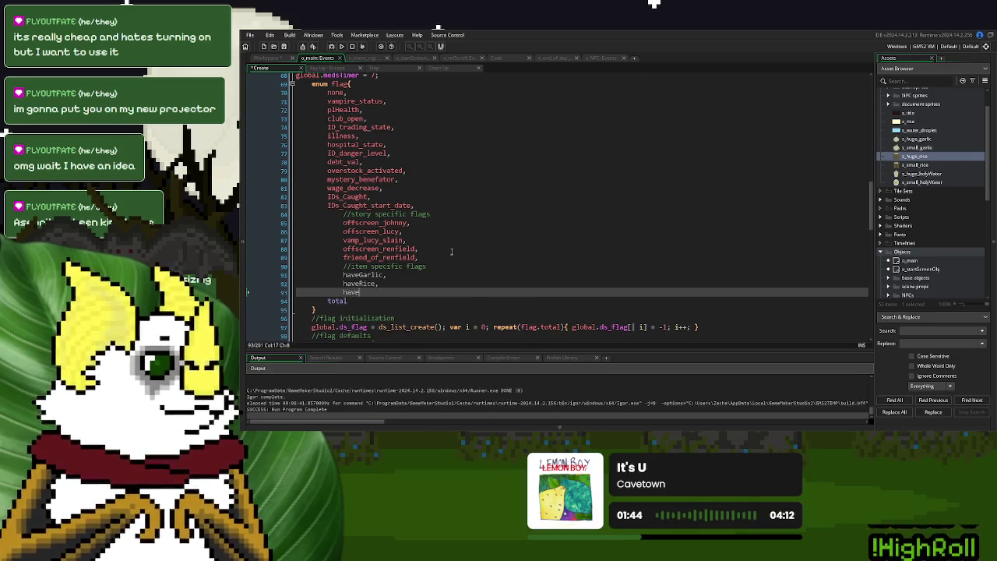
{"action": "type", "text": "HolyWater,"}
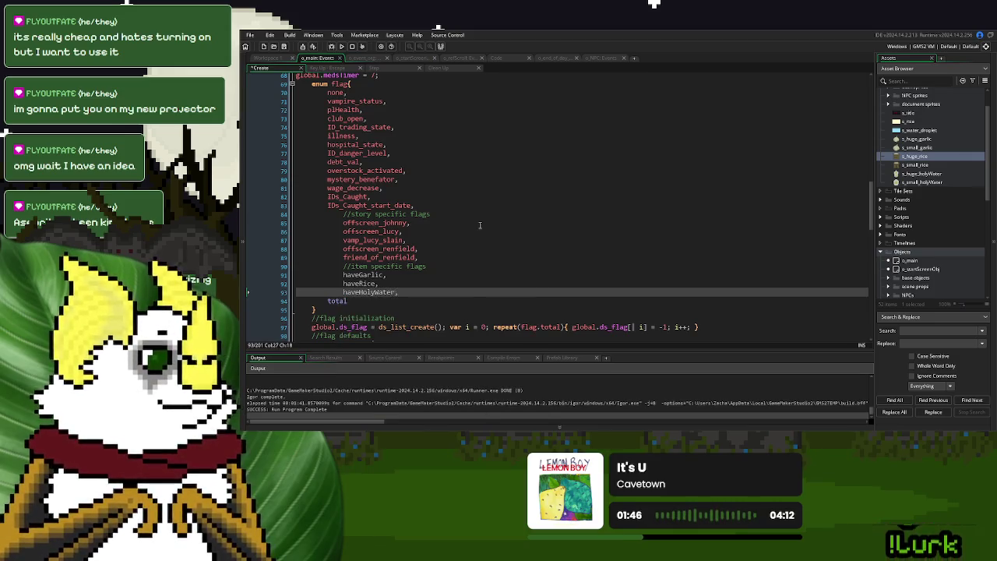
{"action": "scroll", "coordinate": [479, 227], "scroll_direction": "down", "scroll_amount": 10}
{"action": "left_click", "coordinate": [541, 247]}
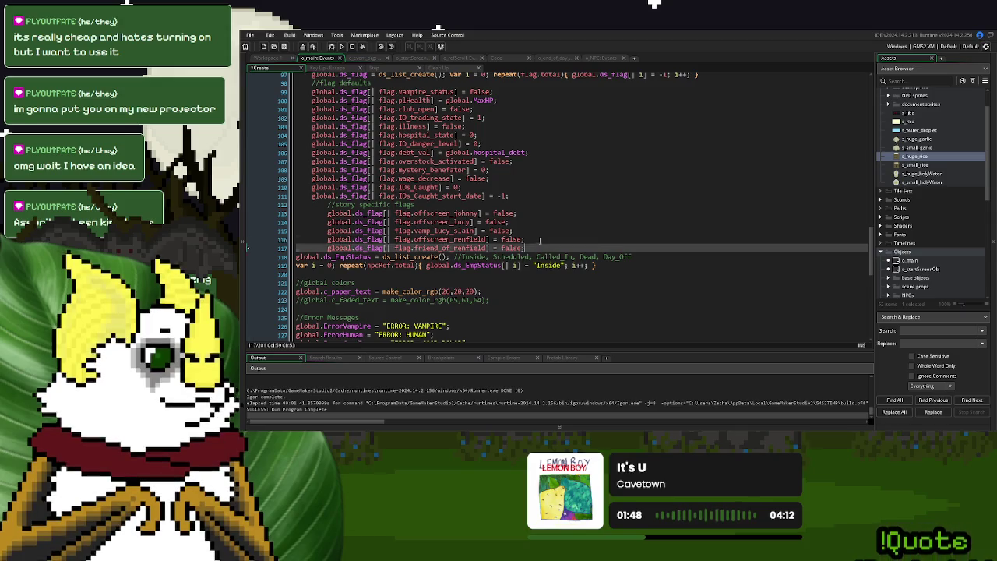
- Add an //item specific flags comment below the defaults and paste three copies of the default line
{"action": "key", "text": "Return"}
{"action": "type", "text": "/"}
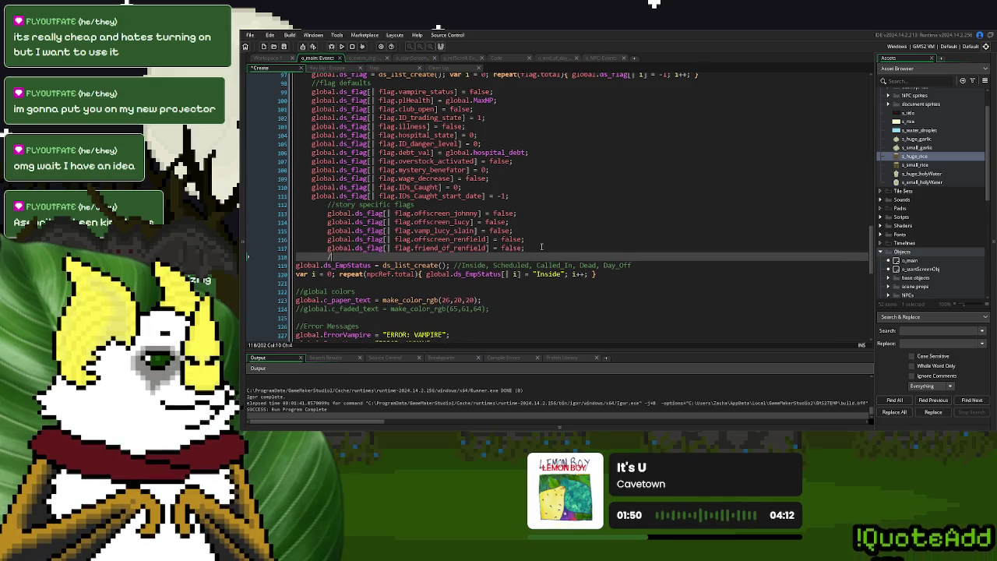
{"action": "type", "text": "/ite"}
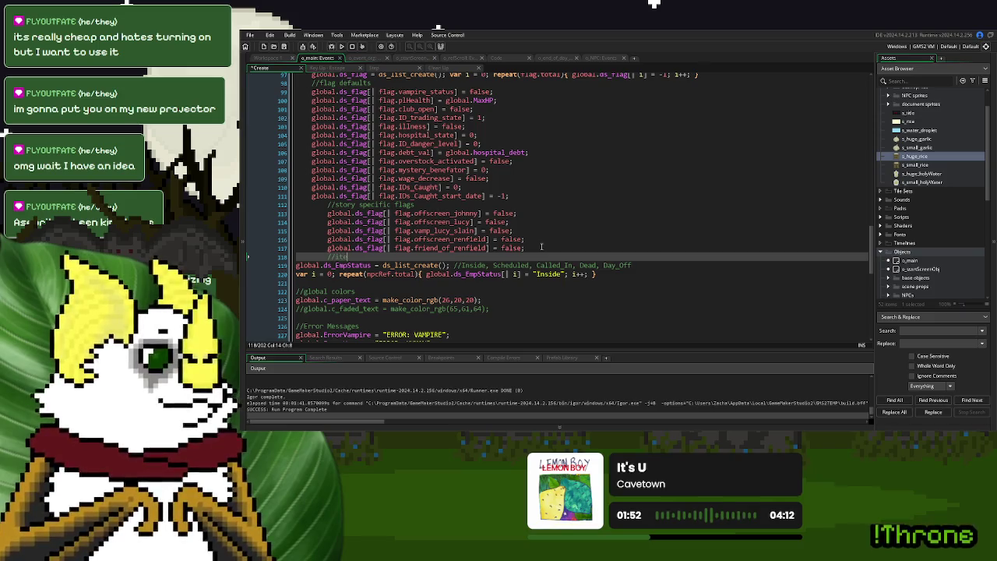
{"action": "type", "text": "m specific flags"}
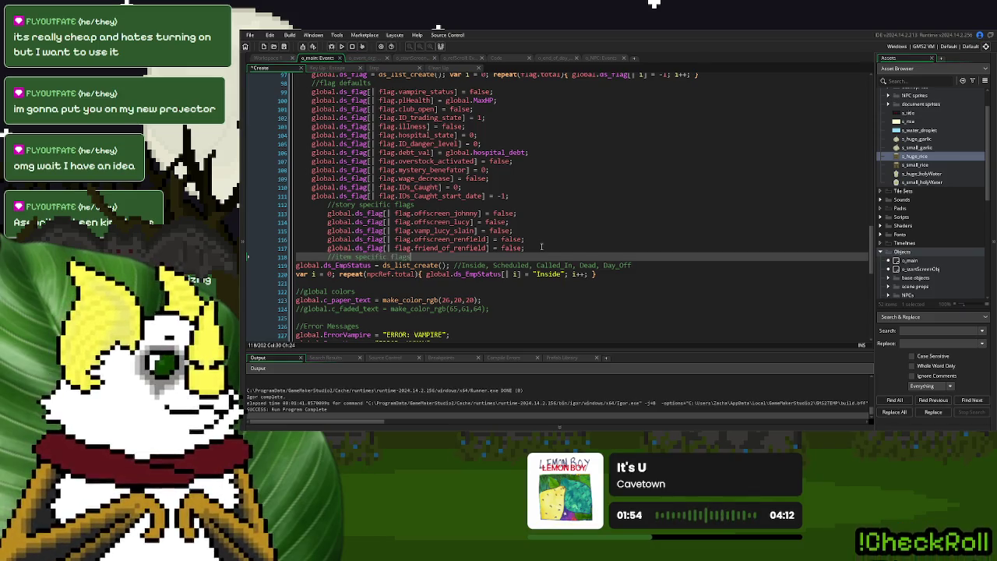
{"action": "key", "text": "Return"}
{"action": "type", "text": "global.ds_flag[| flag.friend_of_renfield] = false;"}
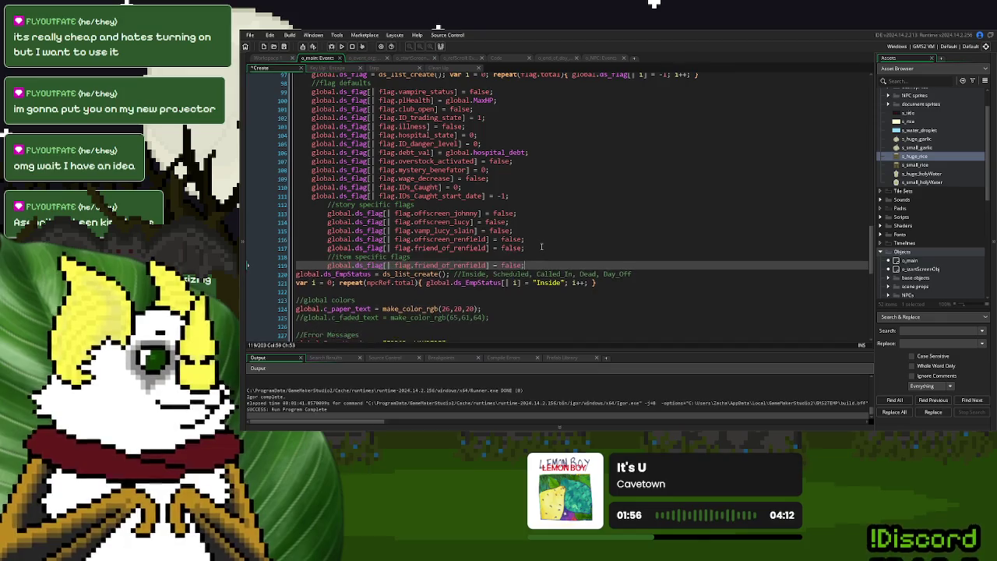
{"action": "key", "text": "ctrl+d"}
{"action": "key", "text": "ctrl+d"}
- Replace the copied flag names with haveGarlic, haveRice and haveHolyWater from the enum
{"action": "scroll", "coordinate": [583, 197], "scroll_direction": "up", "scroll_amount": 3}
{"action": "double_click", "coordinate": [364, 86]}
{"action": "key", "text": "ctrl+c"}
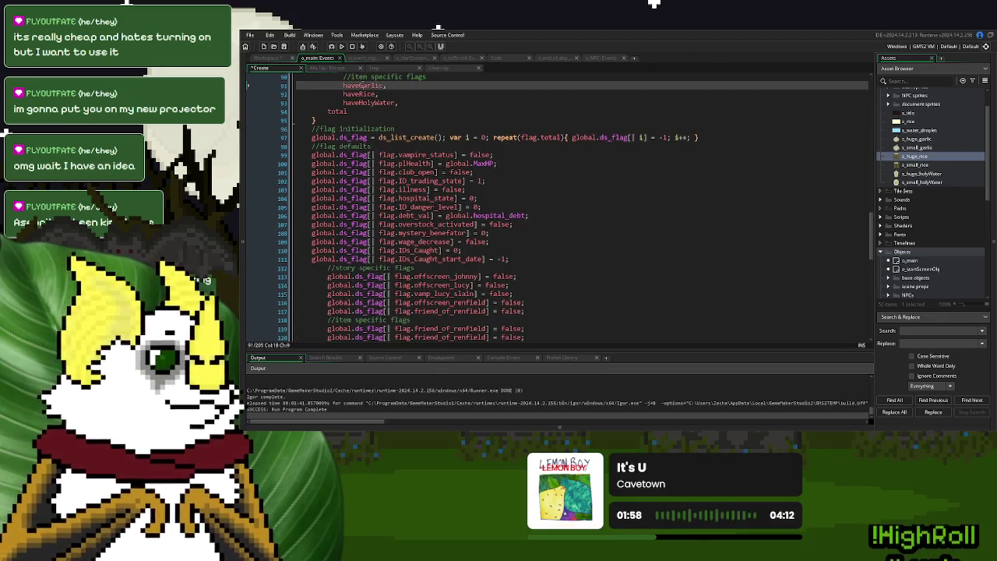
{"action": "scroll", "coordinate": [470, 240], "scroll_direction": "down", "scroll_amount": 4}
{"action": "double_click", "coordinate": [468, 249]}
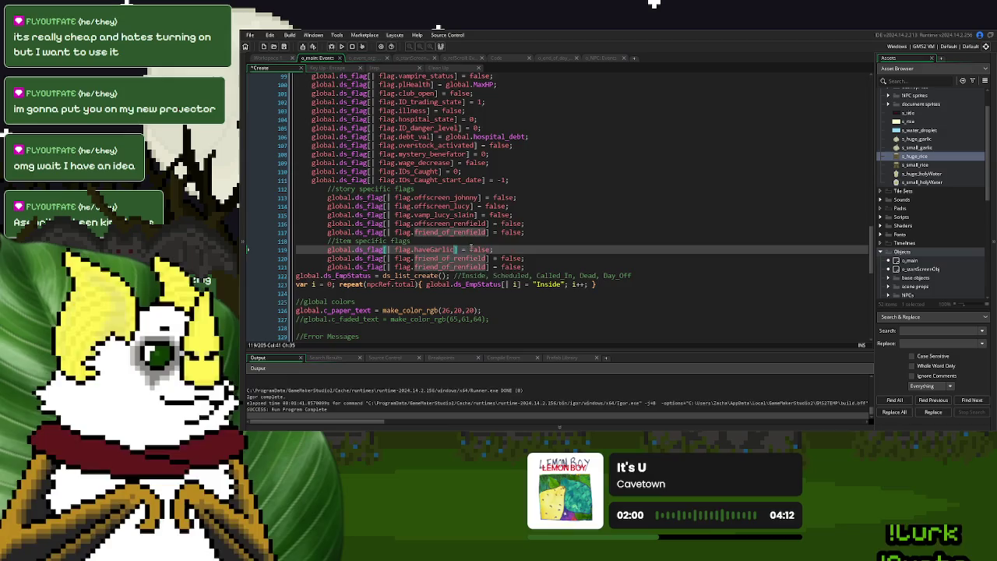
{"action": "key", "text": "ctrl+v"}
{"action": "scroll", "coordinate": [367, 101], "scroll_direction": "up", "scroll_amount": 2}
{"action": "left_click", "coordinate": [364, 87]}
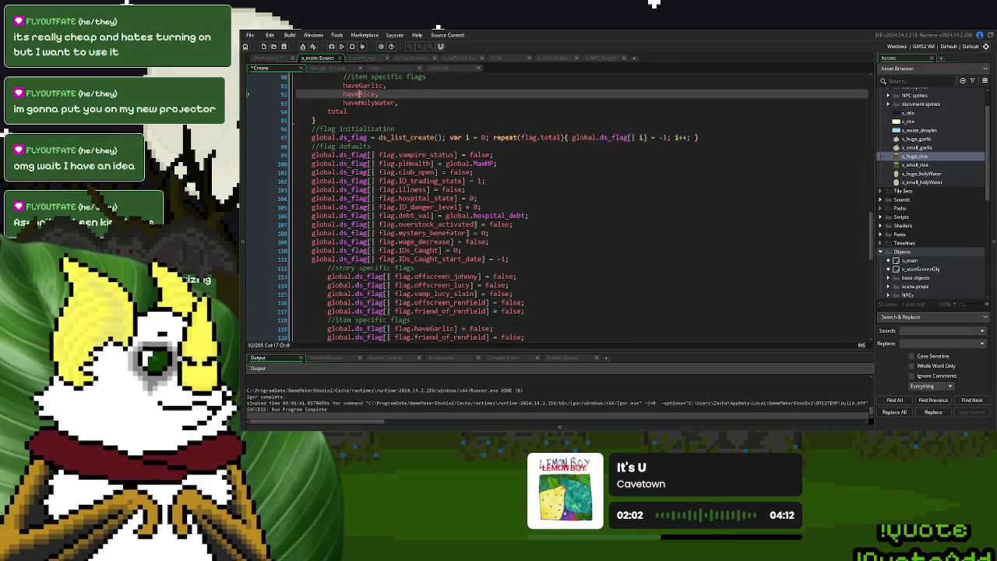
{"action": "scroll", "coordinate": [471, 269], "scroll_direction": "down", "scroll_amount": 3}
{"action": "double_click", "coordinate": [471, 259]}
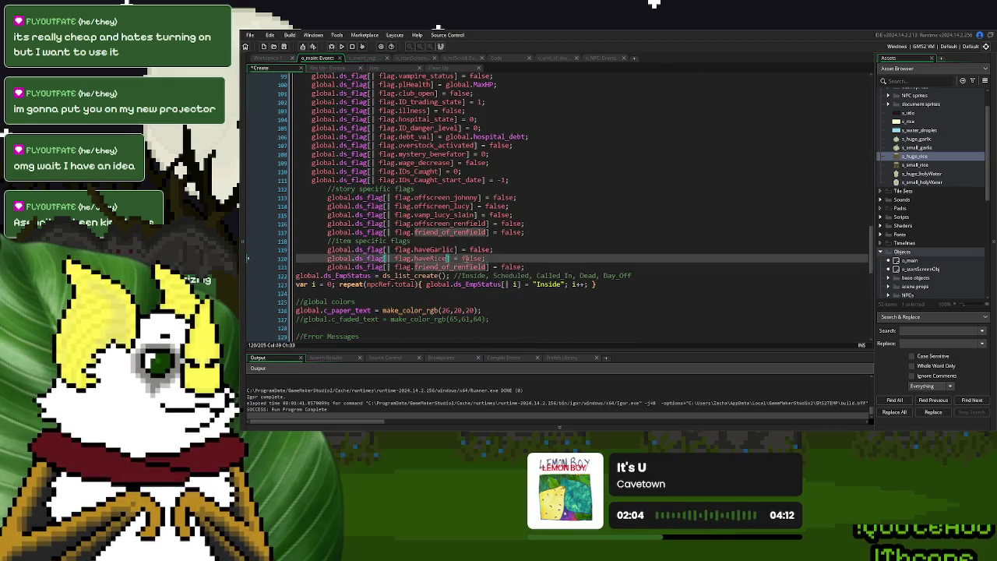
{"action": "type", "text": "haveRice"}
{"action": "scroll", "coordinate": [401, 168], "scroll_direction": "up", "scroll_amount": 5}
{"action": "double_click", "coordinate": [373, 149]}
{"action": "key", "text": "ctrl+c"}
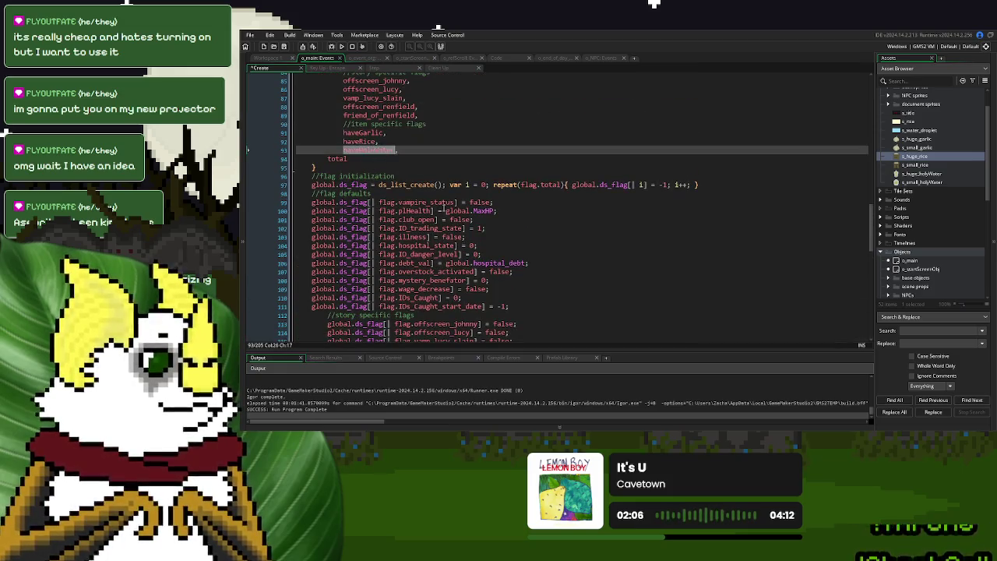
{"action": "scroll", "coordinate": [504, 254], "scroll_direction": "down", "scroll_amount": 4}
{"action": "double_click", "coordinate": [449, 298]}
{"action": "key", "text": "ctrl+v"}
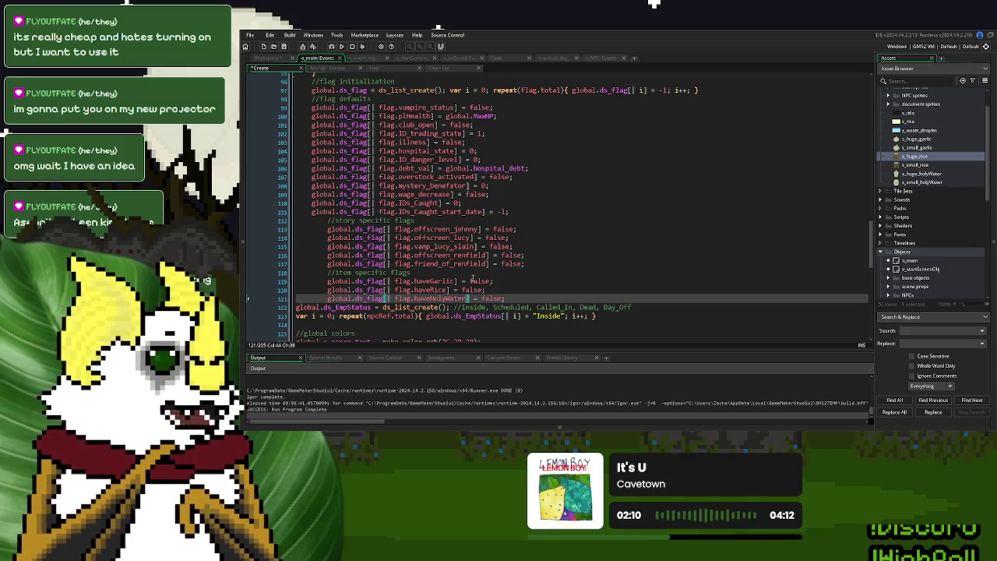
{"action": "left_click", "coordinate": [511, 281]}
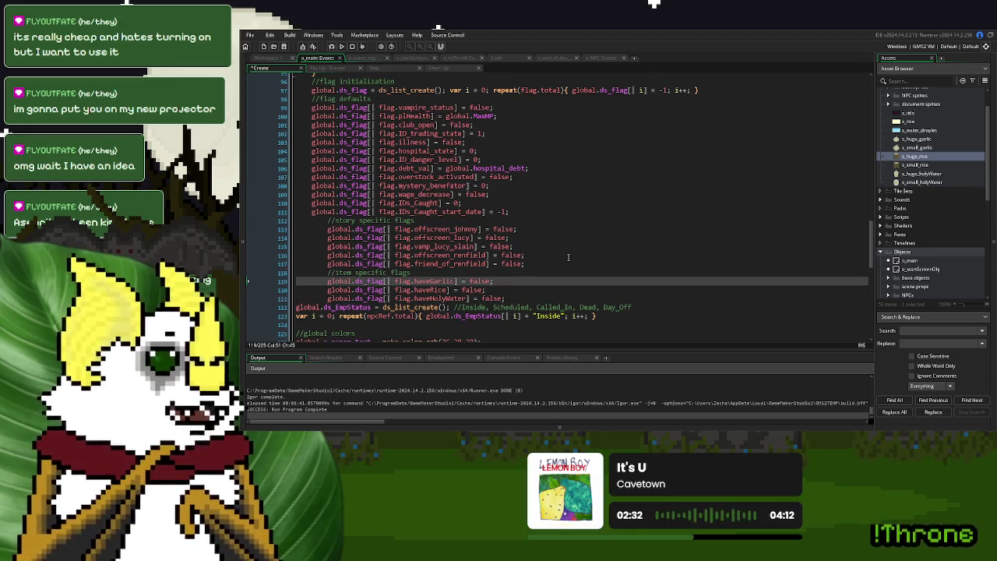
- Run the game, then collapse documents & misc, expand base objects, and open o_documents_base
{"action": "left_click", "coordinate": [341, 46]}
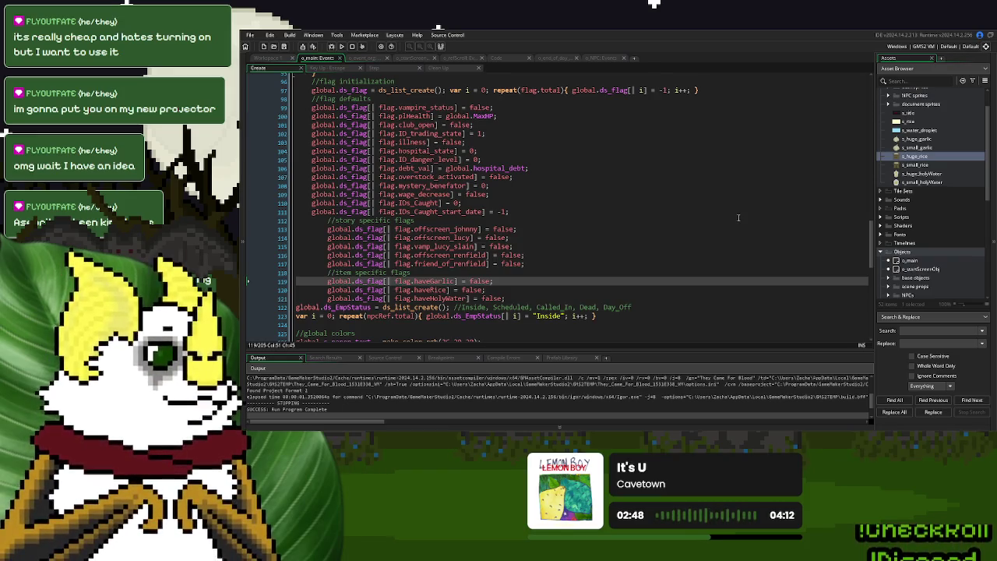
{"action": "scroll", "coordinate": [933, 187], "scroll_direction": "down", "scroll_amount": 5}
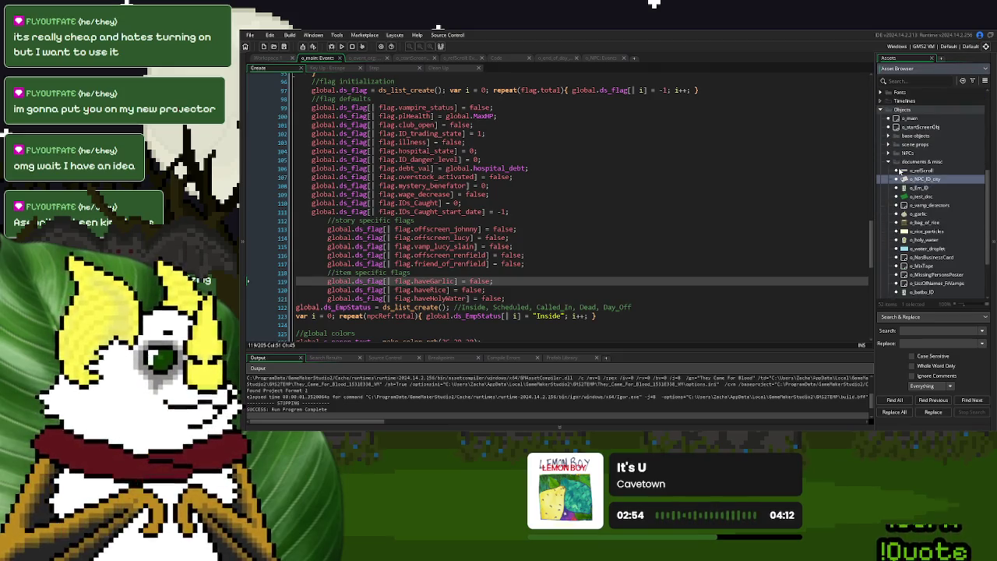
{"action": "left_click", "coordinate": [887, 162]}
{"action": "left_click", "coordinate": [888, 197]}
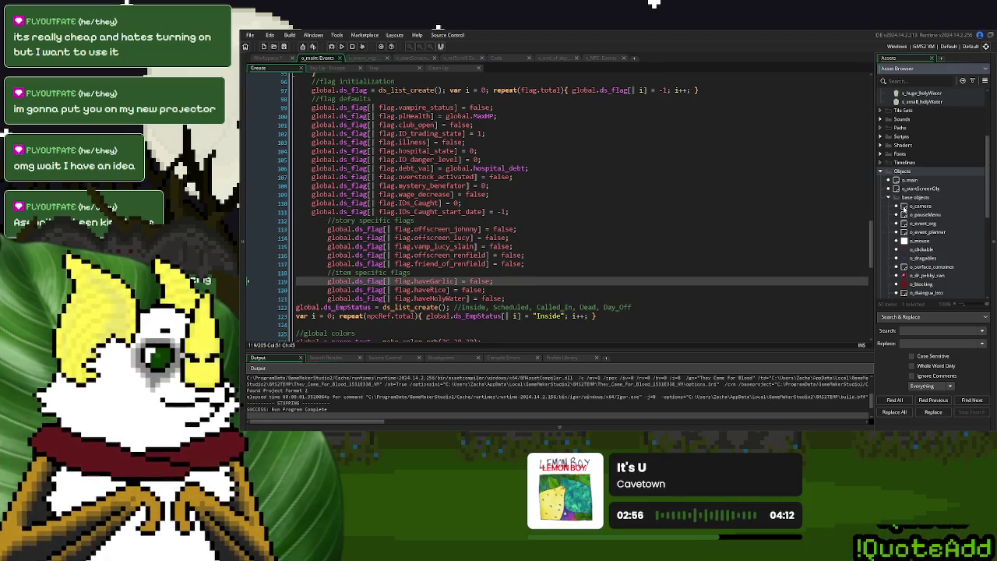
{"action": "scroll", "coordinate": [907, 209], "scroll_direction": "down", "scroll_amount": 2}
{"action": "scroll", "coordinate": [911, 215], "scroll_direction": "down", "scroll_amount": 1}
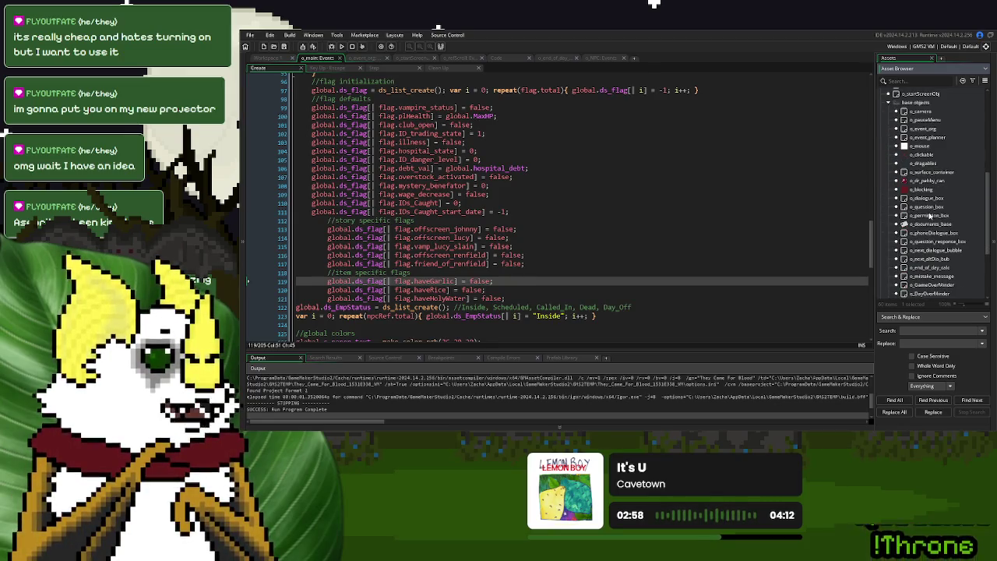
{"action": "double_click", "coordinate": [934, 225]}
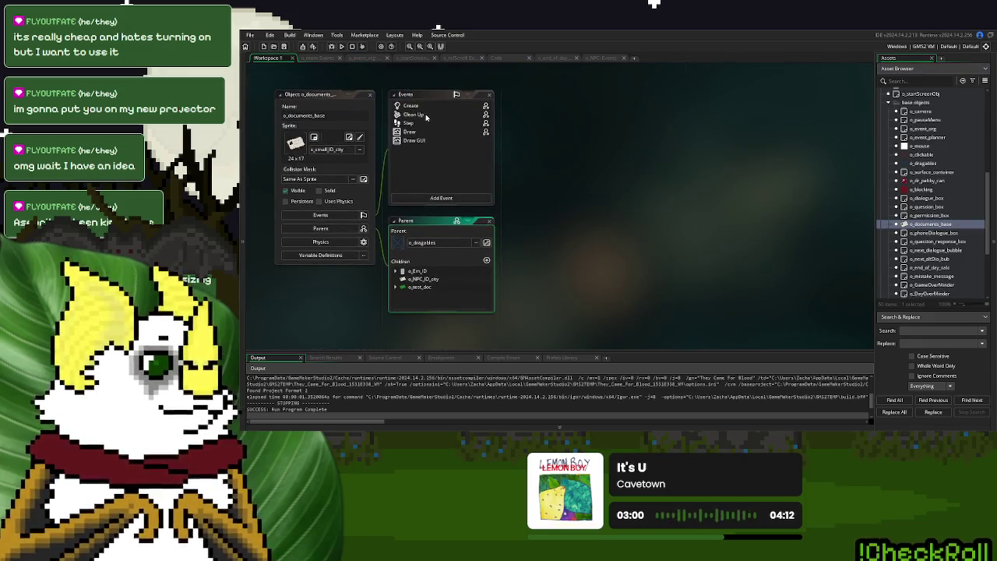
- Open o_dragables, dock its Step event in a full tab, and open its Create event in full view
{"action": "left_click", "coordinate": [415, 124]}
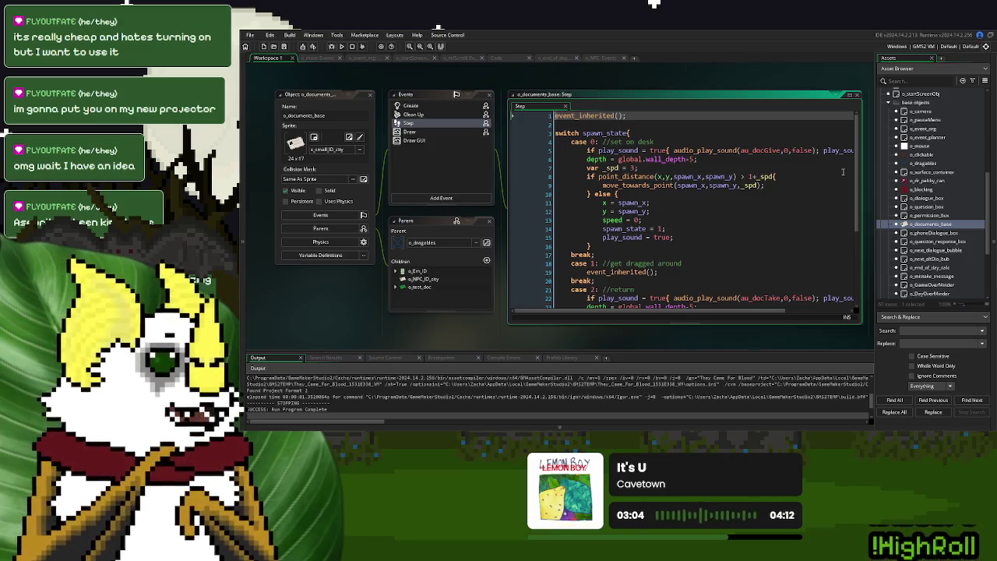
{"action": "double_click", "coordinate": [926, 162]}
{"action": "double_click", "coordinate": [408, 123]}
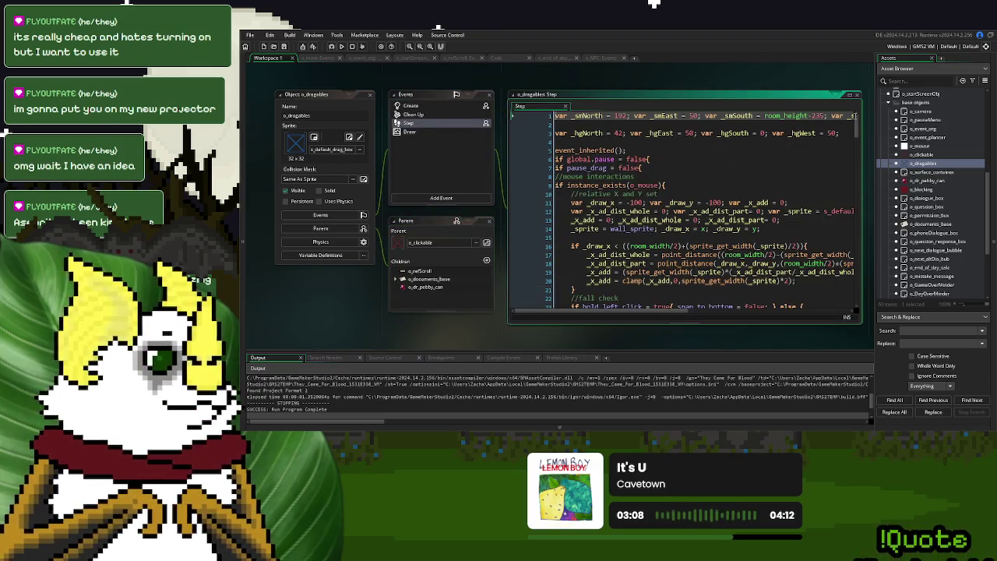
{"action": "left_click", "coordinate": [849, 95]}
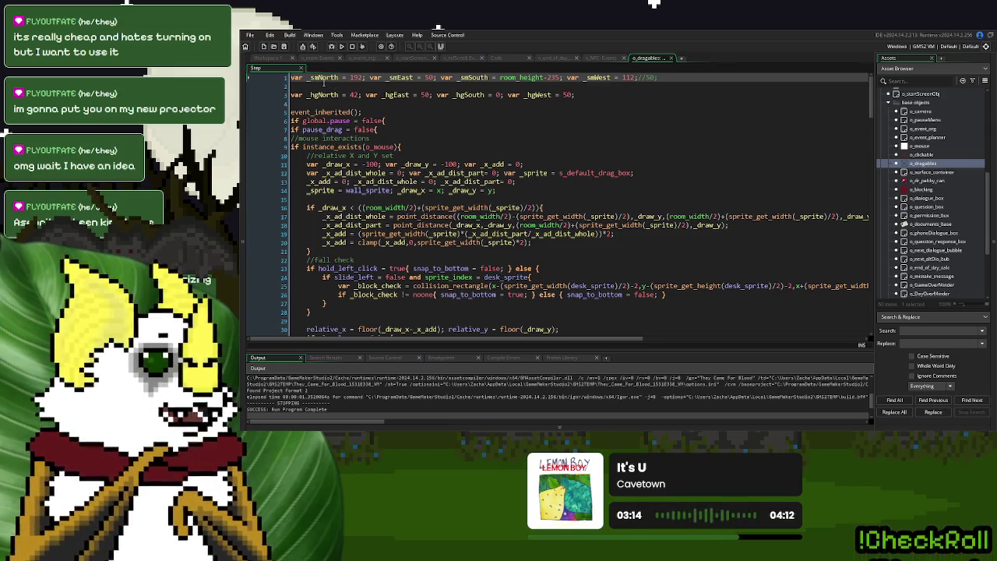
{"action": "left_click", "coordinate": [272, 60]}
{"action": "double_click", "coordinate": [418, 108]}
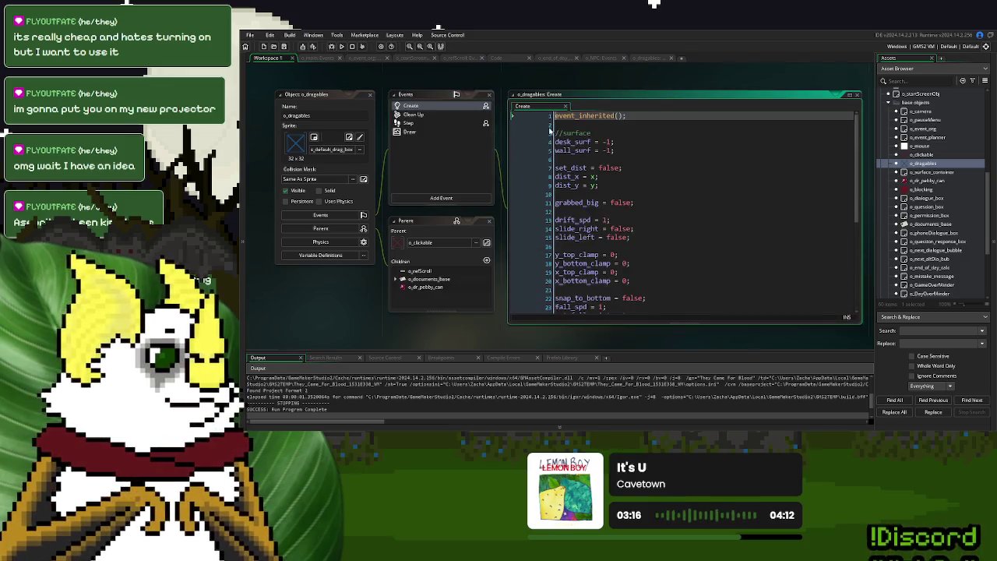
{"action": "left_click", "coordinate": [638, 60]}
- Delete the x_slide = 0; line in Create and add left_ord = 0; at the end
{"action": "left_click", "coordinate": [578, 67]}
{"action": "left_click", "coordinate": [256, 68]}
{"action": "left_click", "coordinate": [578, 68]}
{"action": "left_click_drag", "start_coordinate": [583, 84], "coordinate": [325, 87]}
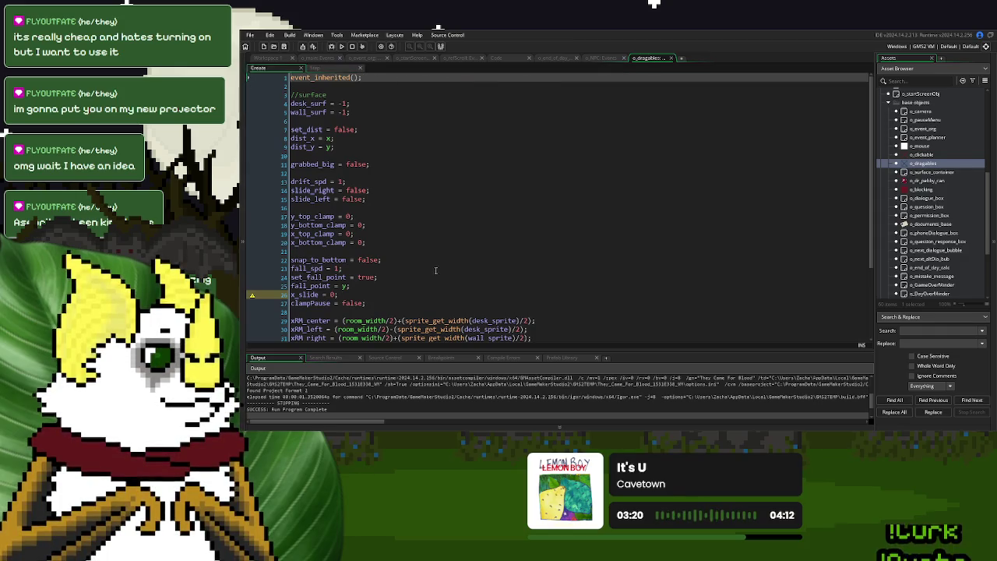
{"action": "scroll", "coordinate": [437, 267], "scroll_direction": "down", "scroll_amount": 4}
{"action": "left_click_drag", "start_coordinate": [340, 199], "coordinate": [293, 198]}
{"action": "key", "text": "BackSpace"}
{"action": "key", "text": "BackSpace"}
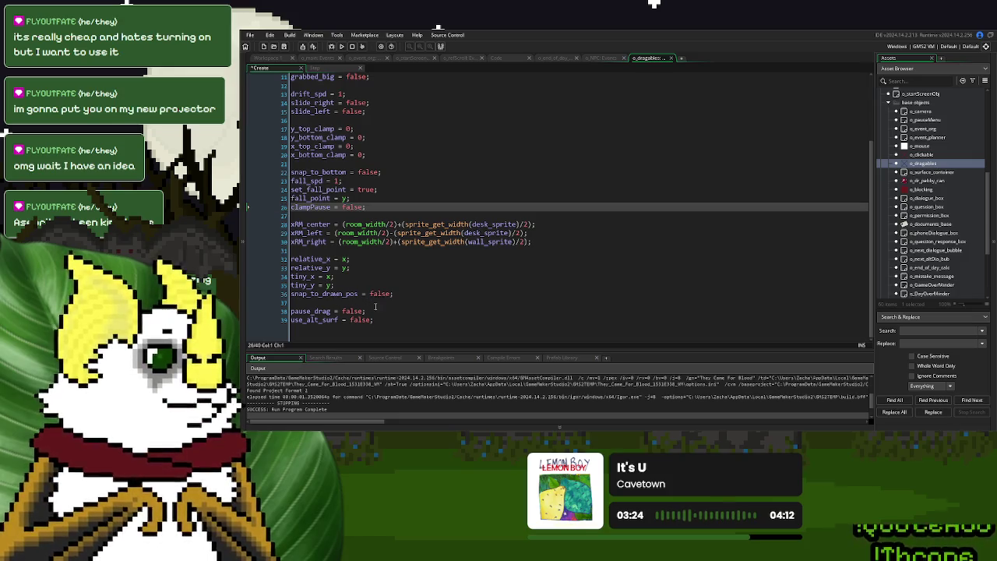
{"action": "left_click", "coordinate": [382, 319]}
{"action": "key", "text": "Return"}
{"action": "key", "text": "Return"}
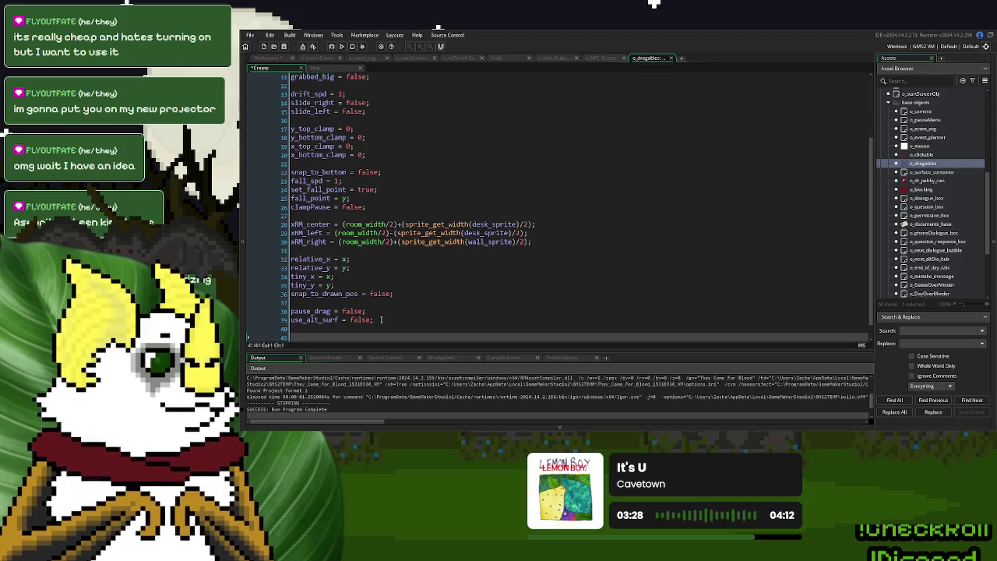
{"action": "type", "text": "left_ord = "}
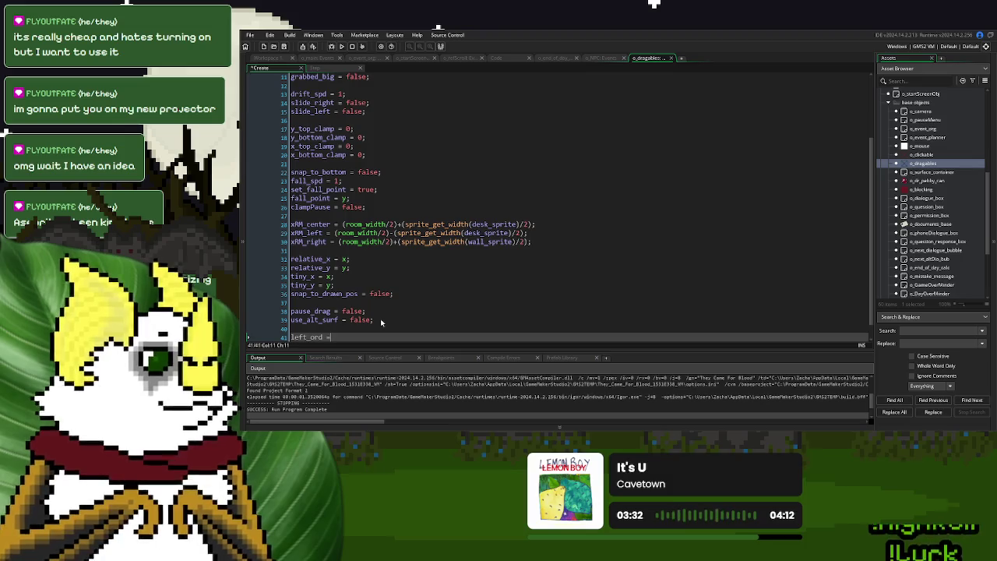
{"action": "type", "text": "0;"}
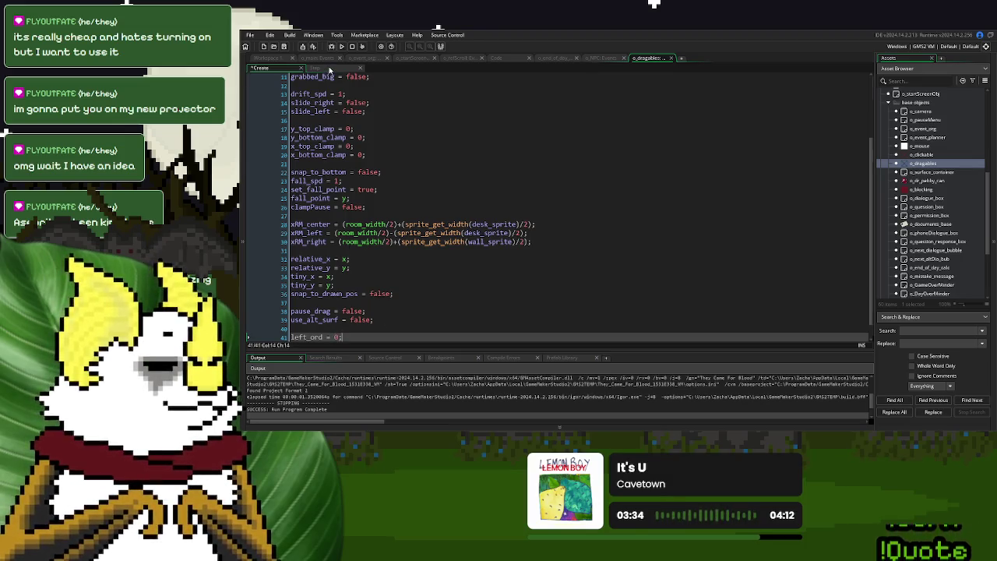
- Set left_ord to 112 and paste left_ord over the _smWest value in the Step code
{"action": "left_click", "coordinate": [324, 68]}
{"action": "double_click", "coordinate": [401, 77]}
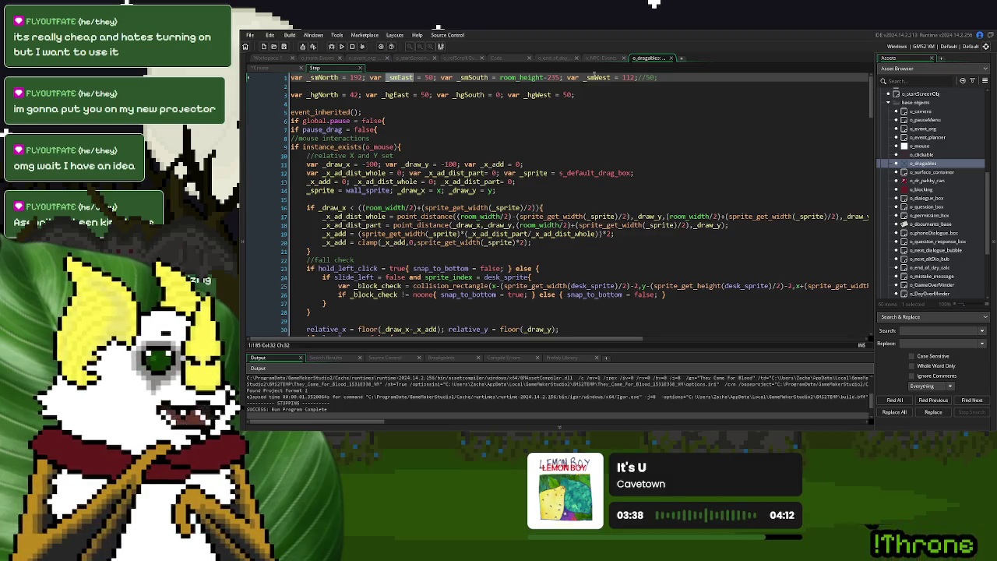
{"action": "left_click", "coordinate": [596, 77]}
{"action": "double_click", "coordinate": [630, 77]}
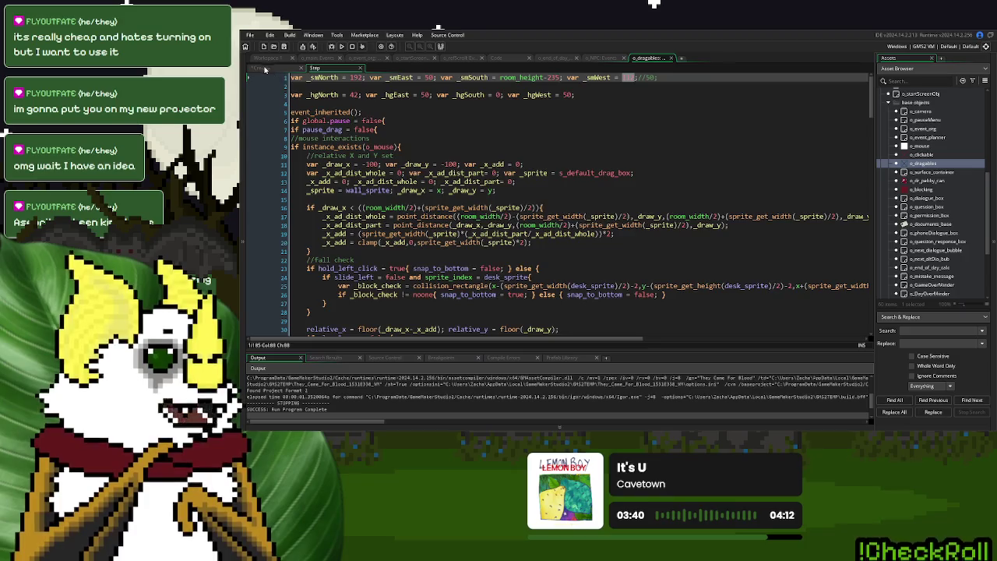
{"action": "left_click", "coordinate": [265, 69]}
{"action": "type", "text": "112"}
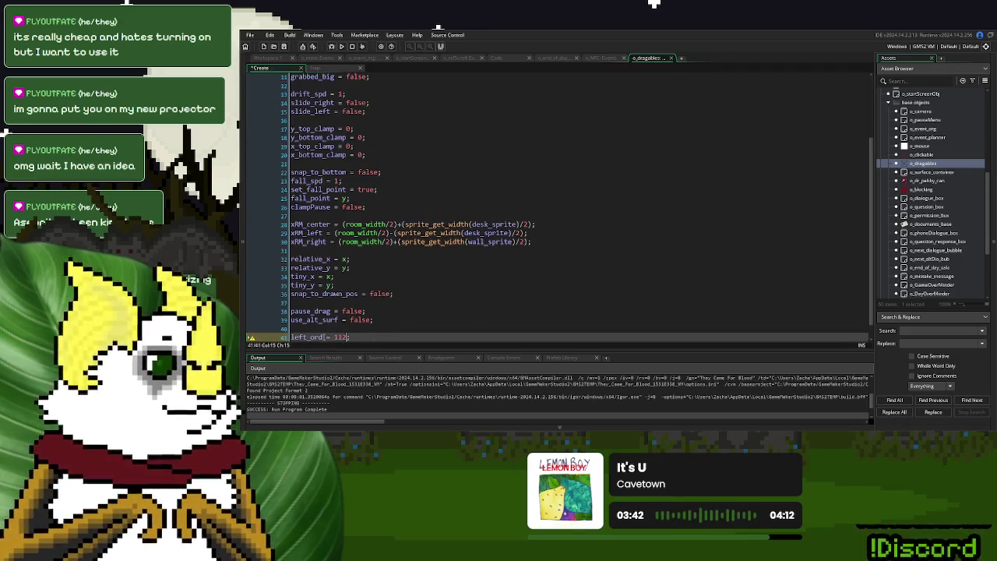
{"action": "double_click", "coordinate": [306, 336]}
{"action": "key", "text": "ctrl+c"}
{"action": "left_click", "coordinate": [317, 68]}
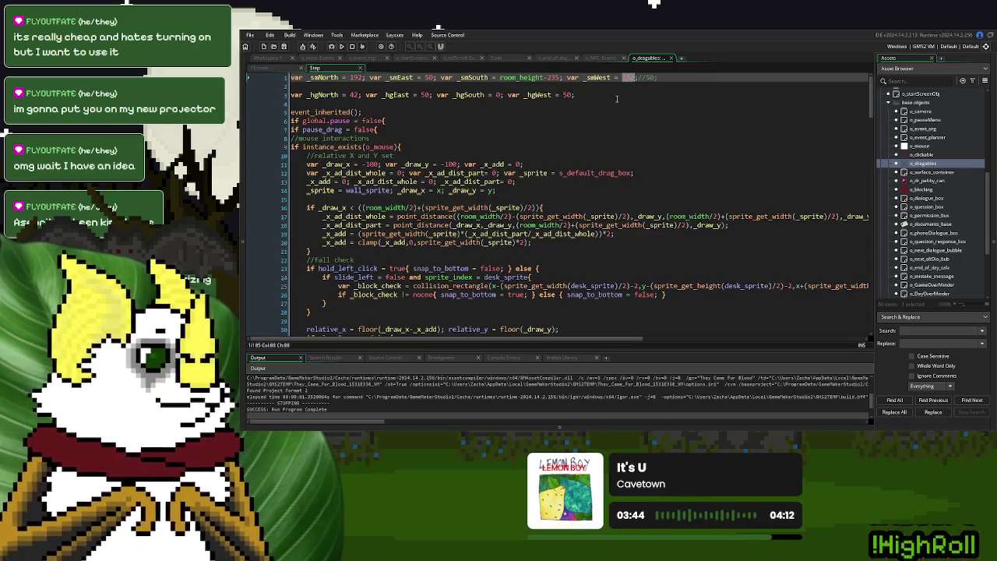
{"action": "key", "text": "ctrl+v"}
- Copy the //50 comment from Step and append it after left_ord = 112 in Create
{"action": "left_click_drag", "start_coordinate": [682, 77], "coordinate": [659, 79]}
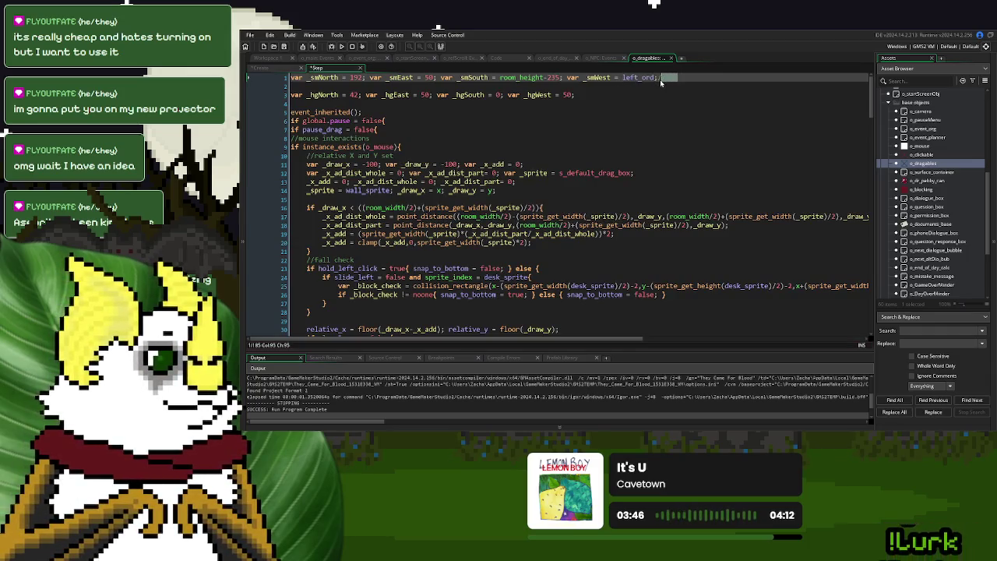
{"action": "key", "text": "shift+Right"}
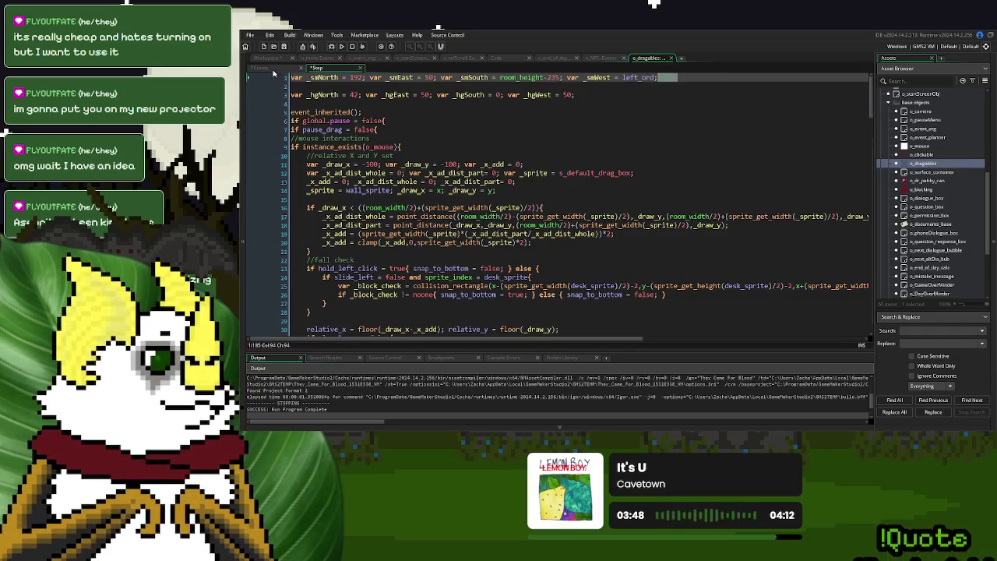
{"action": "left_click", "coordinate": [268, 69]}
{"action": "left_click", "coordinate": [359, 320]}
{"action": "key", "text": "ctrl+v"}
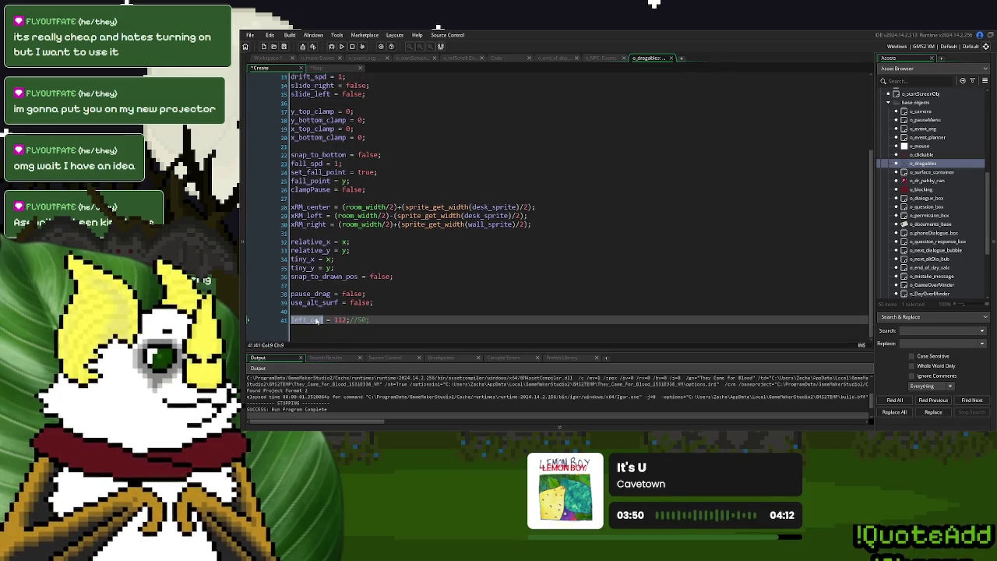
{"action": "scroll", "coordinate": [925, 204], "scroll_direction": "down", "scroll_amount": 4}
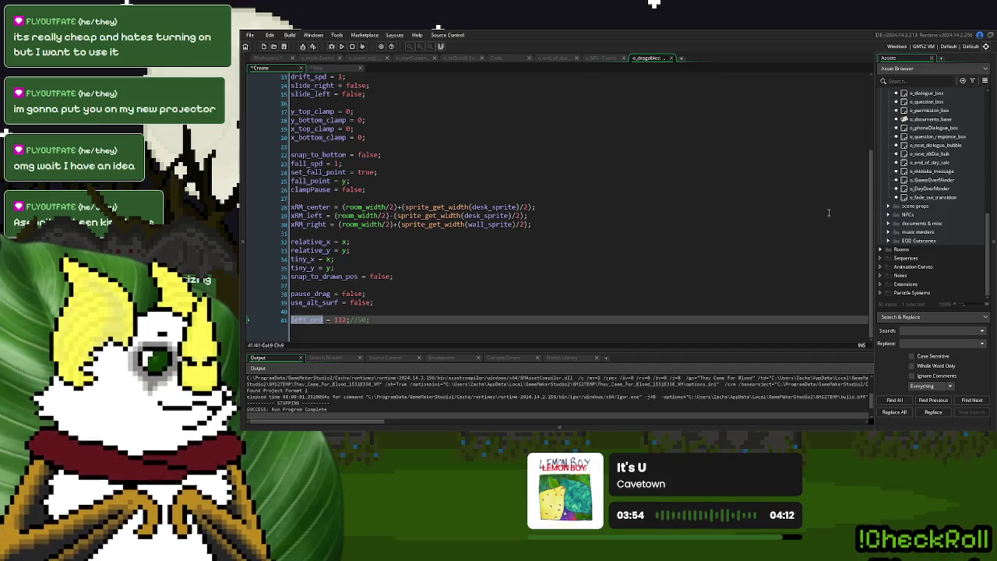
- Collapse base objects and expand documents & misc to show o_garlic, o_bag_of_rice and o_holy_water
{"action": "scroll", "coordinate": [895, 199], "scroll_direction": "up", "scroll_amount": 7}
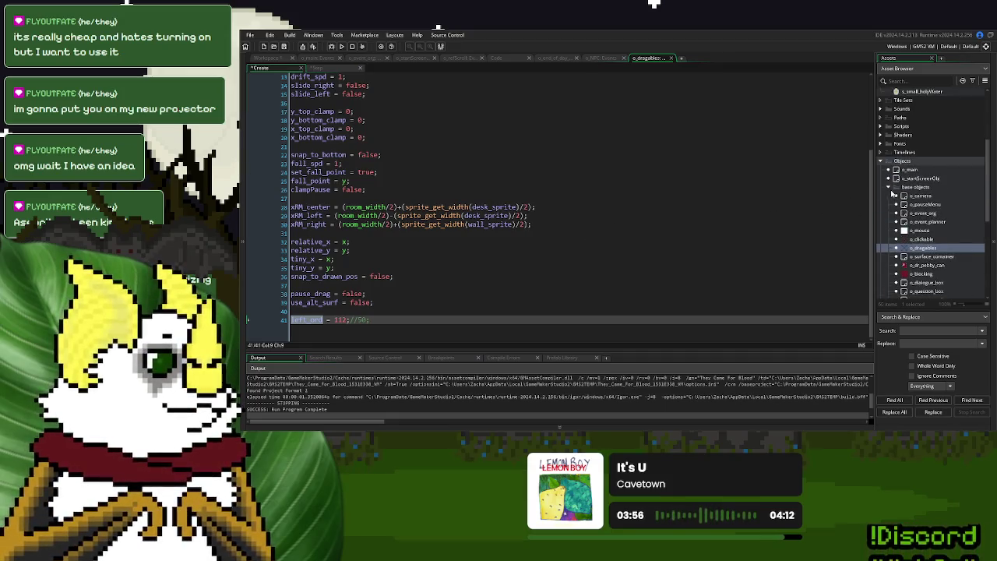
{"action": "left_click", "coordinate": [890, 189]}
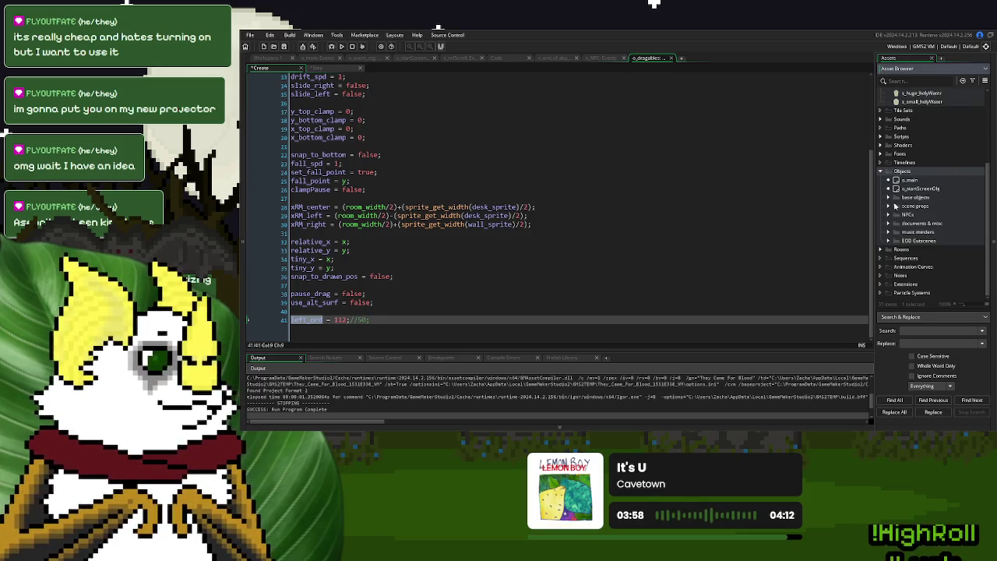
{"action": "left_click", "coordinate": [889, 206]}
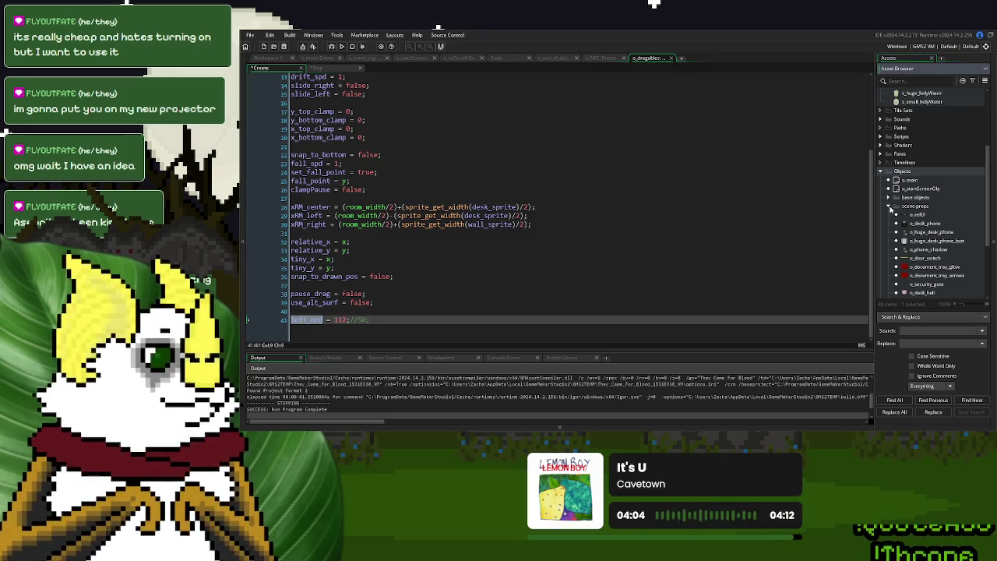
{"action": "left_click", "coordinate": [889, 206]}
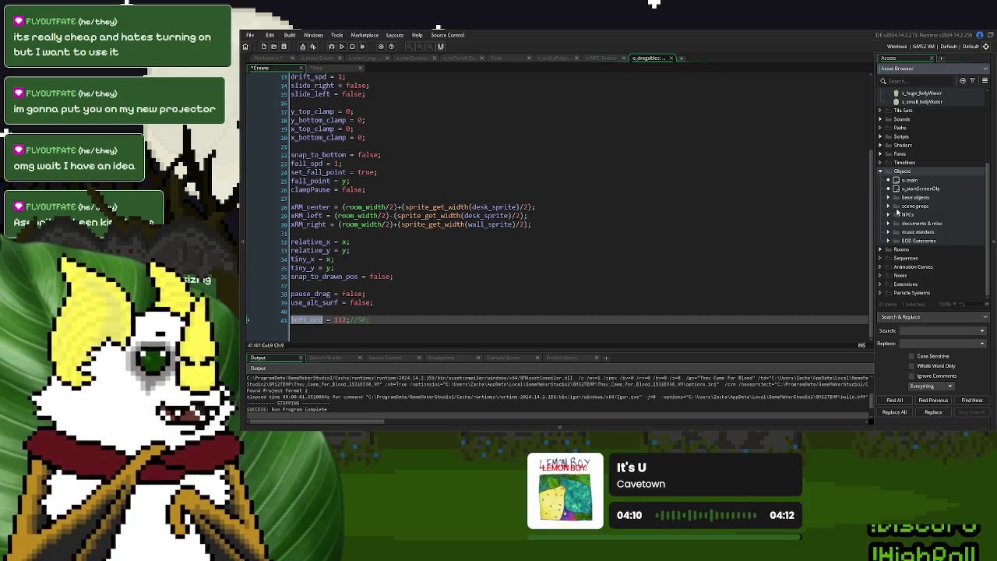
{"action": "left_click", "coordinate": [889, 208]}
{"action": "left_click", "coordinate": [888, 206]}
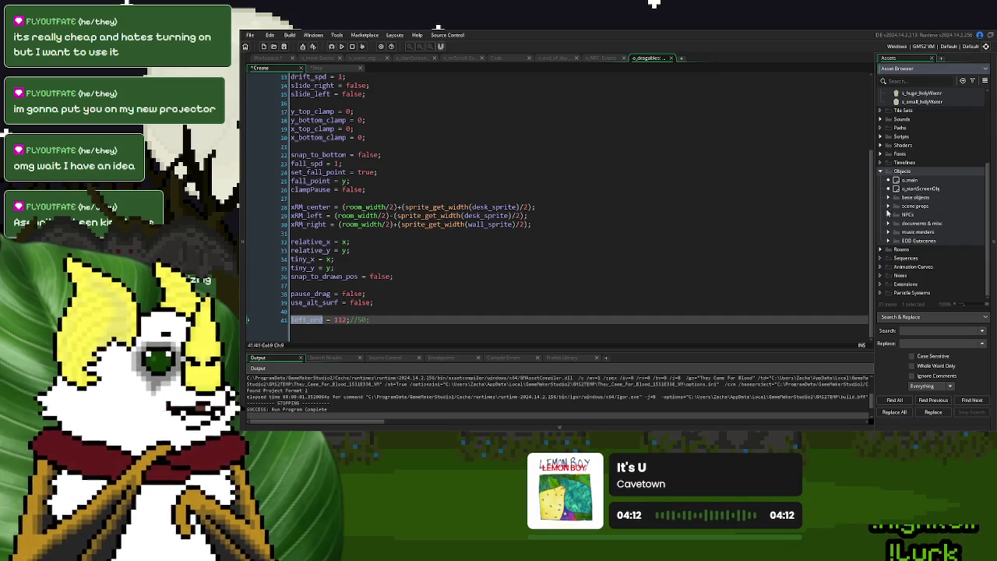
{"action": "left_click", "coordinate": [891, 223]}
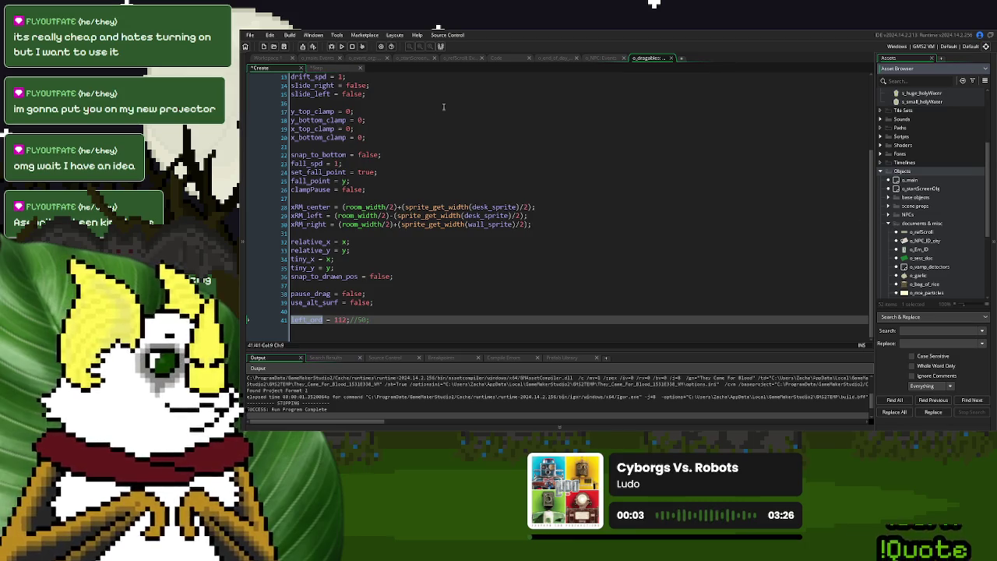
{"action": "scroll", "coordinate": [924, 229], "scroll_direction": "down", "scroll_amount": 3}
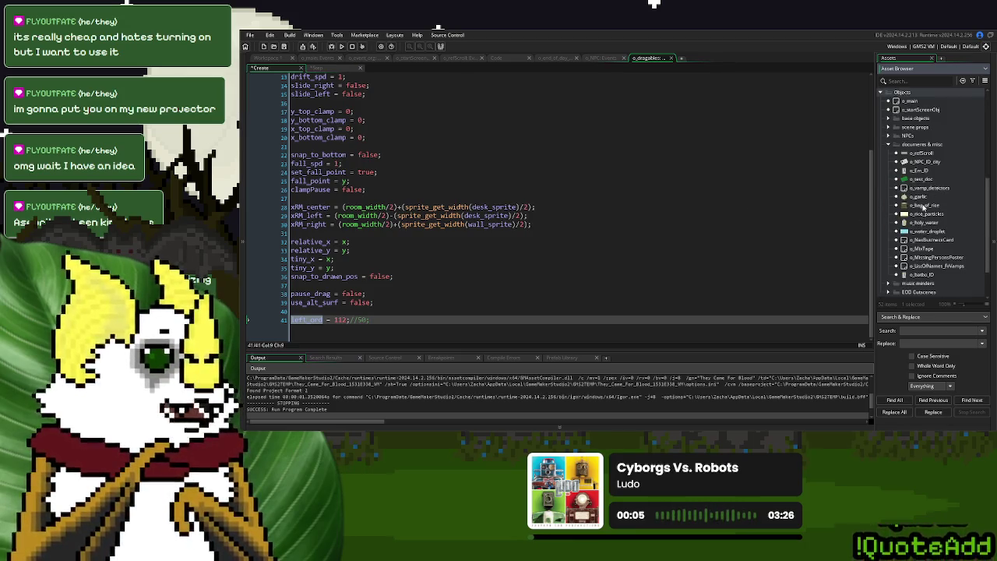
- Open o_vamp_detectors and add a Step event that inherits the parent's code
{"action": "double_click", "coordinate": [927, 189]}
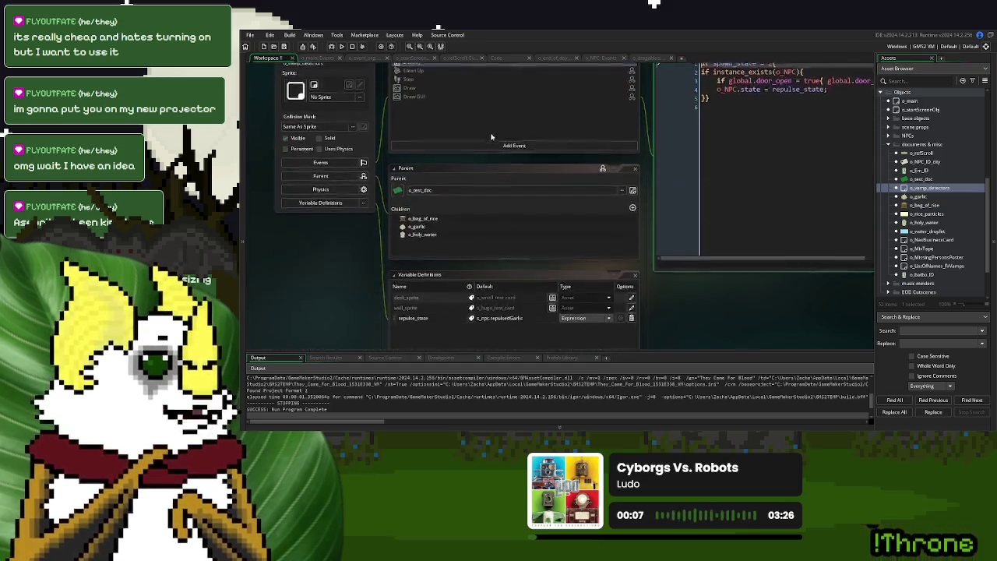
{"action": "left_click", "coordinate": [645, 121]}
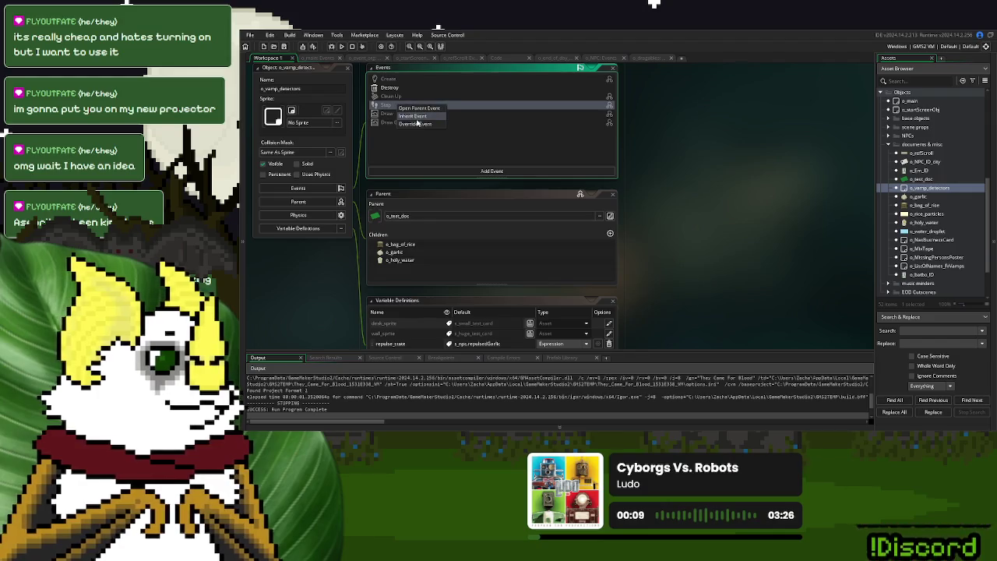
{"action": "left_click", "coordinate": [386, 105]}
- Replace the default comment with a left_ord note below event_inherited() and maximize the editor
{"action": "left_click", "coordinate": [652, 88]}
{"action": "key", "text": "Delete"}
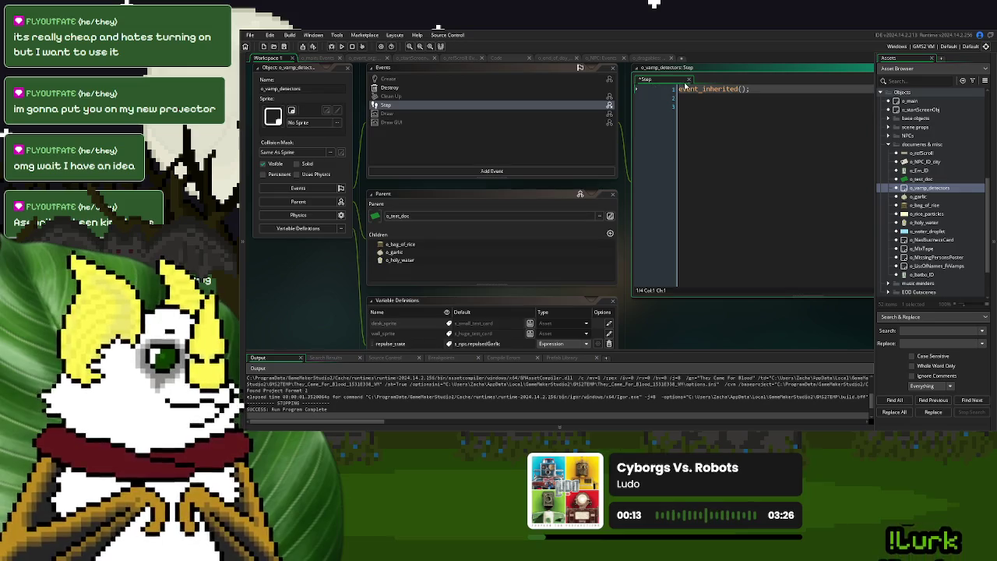
{"action": "left_click", "coordinate": [697, 110]}
{"action": "type", "text": "left_ord"}
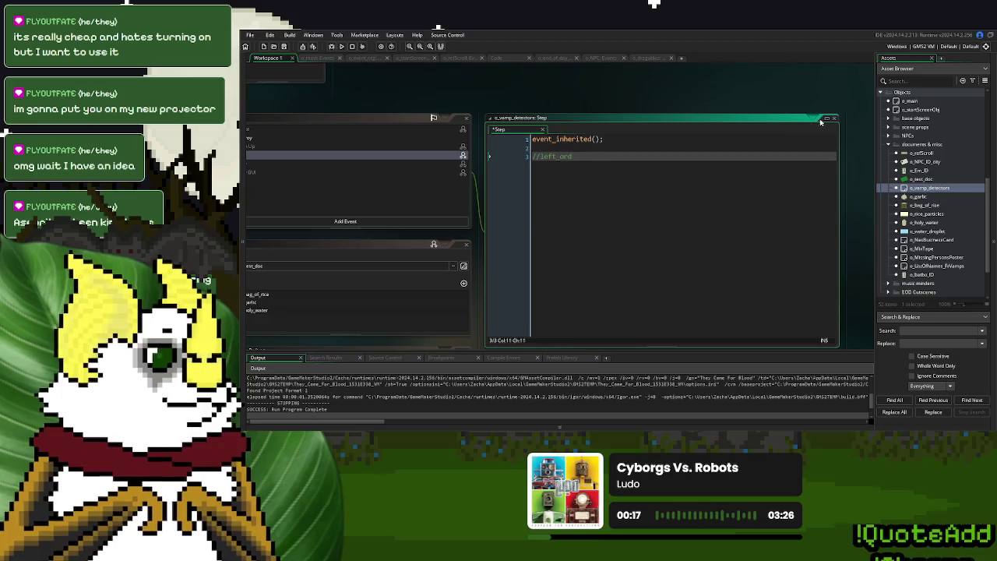
{"action": "left_click", "coordinate": [827, 119]}
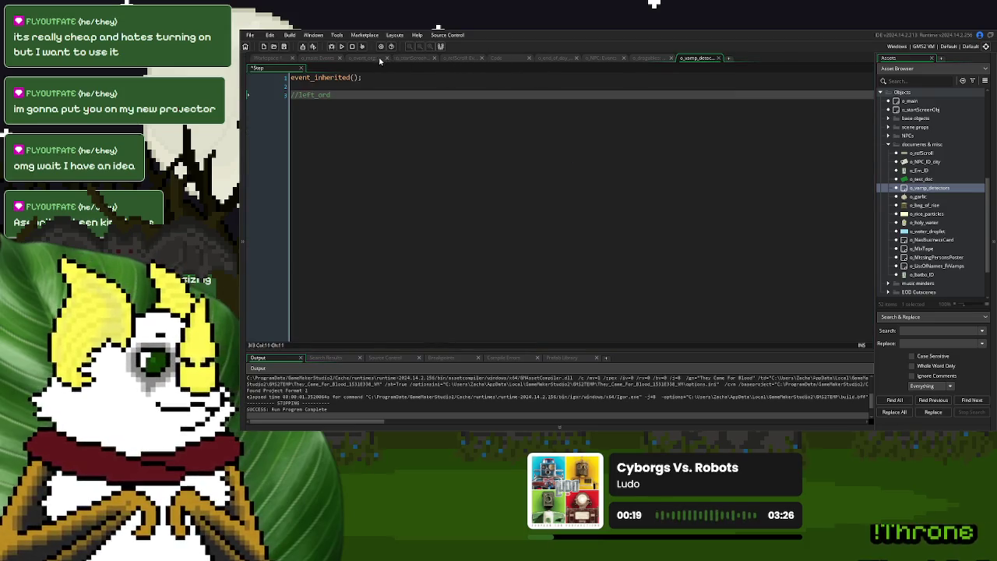
- In the StorySpawnActor code, change o_WaterHelsing on line 258 to o_GarlicHelsing
{"action": "left_click", "coordinate": [510, 58]}
{"action": "double_click", "coordinate": [649, 221]}
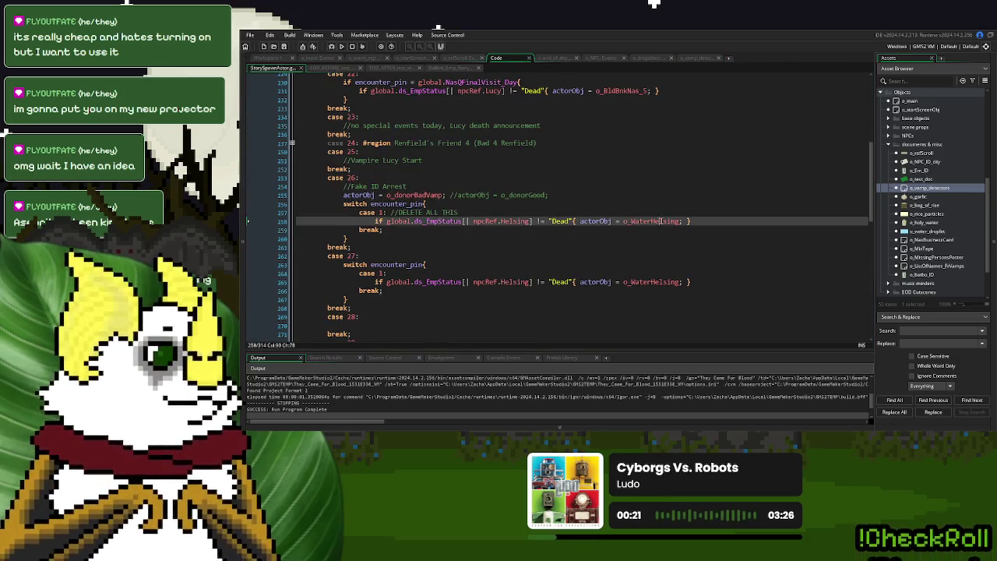
{"action": "left_click", "coordinate": [649, 221]}
{"action": "left_click_drag", "start_coordinate": [653, 221], "coordinate": [632, 225]}
{"action": "type", "text": "Garlic"}
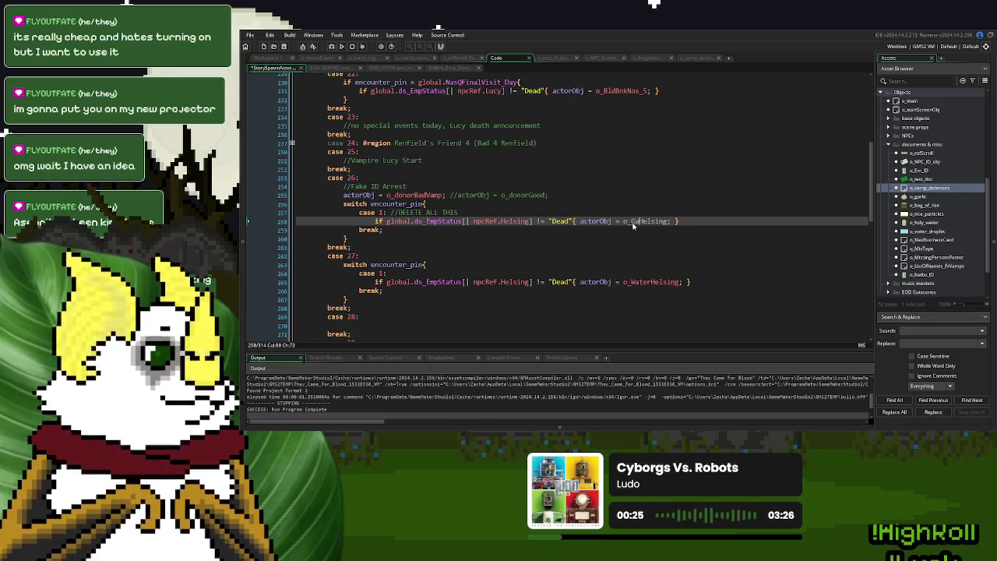
- Remove the blank lines around the //left_ord comment in the o_vamp_detectors Step code
{"action": "left_click", "coordinate": [694, 61]}
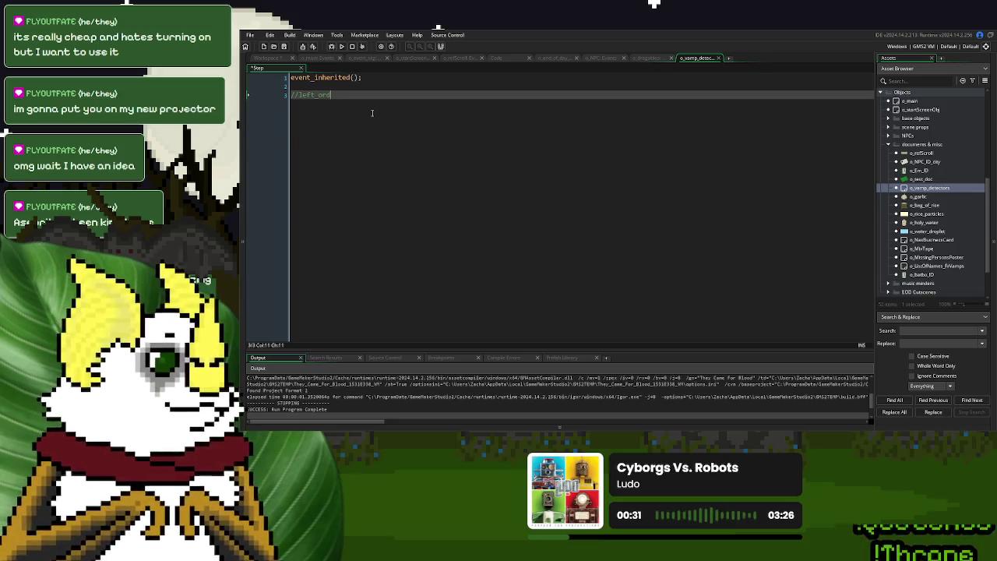
{"action": "key", "text": "Return"}
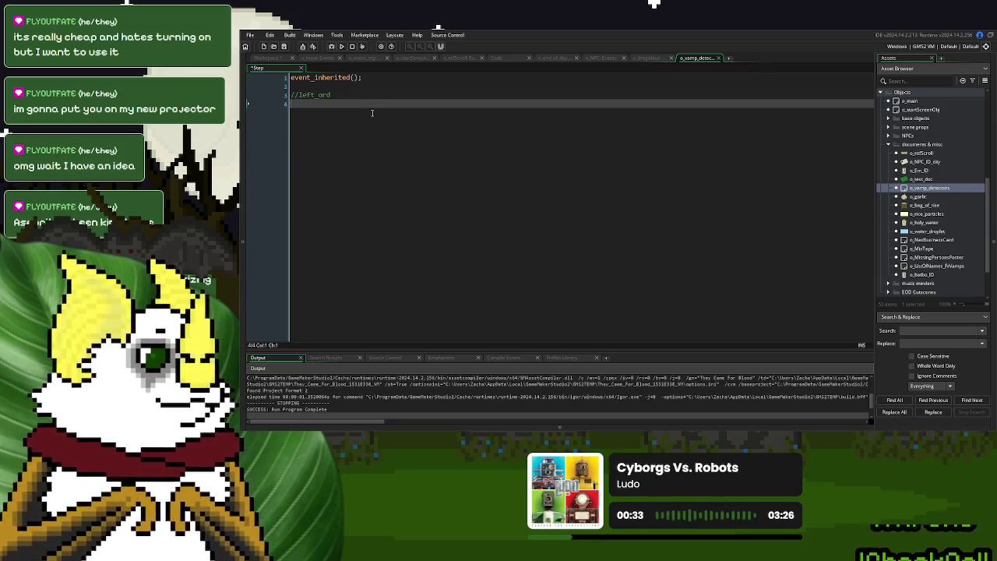
{"action": "key", "text": "BackSpace"}
{"action": "key", "text": "Up"}
{"action": "key", "text": "BackSpace"}
{"action": "key", "text": "Down"}
{"action": "key", "text": "End"}
{"action": "key", "text": "Return"}
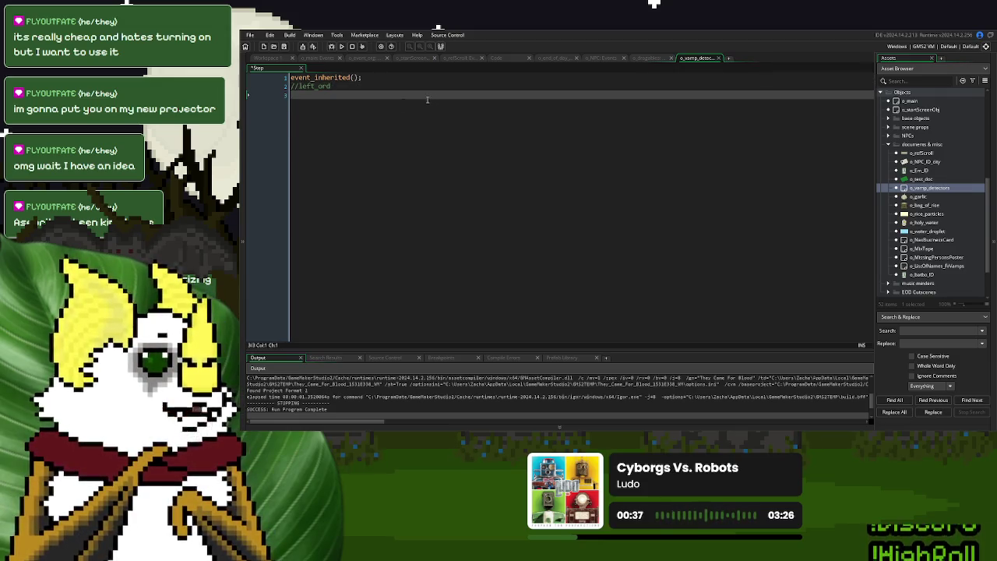
- Declare var _isHeld = false; on a new line beneath the //left_ord comment
{"action": "key", "text": "Return"}
{"action": "type", "text": "v"}
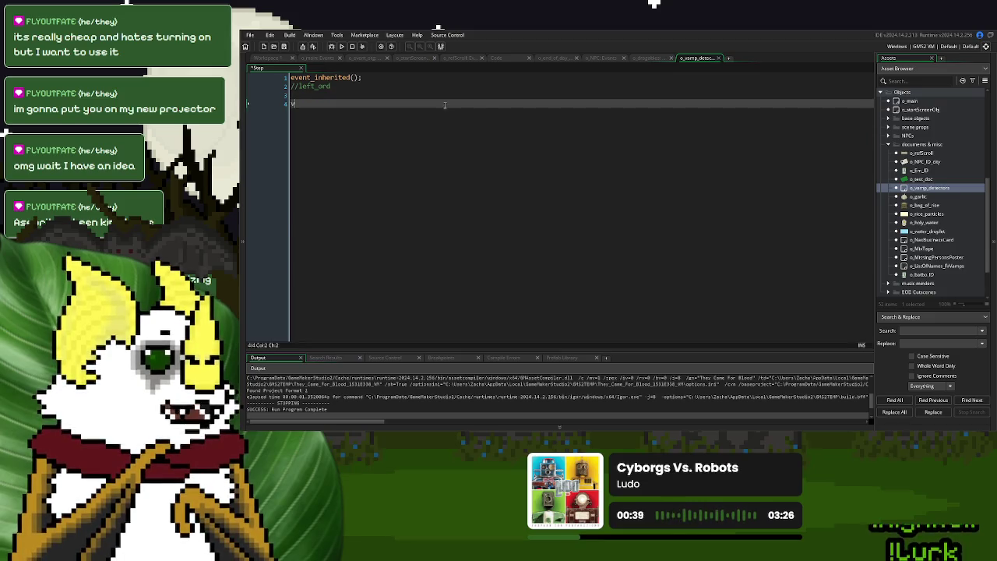
{"action": "type", "text": "ar _isHeld = false"}
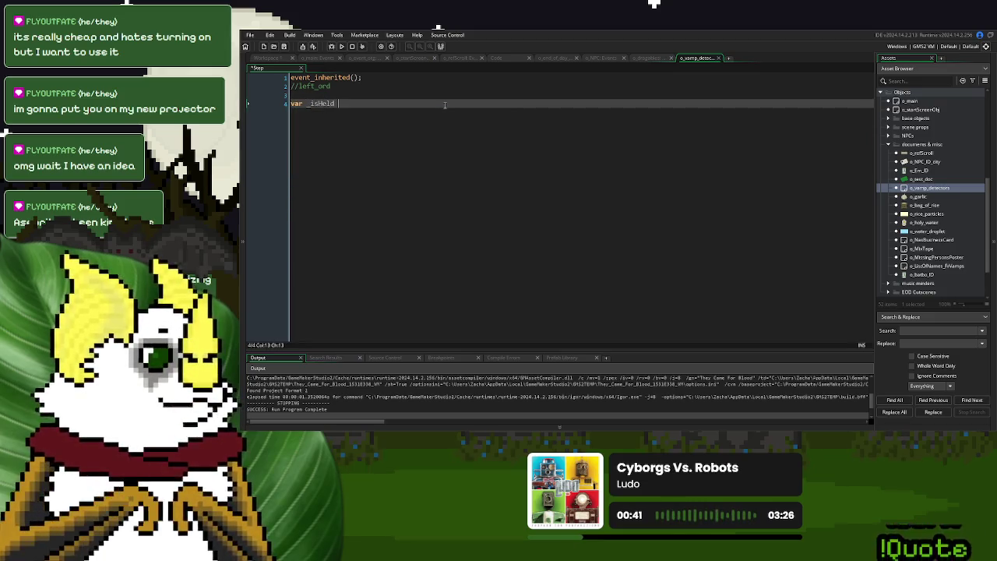
{"action": "key", "text": "BackSpace"}
{"action": "type", "text": "e;"}
{"action": "key", "text": "Return"}
{"action": "key", "text": "Return"}
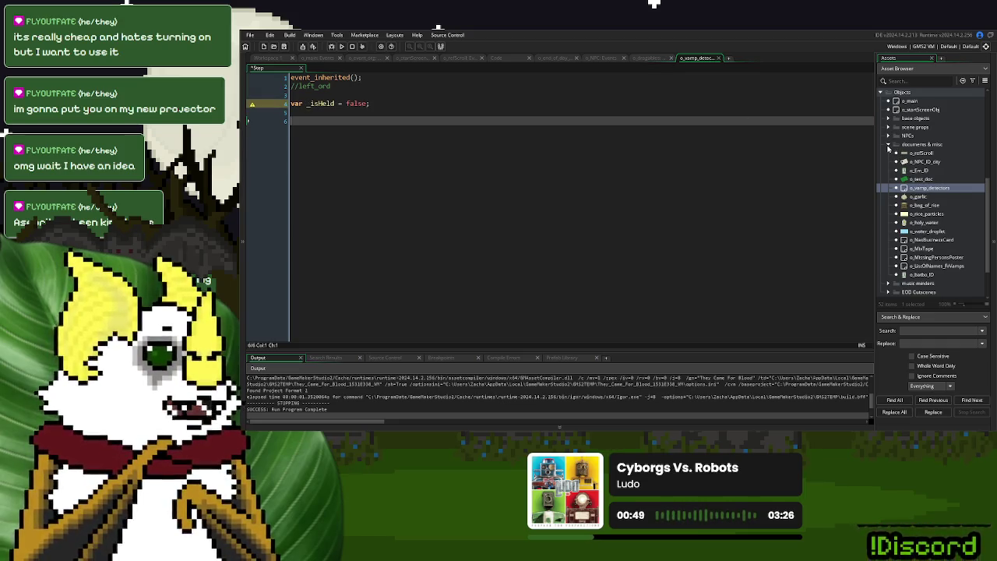
- Open the Step event code of o_document_tray_arrows from the scene props folder
{"action": "left_click", "coordinate": [888, 146]}
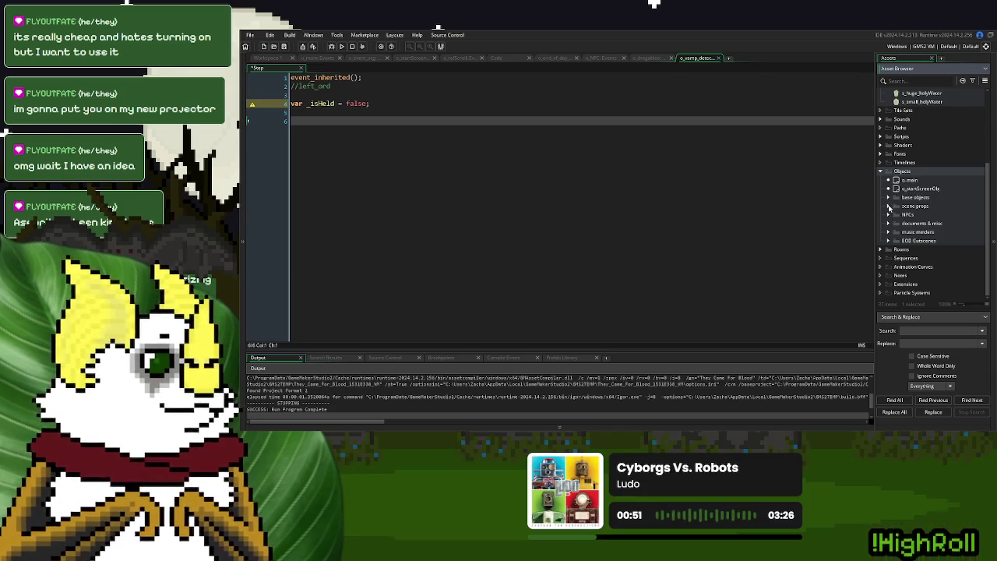
{"action": "left_click", "coordinate": [889, 206]}
{"action": "double_click", "coordinate": [931, 275]}
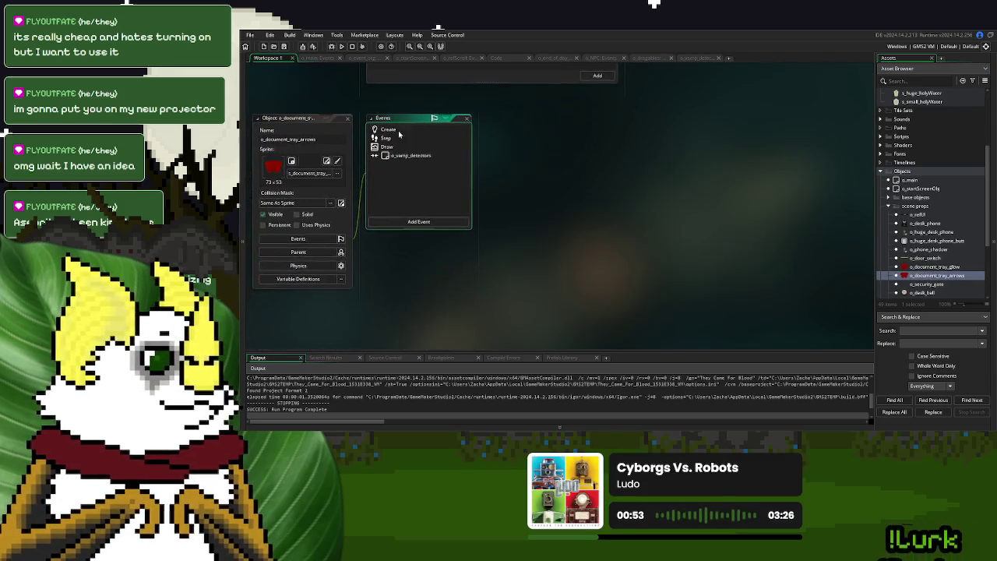
{"action": "double_click", "coordinate": [397, 138]}
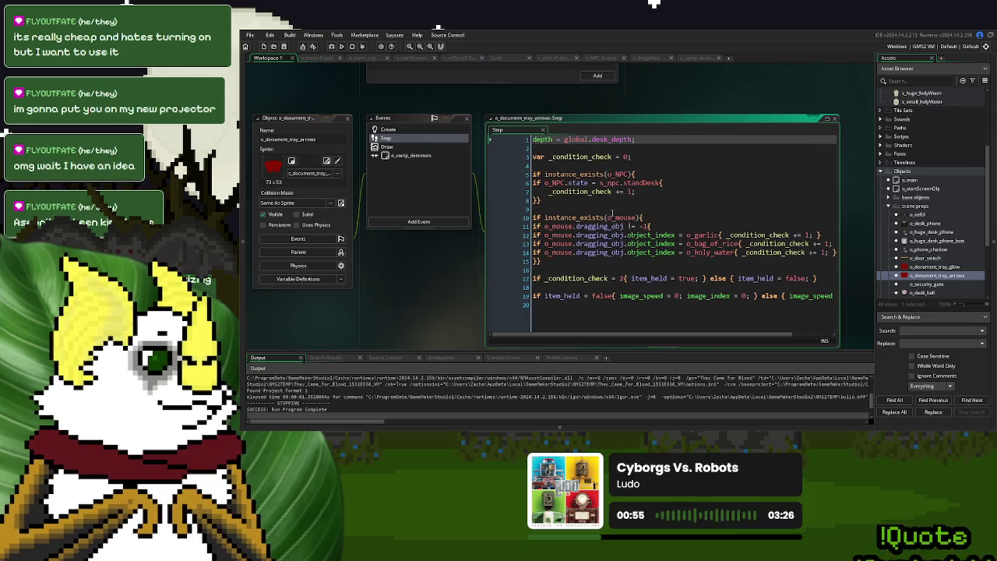
- Copy the instance_exists(o_mouse) block into the o_vamp_detectors Step code
{"action": "mouse_move", "coordinate": [574, 263]}
{"action": "left_mouse_down"}
{"action": "mouse_move", "coordinate": [549, 260]}
{"action": "mouse_move", "coordinate": [532, 217]}
{"action": "left_mouse_up"}
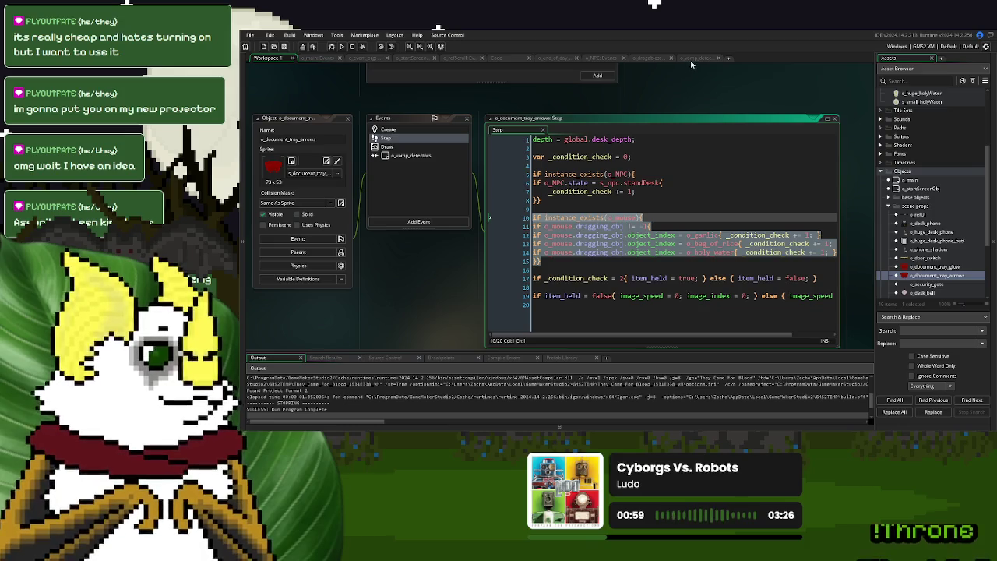
{"action": "left_click", "coordinate": [693, 58]}
{"action": "type", "text": "if instance_exists(o_mouse){ if o_mouse.dragging_obj != -1{ if o_mouse.dragging_obj.object_index = o_garlic{ _condition_check += 1; } if o_mouse.dragging_obj.object_index = o_bag_of_rice{ _condition_check += 1; } if o_mouse.dragging_obj.object_index = o_holy_water{ _condition_check += 1; } }}"}
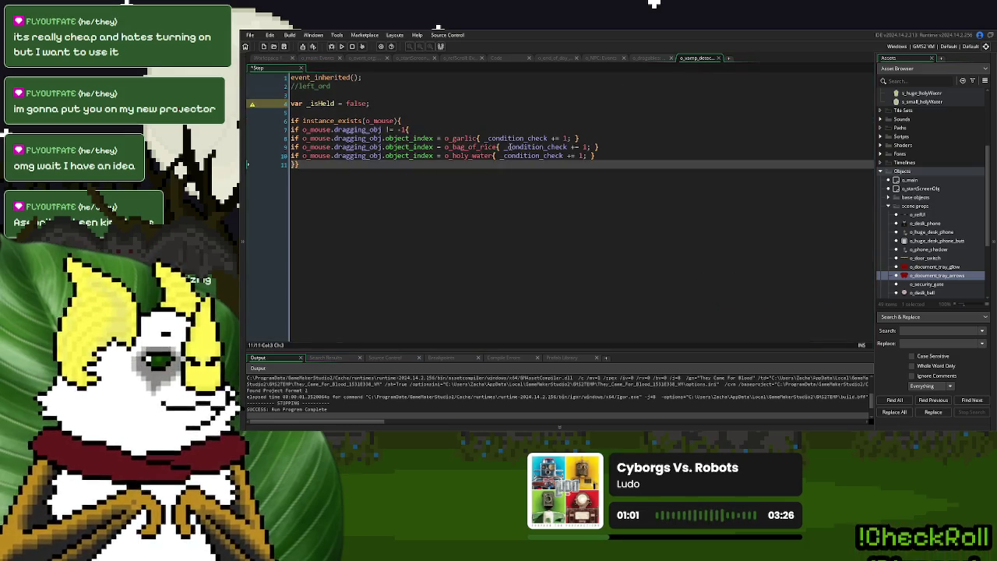
- Delete the o_holy_water and o_bag_of_rice condition lines from the pasted block
{"action": "left_click_drag", "start_coordinate": [602, 155], "coordinate": [603, 150]}
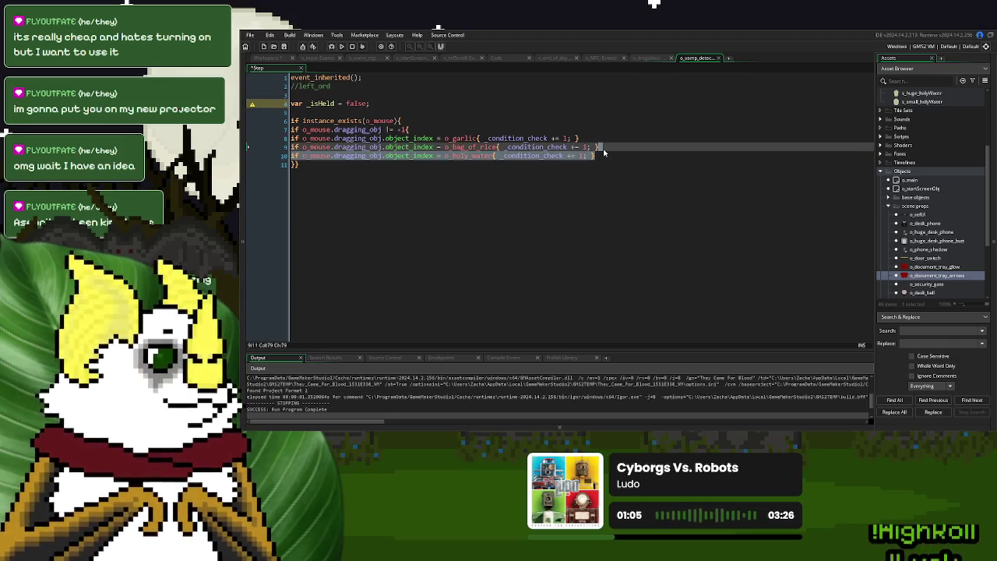
{"action": "key", "text": "Delete"}
{"action": "left_click_drag", "start_coordinate": [609, 143], "coordinate": [609, 143]}
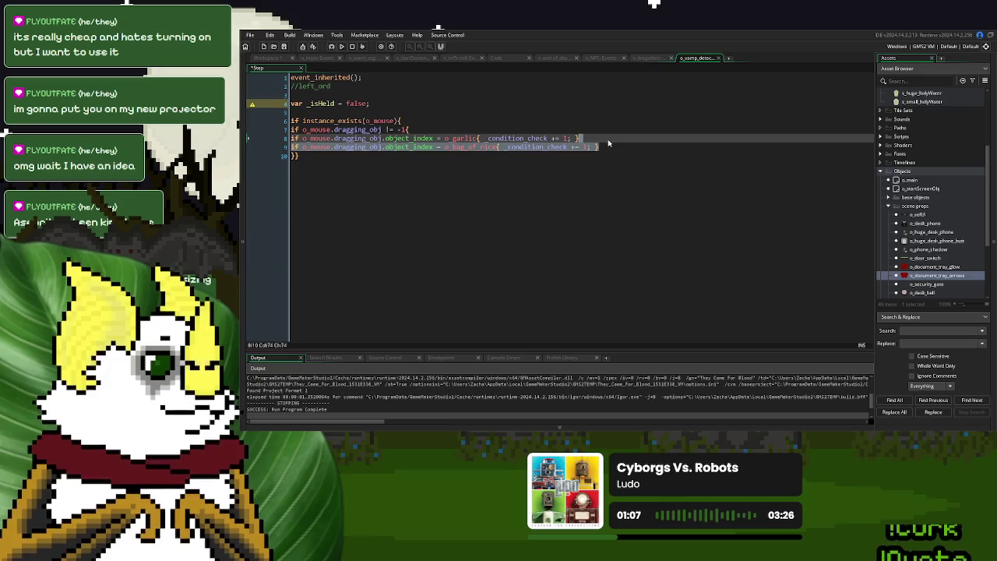
{"action": "key", "text": "Delete"}
- Make the garlic line set _isHeld = true; instead of incrementing _condition_check
{"action": "left_click_drag", "start_coordinate": [394, 103], "coordinate": [312, 105]}
{"action": "key", "text": "ctrl+c"}
{"action": "left_click_drag", "start_coordinate": [571, 138], "coordinate": [486, 138]}
{"action": "key", "text": "ctrl+v"}
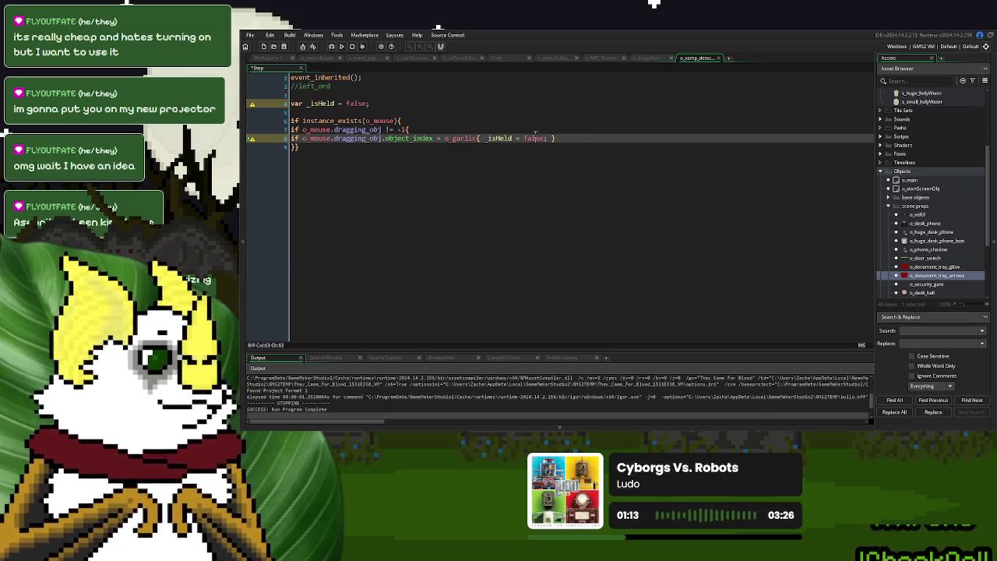
{"action": "double_click", "coordinate": [535, 137]}
{"action": "type", "text": "true"}
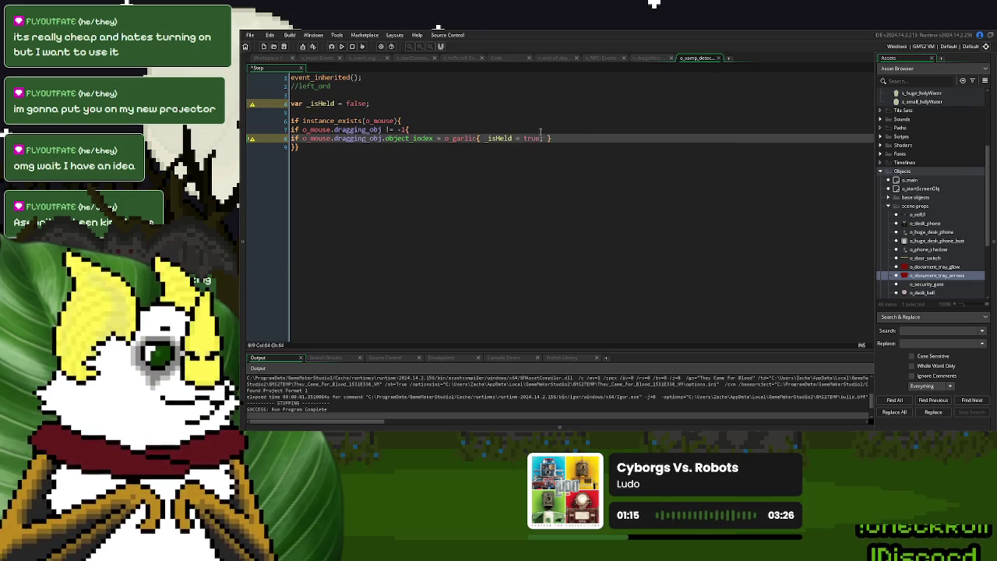
- Add an if _isHeld = true { } else { } block below the mouse check
{"action": "left_click", "coordinate": [477, 197]}
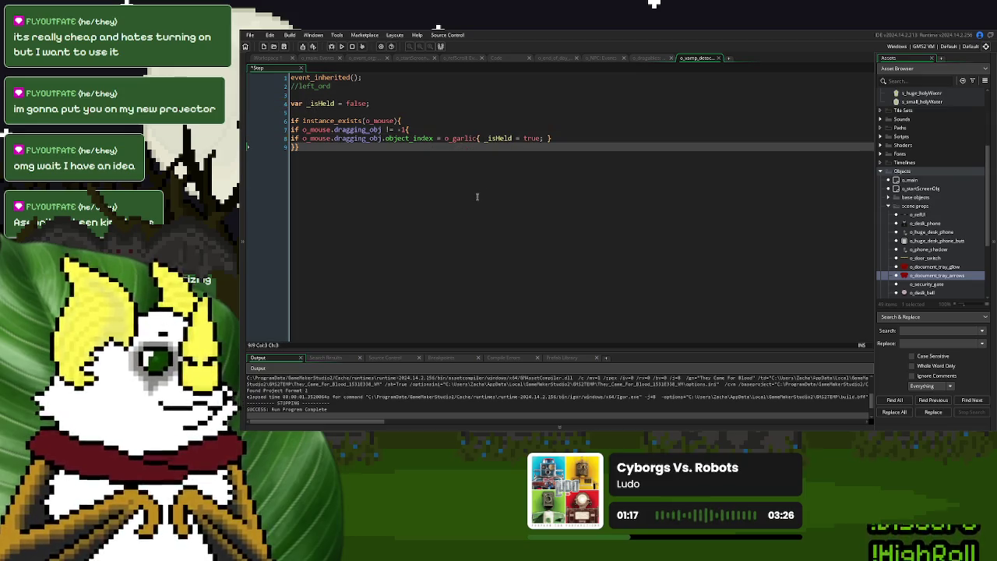
{"action": "key", "text": "Return"}
{"action": "key", "text": "Return"}
{"action": "type", "text": "if _isHeld "}
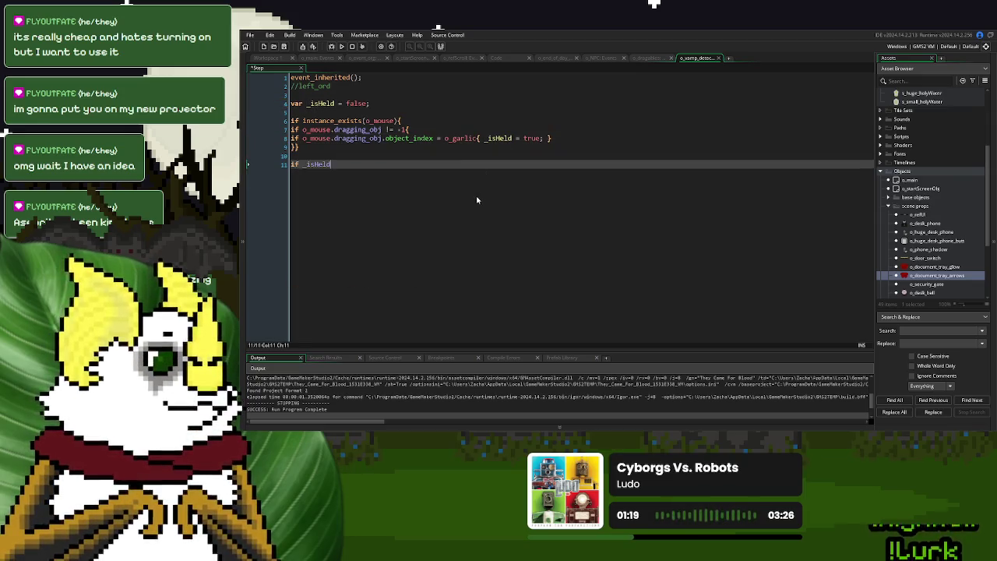
{"action": "type", "text": "= true"}
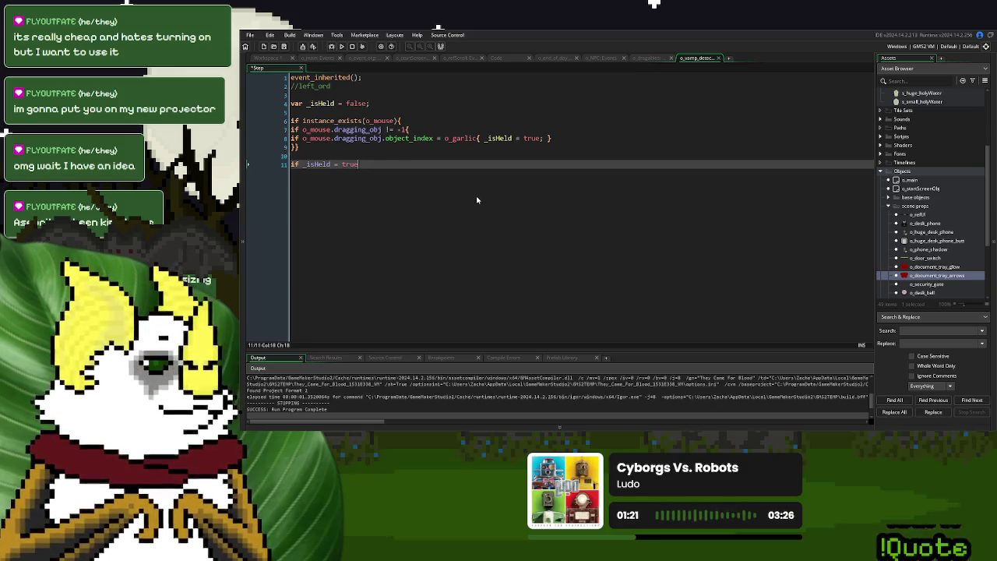
{"action": "key", "text": "Return"}
{"action": "key", "text": "Return"}
{"action": "type", "text": "} else {"}
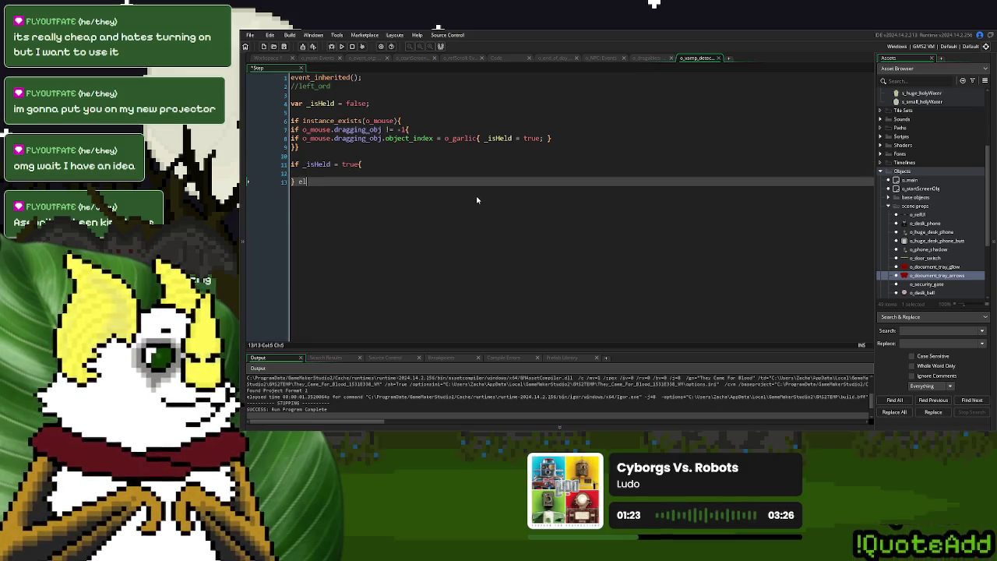
{"action": "key", "text": "Return"}
{"action": "key", "text": "Return"}
{"action": "type", "text": "}"}
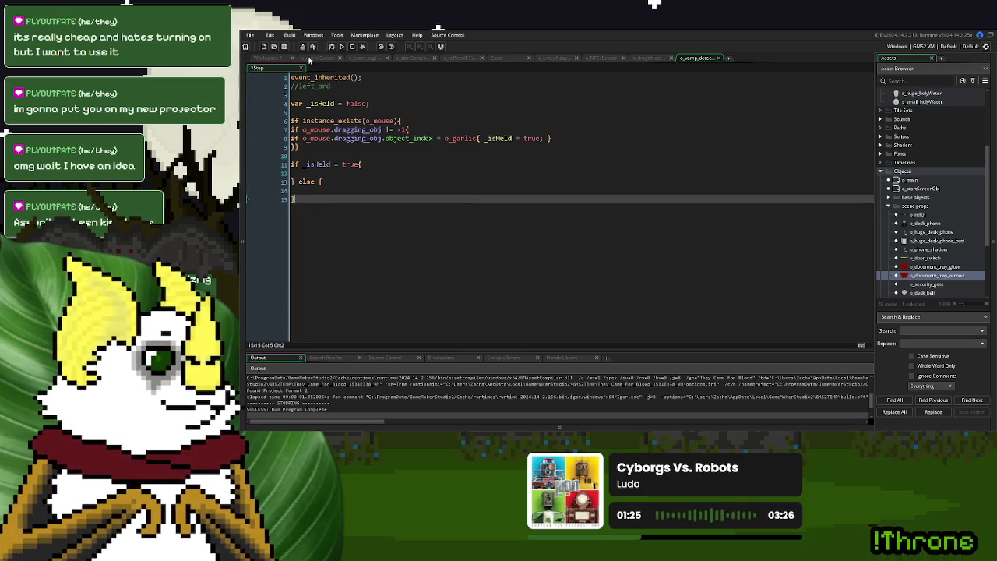
- Set left_ord to 112-50 in the if branch and 112 in the else branch
{"action": "double_click", "coordinate": [311, 85]}
{"action": "key", "text": "ctrl+c"}
{"action": "left_click", "coordinate": [313, 190]}
{"action": "key", "text": "ctrl+v"}
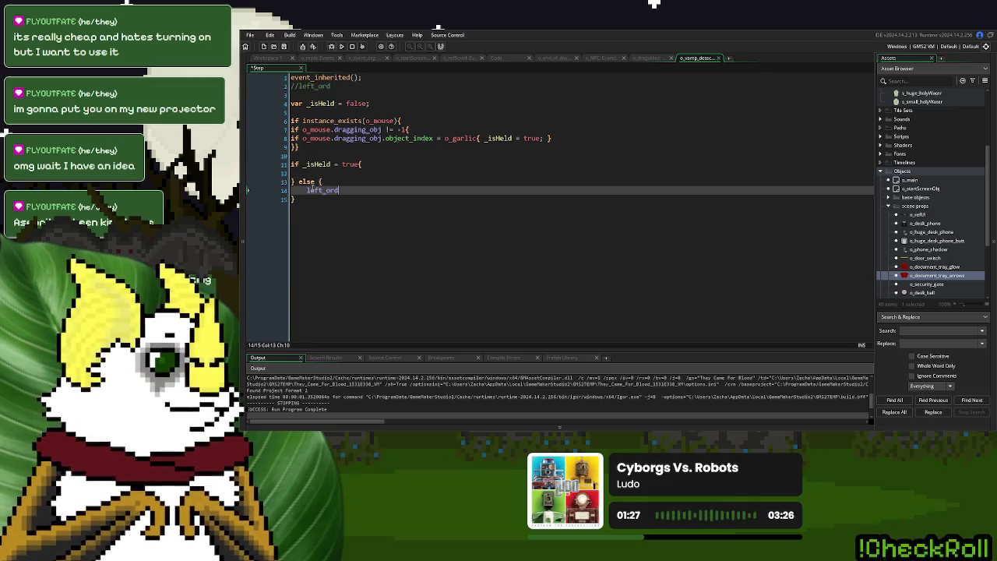
{"action": "type", "text": " = 112;"}
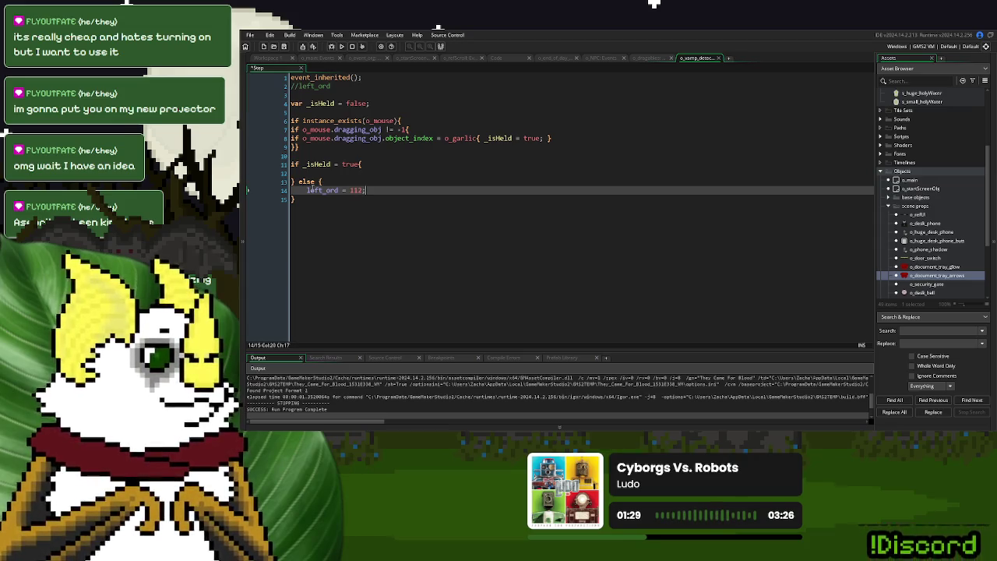
{"action": "left_click", "coordinate": [315, 172]}
{"action": "key", "text": "ctrl+v"}
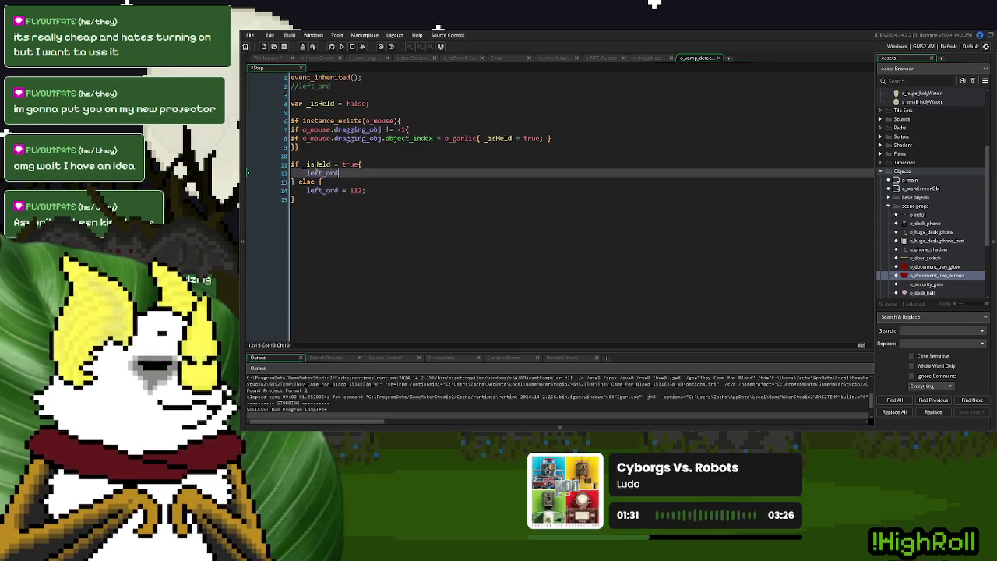
{"action": "type", "text": " = 112"}
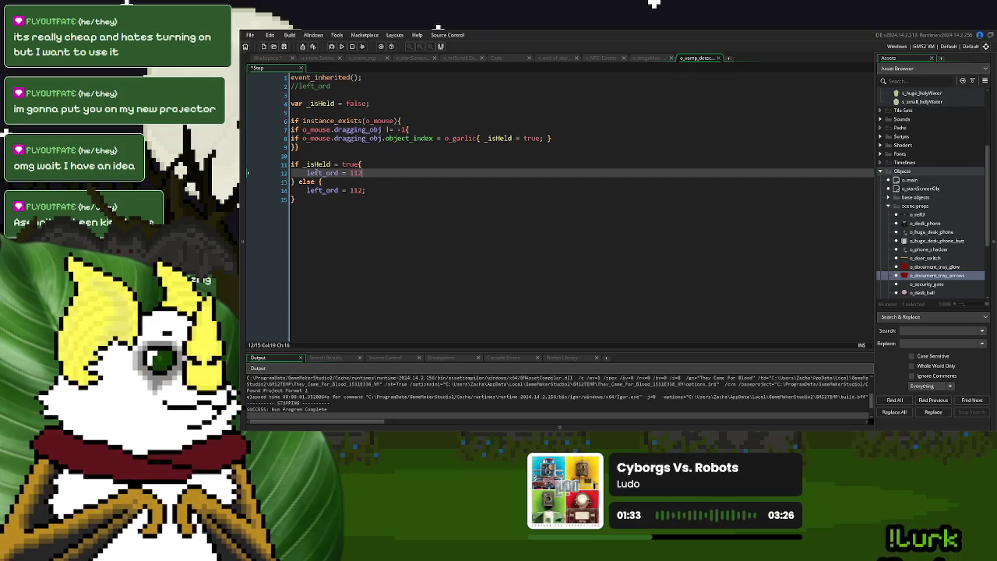
{"action": "type", "text": ";"}
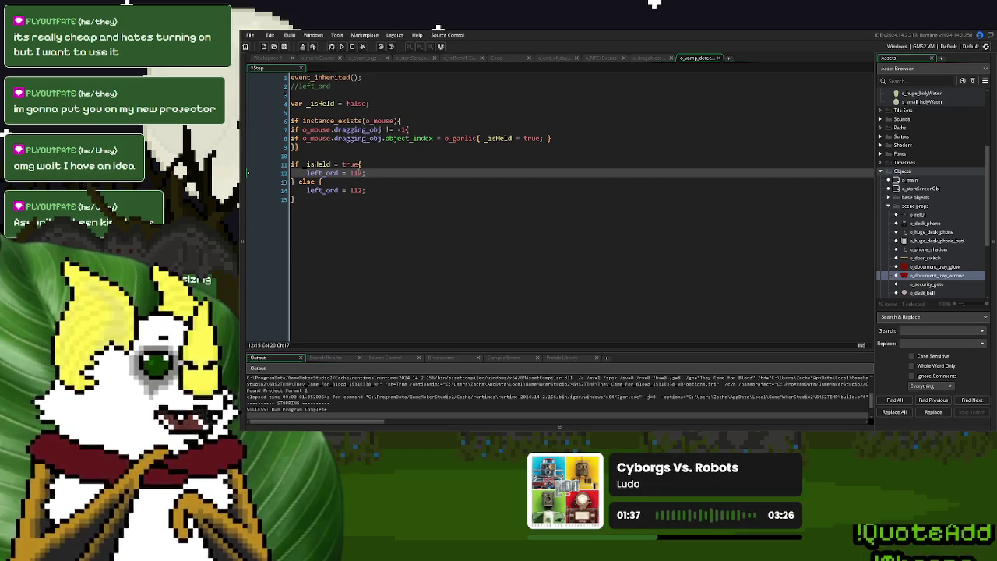
{"action": "key", "text": "Left"}
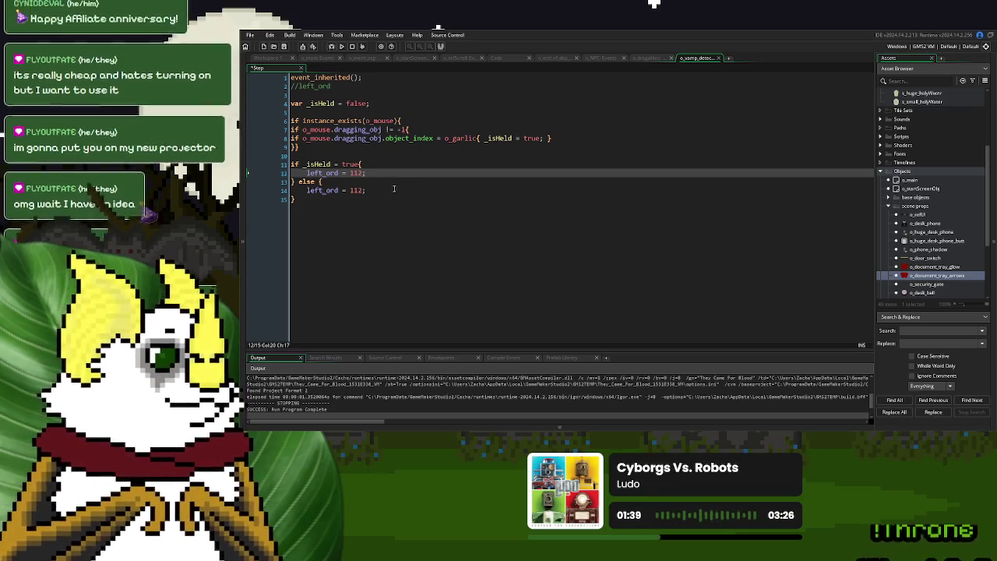
{"action": "type", "text": "-50"}
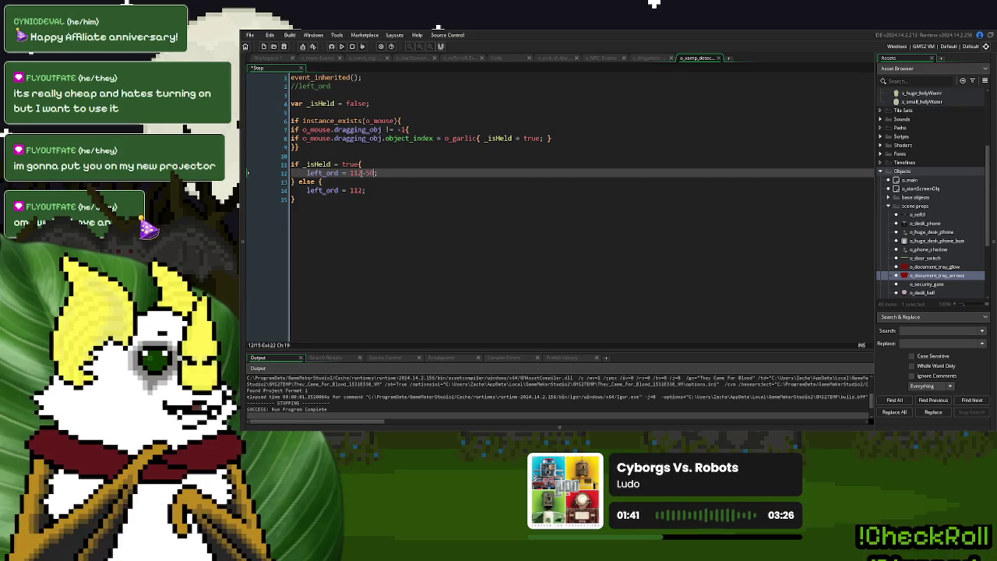
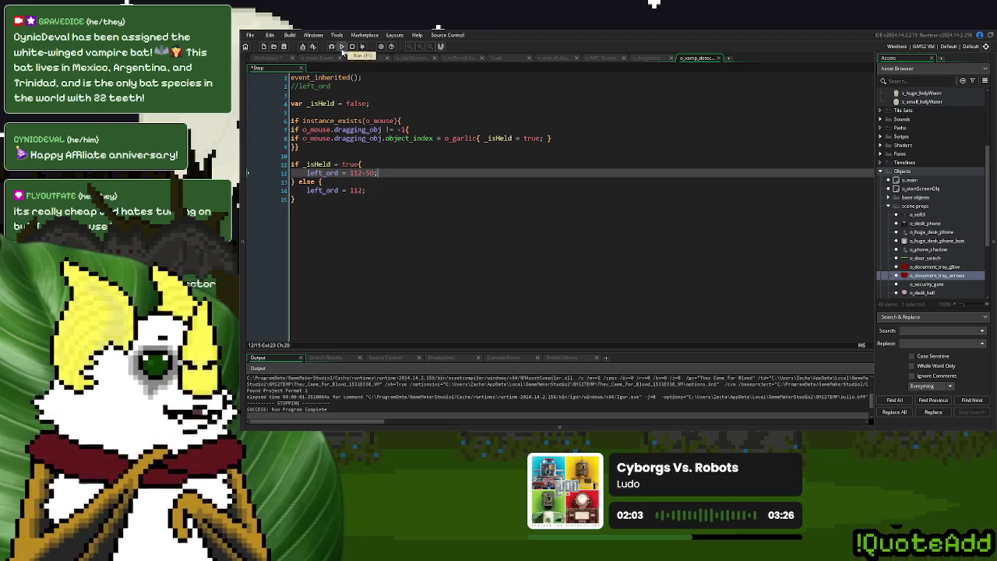
- Save and test-run the vamp detector Step code, then go to Game Options
{"action": "key", "text": "F5"}
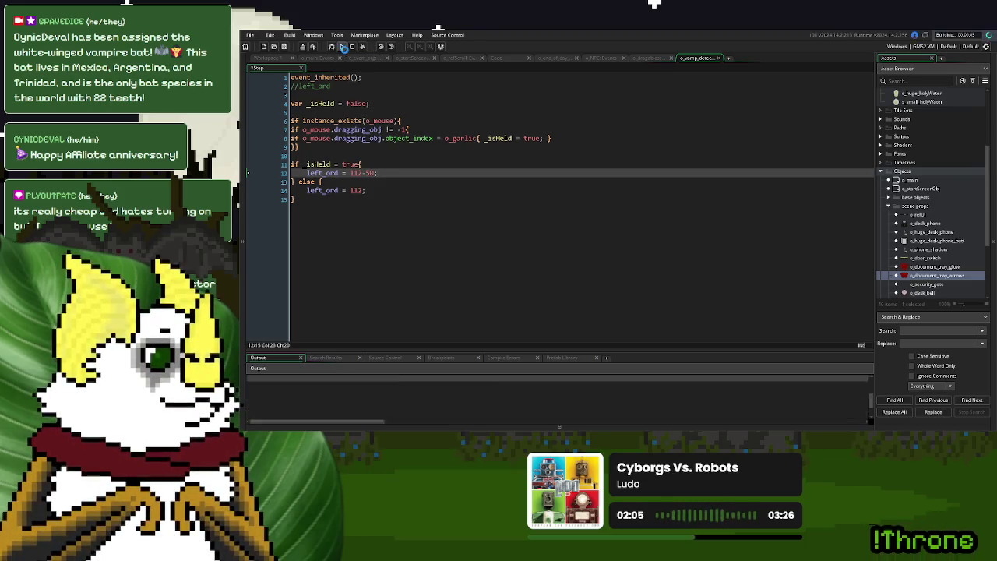
{"action": "left_click", "coordinate": [470, 198]}
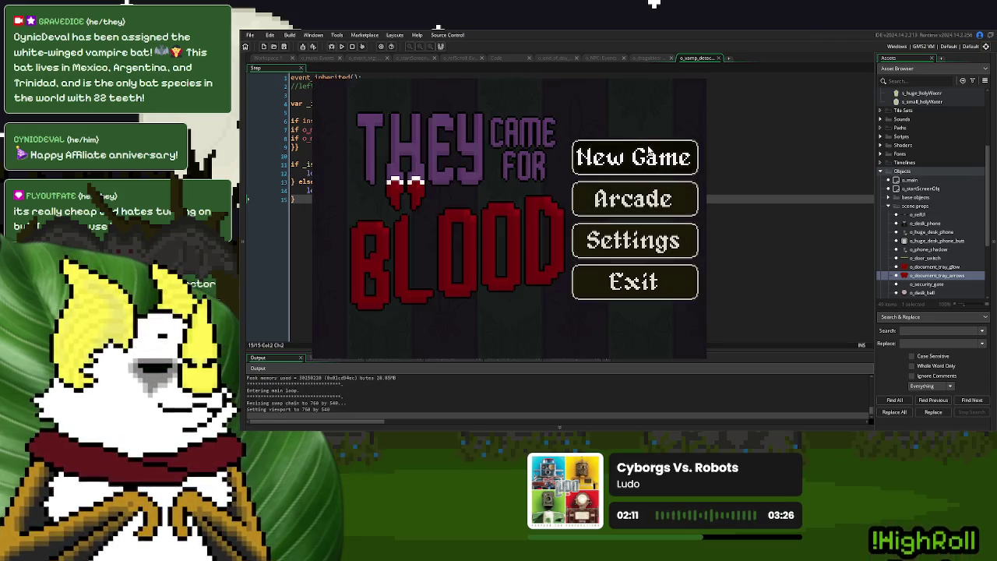
{"action": "left_click", "coordinate": [577, 137]}
{"action": "left_click", "coordinate": [984, 80]}
{"action": "left_click", "coordinate": [962, 101]}
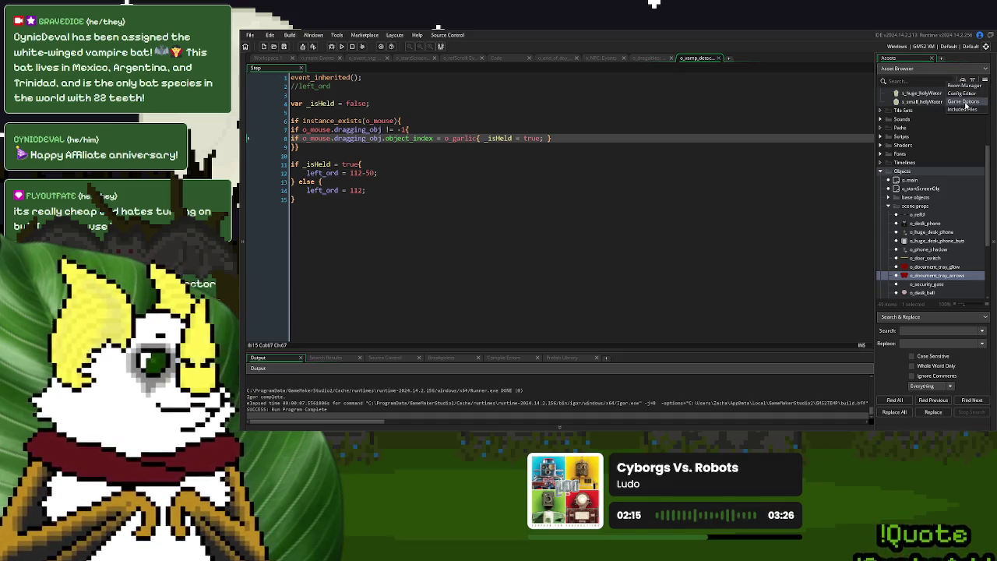
- Change Game frames per second from 60 to 160, apply it, and run the game
{"action": "double_click", "coordinate": [337, 136]}
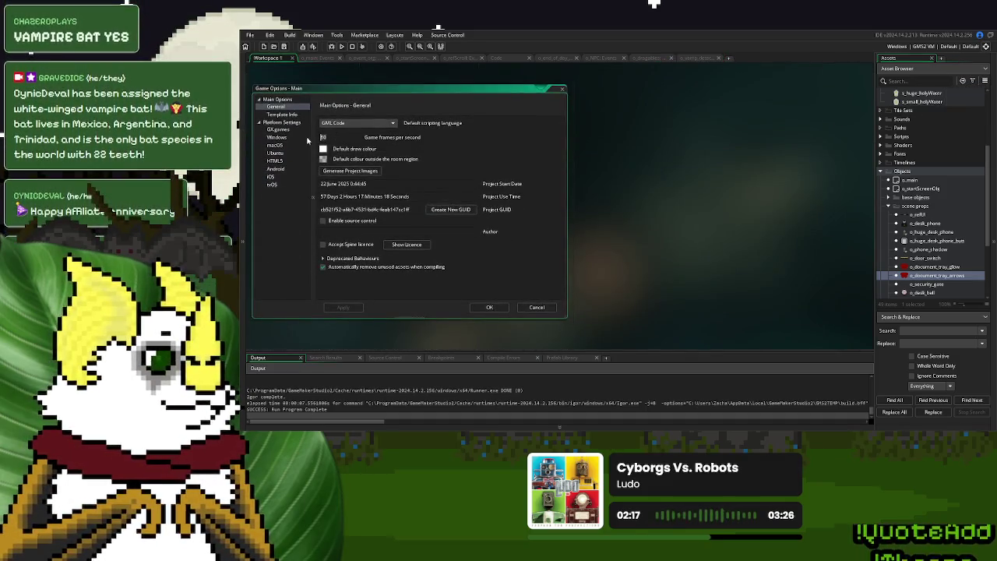
{"action": "type", "text": "112"}
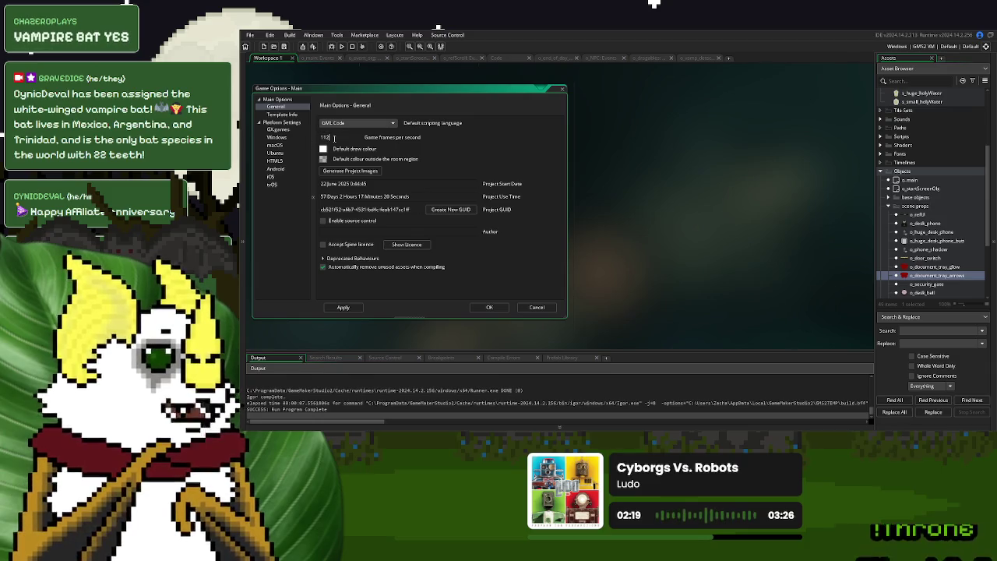
{"action": "type", "text": "160"}
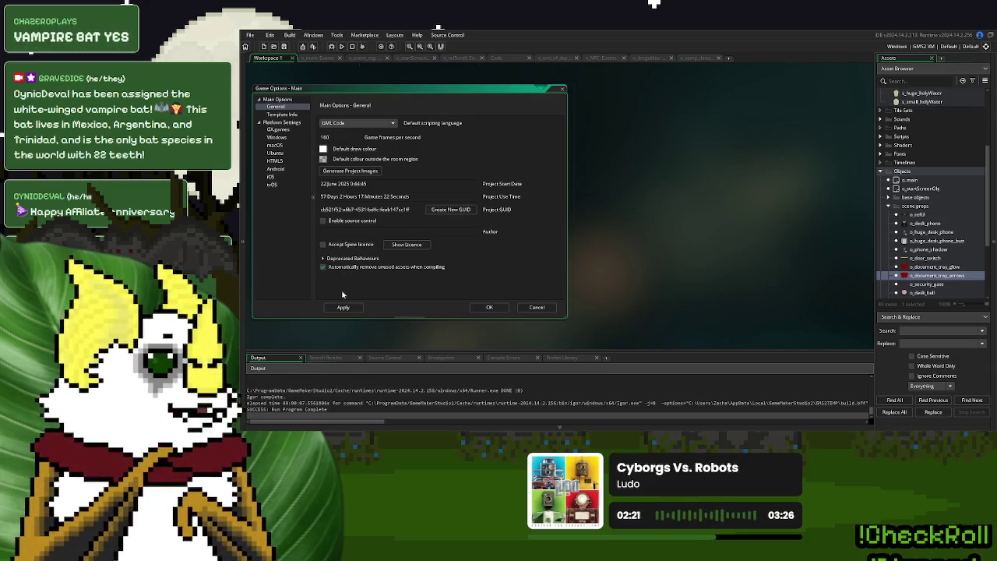
{"action": "left_click", "coordinate": [343, 307]}
{"action": "left_click", "coordinate": [341, 46]}
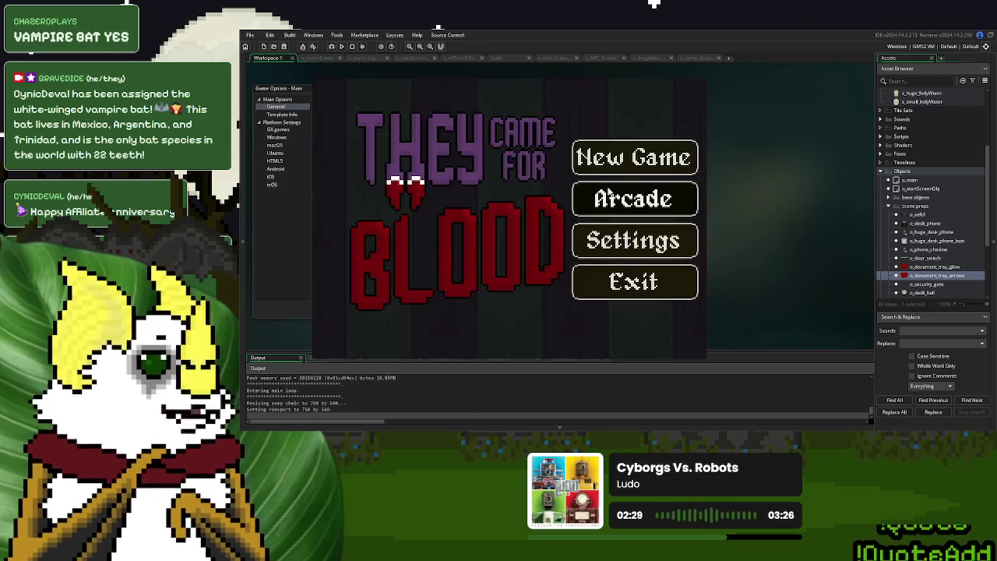
- Start a new game and drag the garlic between the customer, fur pile and keypad
{"action": "left_click", "coordinate": [610, 188]}
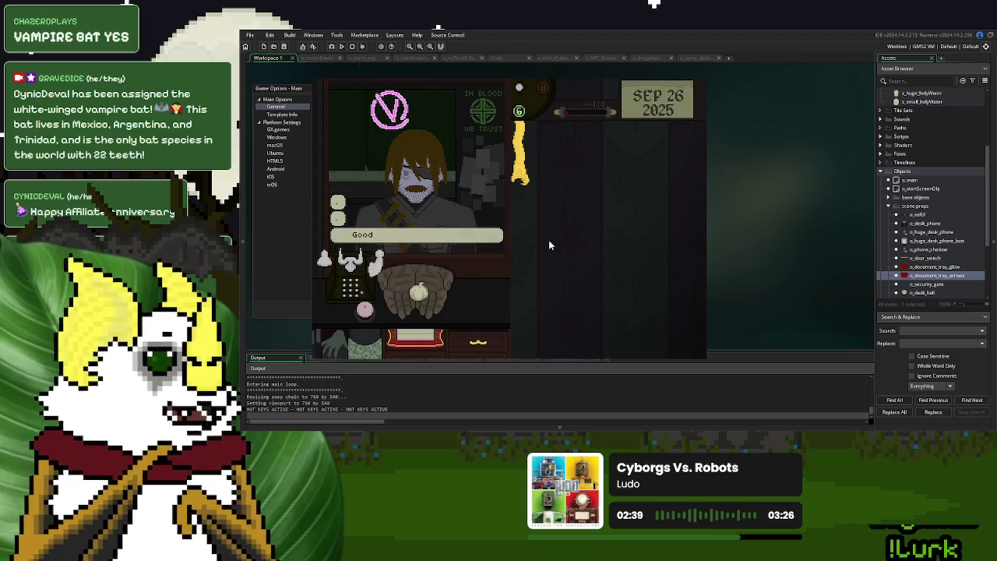
{"action": "left_click", "coordinate": [569, 239]}
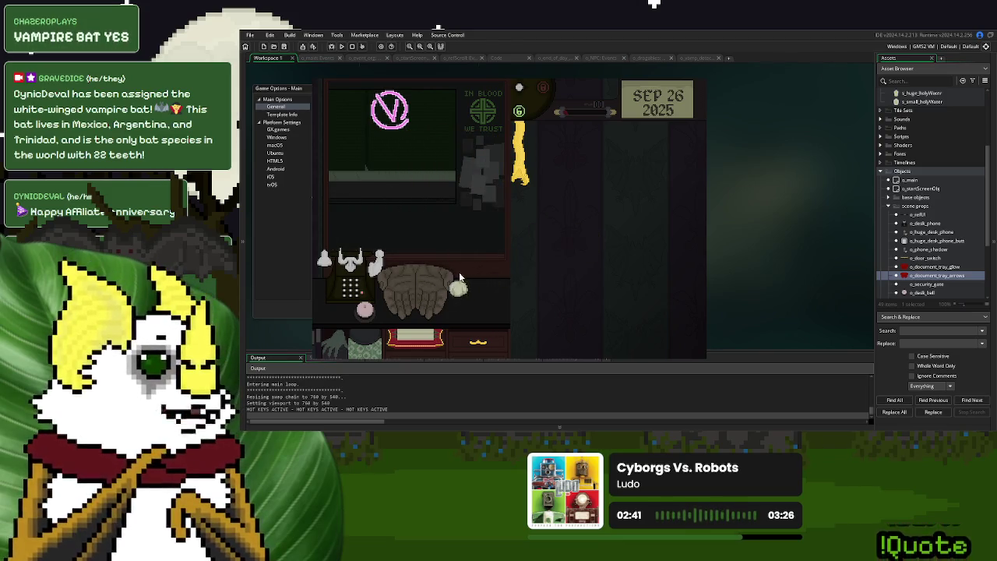
{"action": "left_click", "coordinate": [335, 287]}
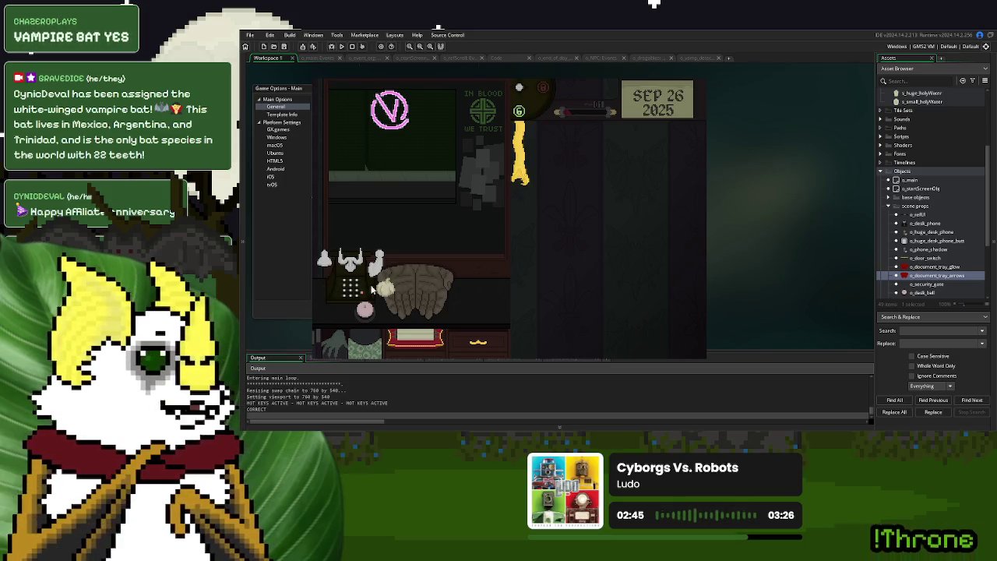
{"action": "left_click_drag", "start_coordinate": [384, 296], "coordinate": [331, 292]}
{"action": "left_click", "coordinate": [331, 291]}
{"action": "mouse_move", "coordinate": [406, 296]}
{"action": "left_mouse_down"}
{"action": "mouse_move", "coordinate": [321, 299]}
{"action": "mouse_move", "coordinate": [396, 292]}
{"action": "mouse_move", "coordinate": [337, 303]}
{"action": "mouse_move", "coordinate": [415, 302]}
{"action": "left_mouse_up"}
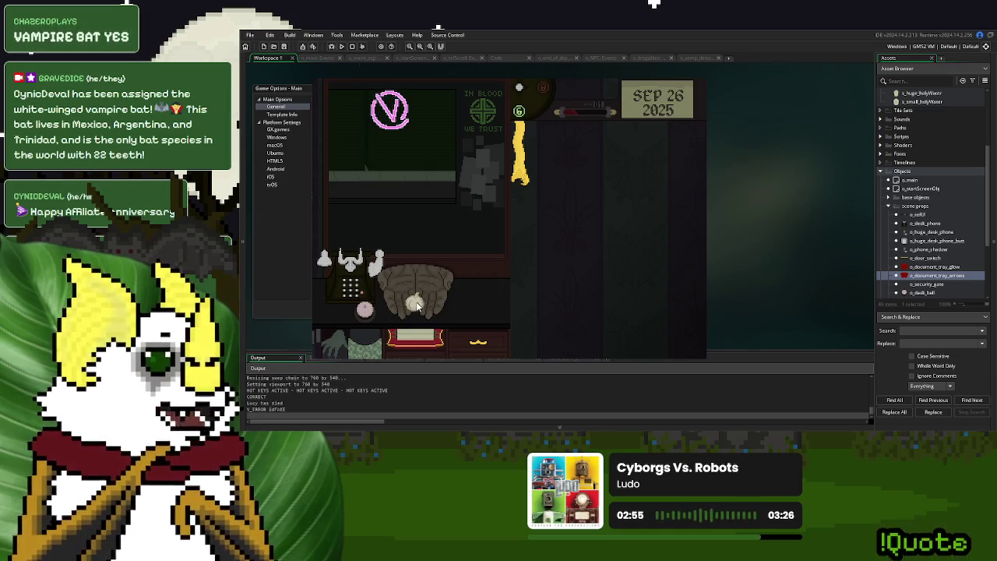
- Pull the lamp cord, dial a number on the phone keypad, and close the game
{"action": "left_click", "coordinate": [520, 160]}
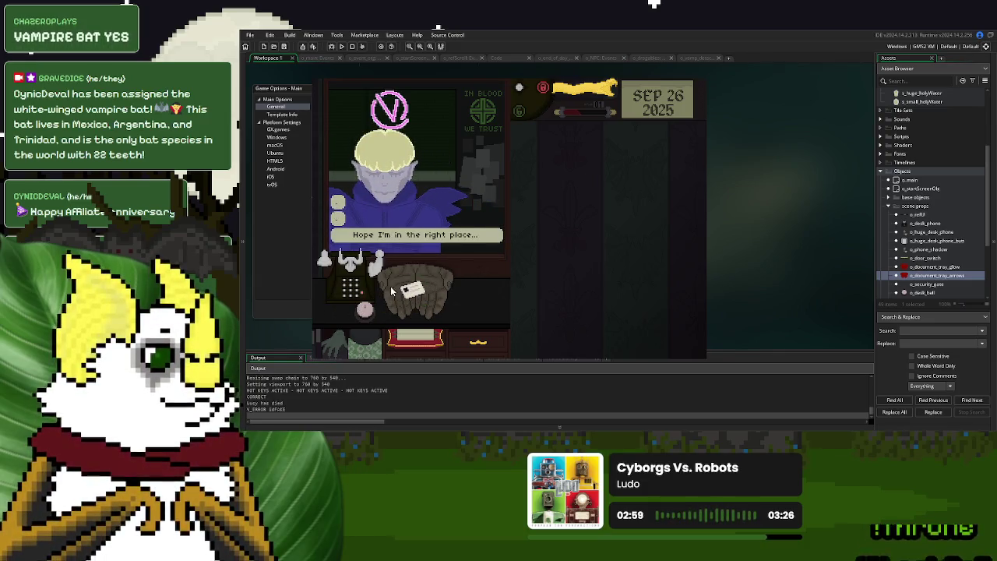
{"action": "left_click", "coordinate": [350, 288]}
{"action": "left_click", "coordinate": [571, 278]}
{"action": "left_click", "coordinate": [546, 278]}
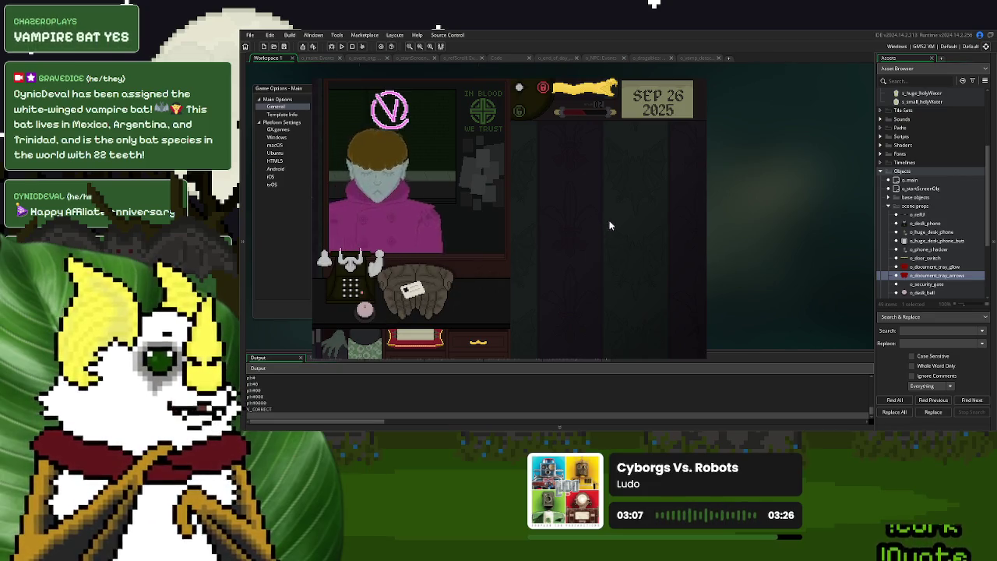
{"action": "left_click", "coordinate": [689, 81]}
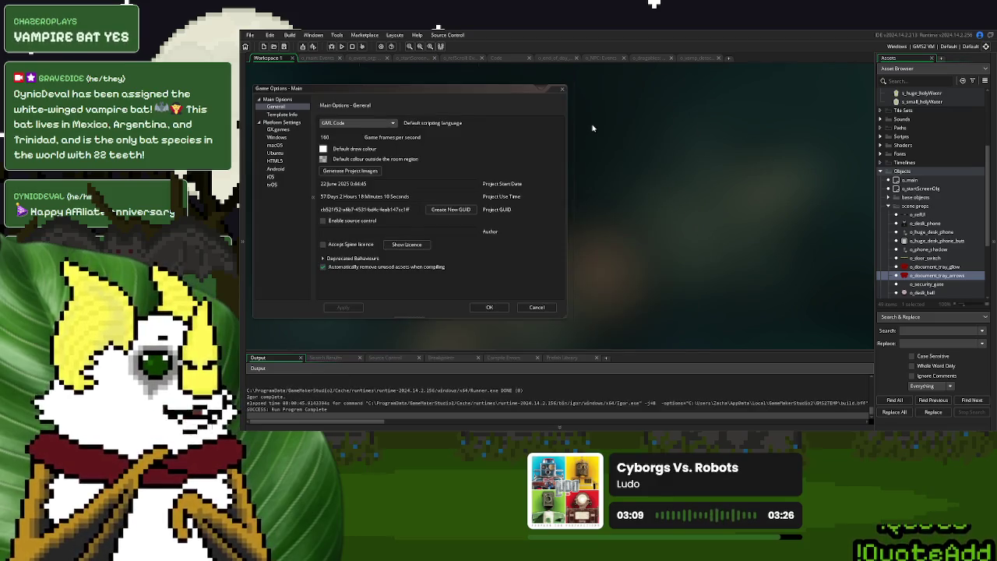
- Back in the Step code, try duplicating line 8's garlic check, then undo it
{"action": "left_click", "coordinate": [698, 60]}
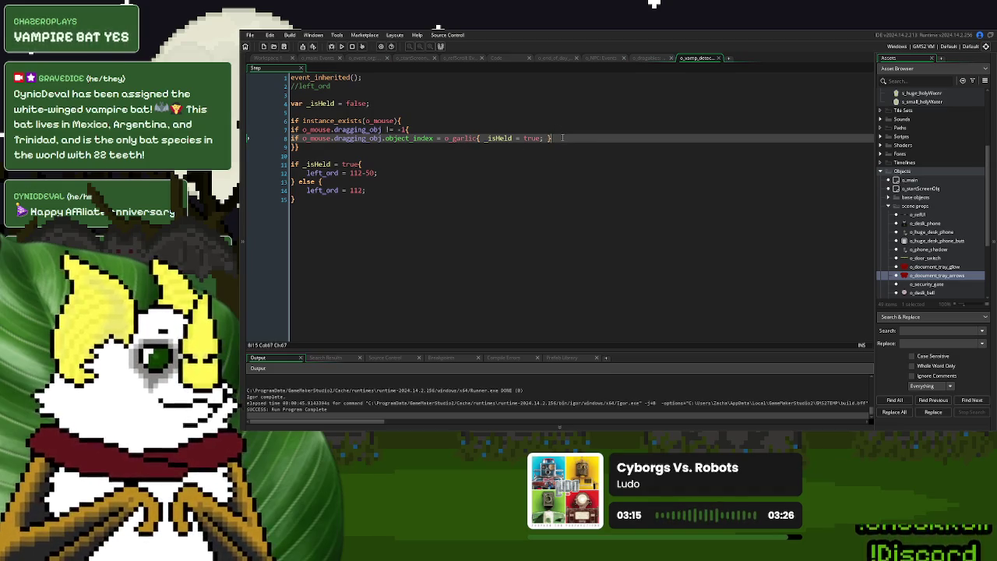
{"action": "left_click_drag", "start_coordinate": [562, 138], "coordinate": [558, 134]}
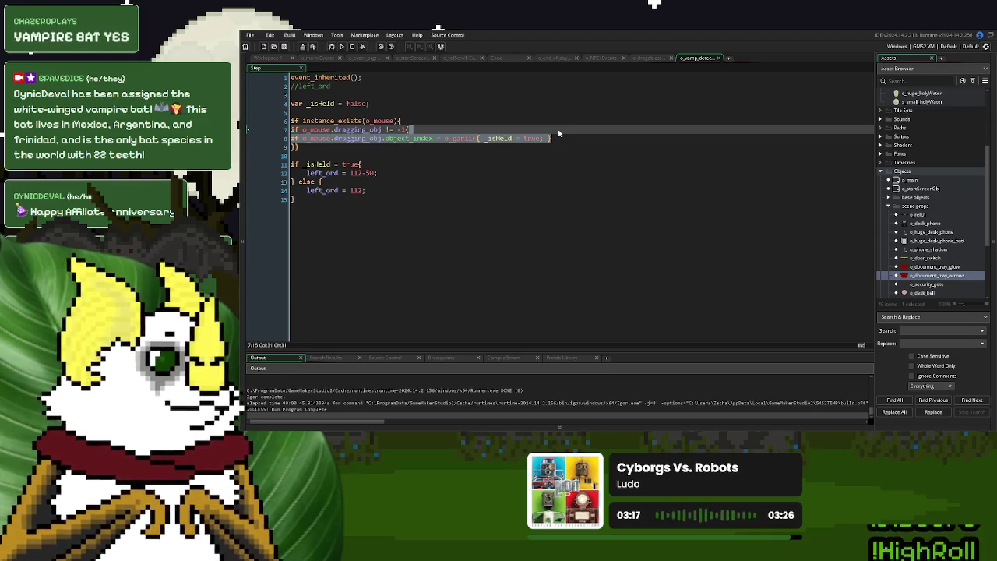
{"action": "key", "text": "ctrl+d"}
{"action": "key", "text": "ctrl+d"}
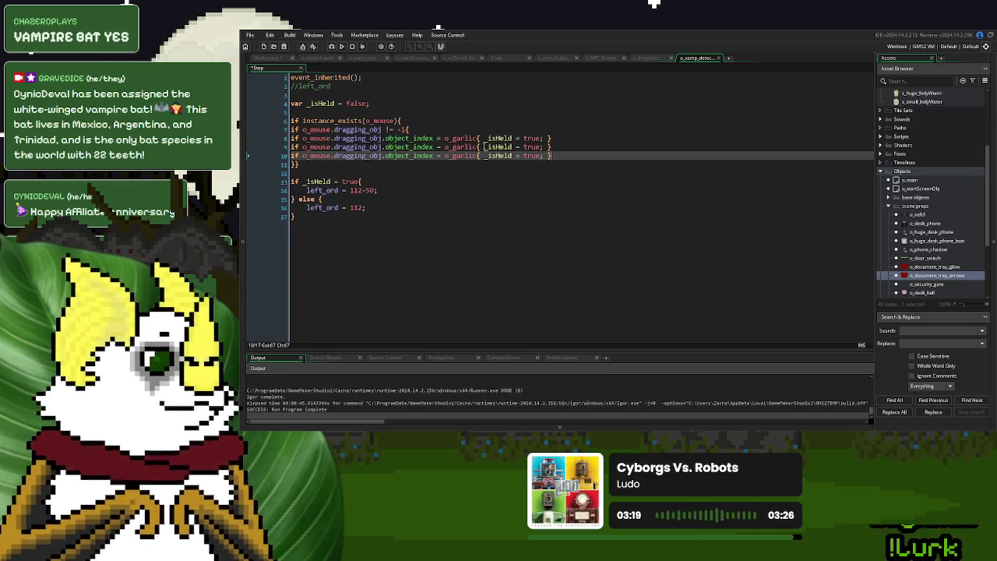
{"action": "left_click_drag", "start_coordinate": [477, 147], "coordinate": [454, 149]}
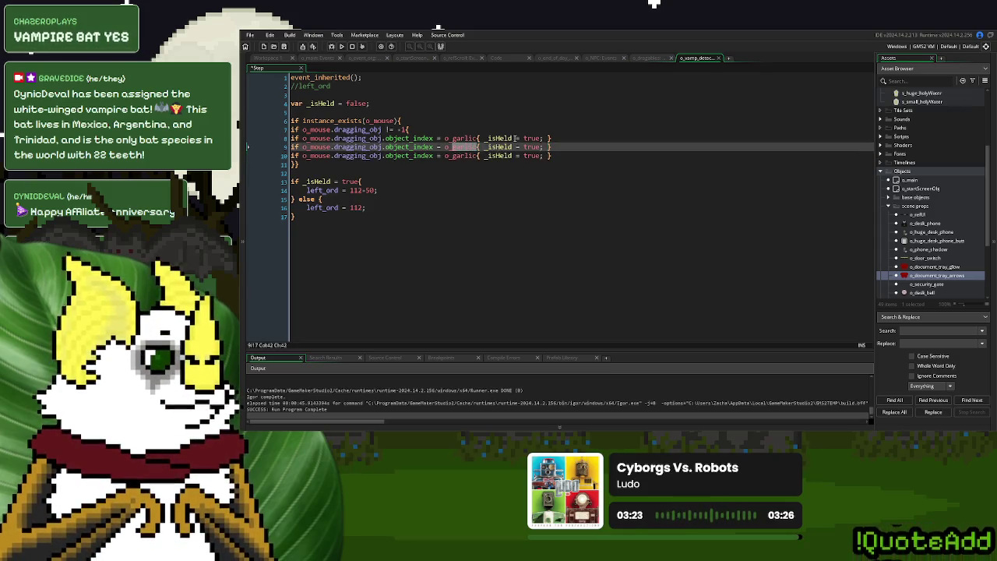
{"action": "key", "text": "ctrl+z"}
{"action": "key", "text": "ctrl+z"}
- Replace o_garlic.object_index on line 8 with self and run the game
{"action": "double_click", "coordinate": [413, 138]}
{"action": "key", "text": "BackSpace"}
{"action": "key", "text": "BackSpace"}
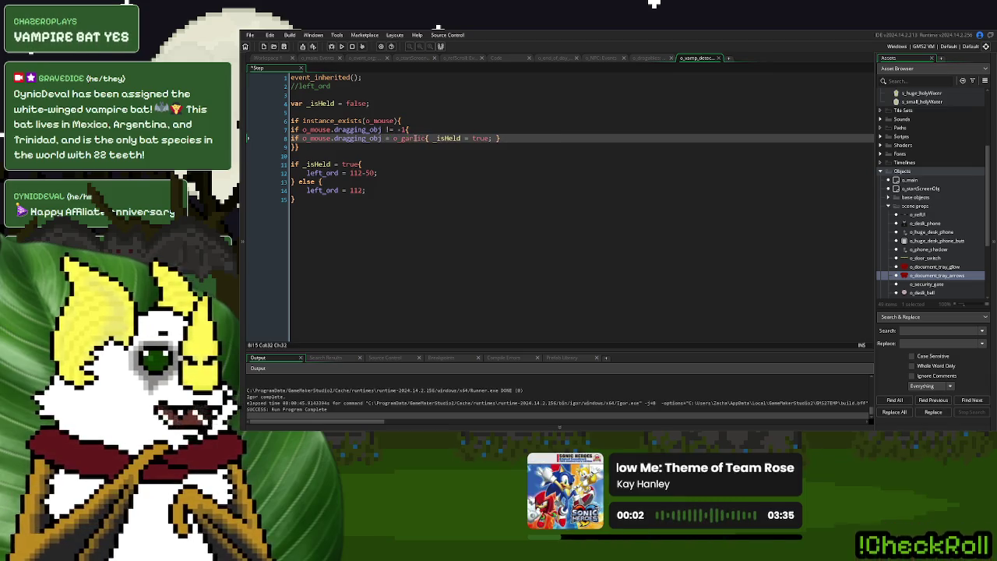
{"action": "key", "text": "Left"}
{"action": "double_click", "coordinate": [410, 138]}
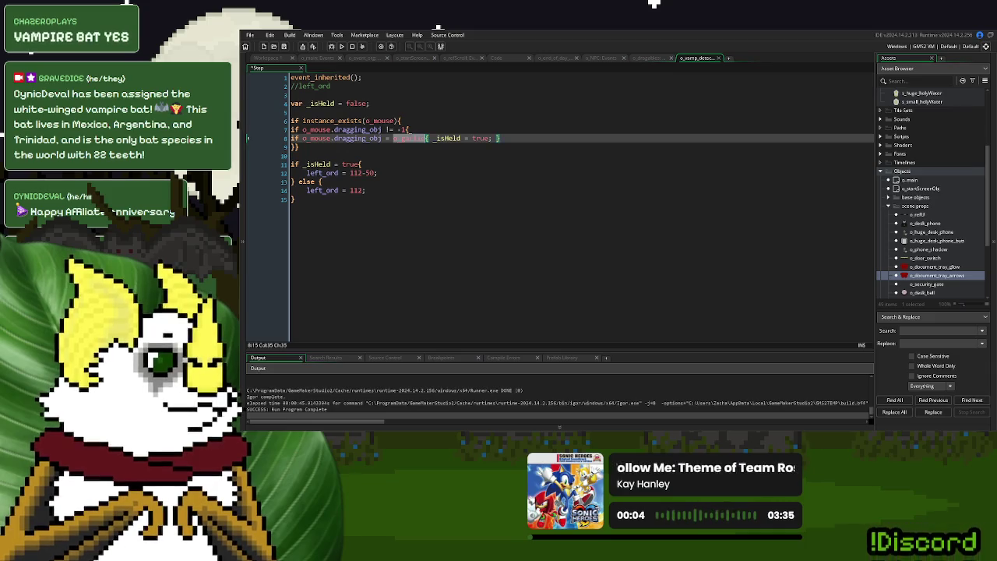
{"action": "type", "text": "self"}
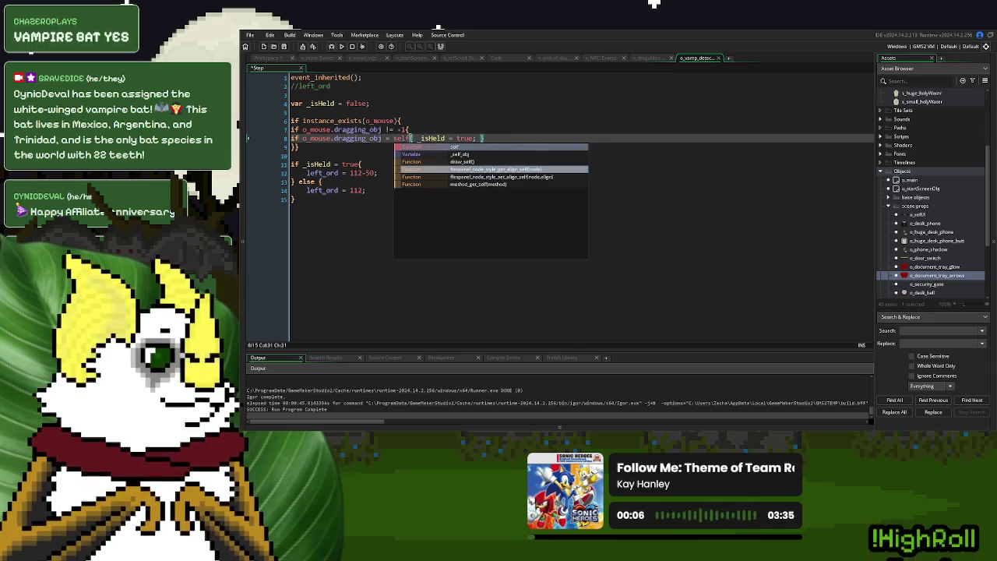
{"action": "key", "text": "End"}
{"action": "key", "text": "Escape"}
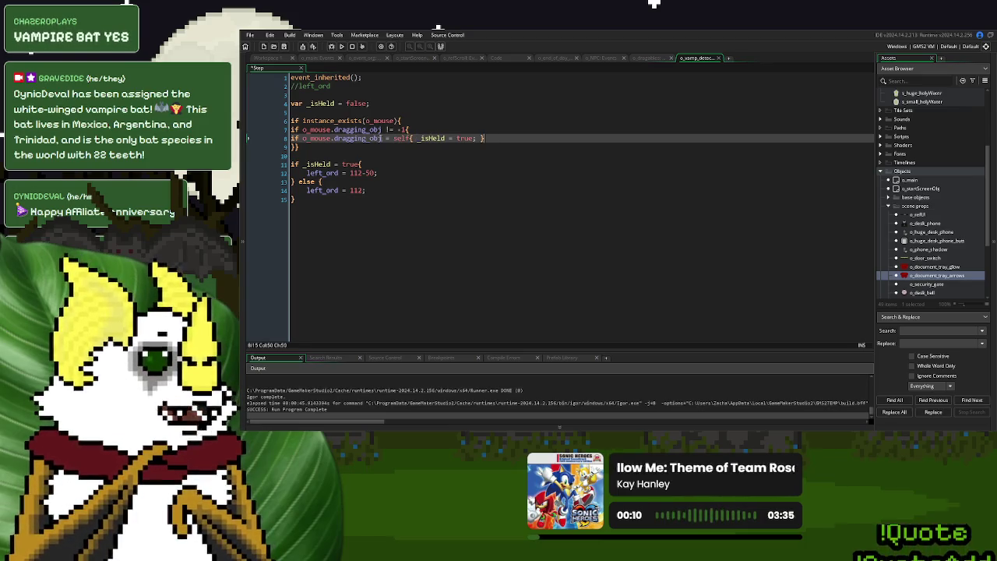
{"action": "left_click", "coordinate": [341, 46]}
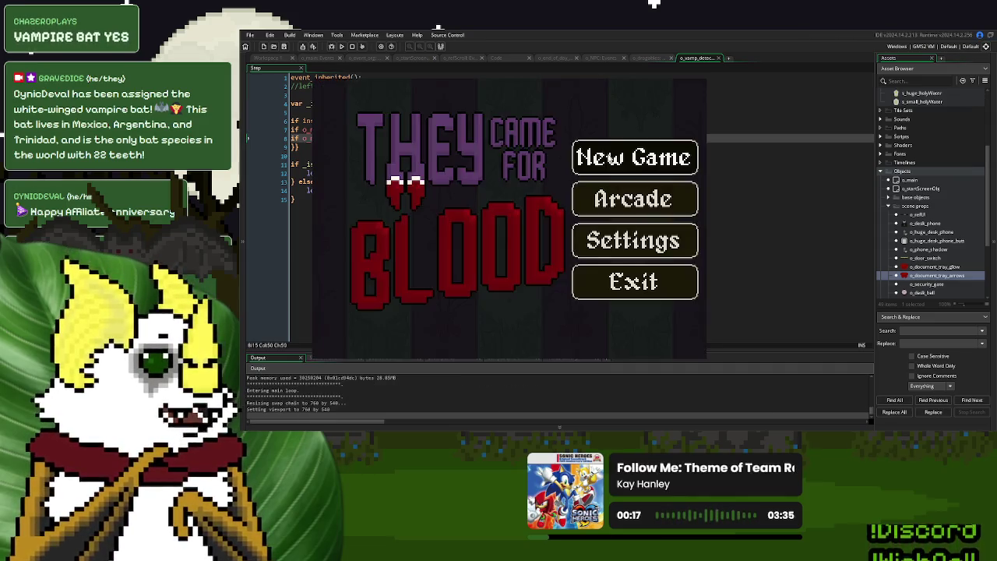
- In a new game, drag the garlic bulb to the desk, then close the game
{"action": "left_click", "coordinate": [626, 178]}
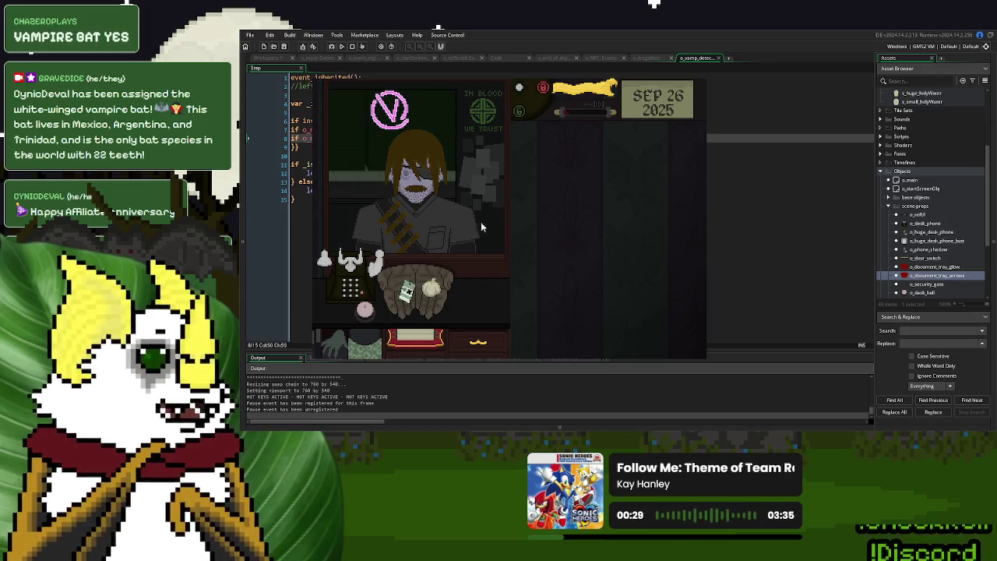
{"action": "mouse_move", "coordinate": [424, 289]}
{"action": "left_mouse_down"}
{"action": "mouse_move", "coordinate": [367, 293]}
{"action": "mouse_move", "coordinate": [367, 306]}
{"action": "left_mouse_up"}
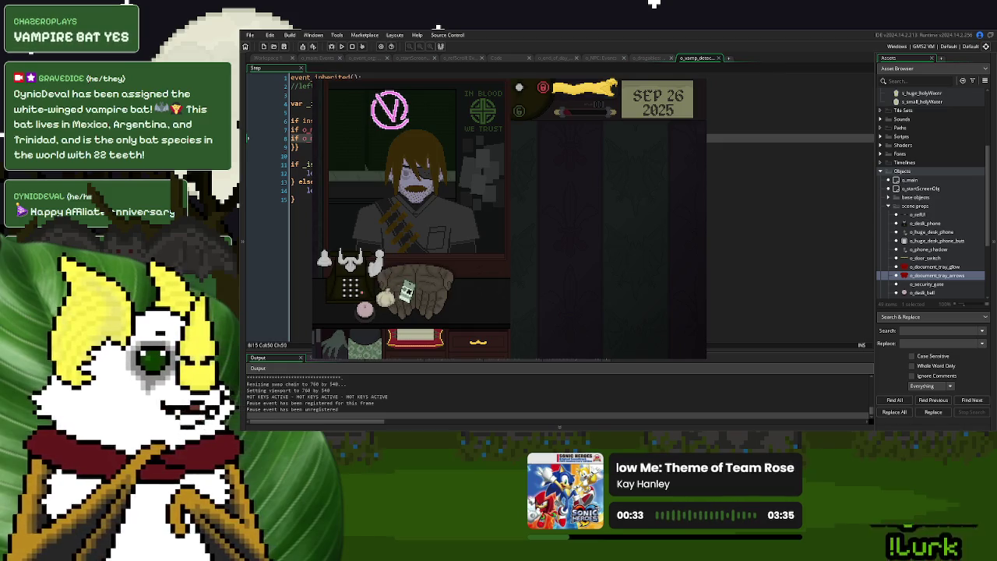
{"action": "left_click", "coordinate": [699, 80]}
{"action": "left_click", "coordinate": [354, 138]}
{"action": "left_click", "coordinate": [411, 137]}
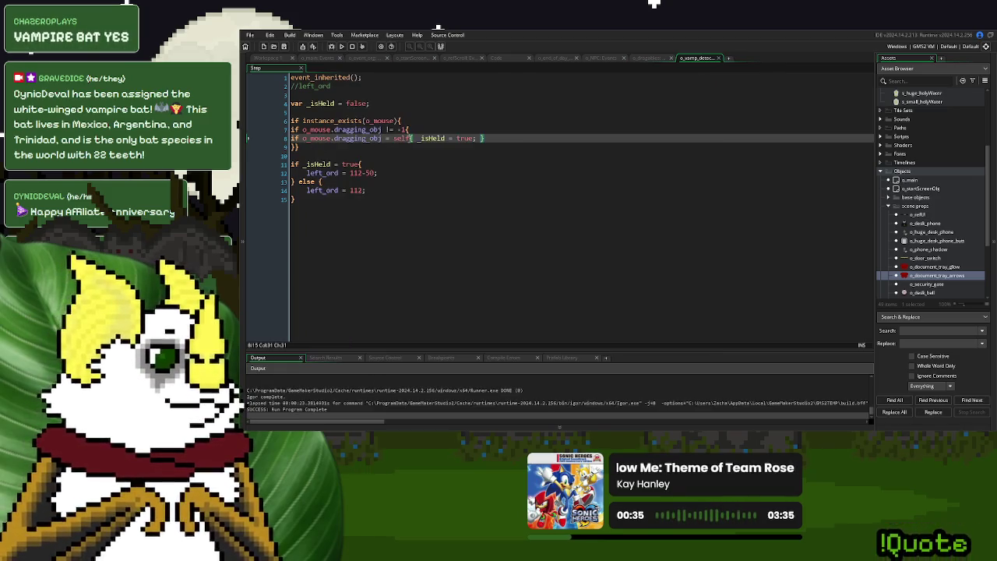
- Append .id after self on line 8, rebuild, and start a new game
{"action": "type", "text": ".id"}
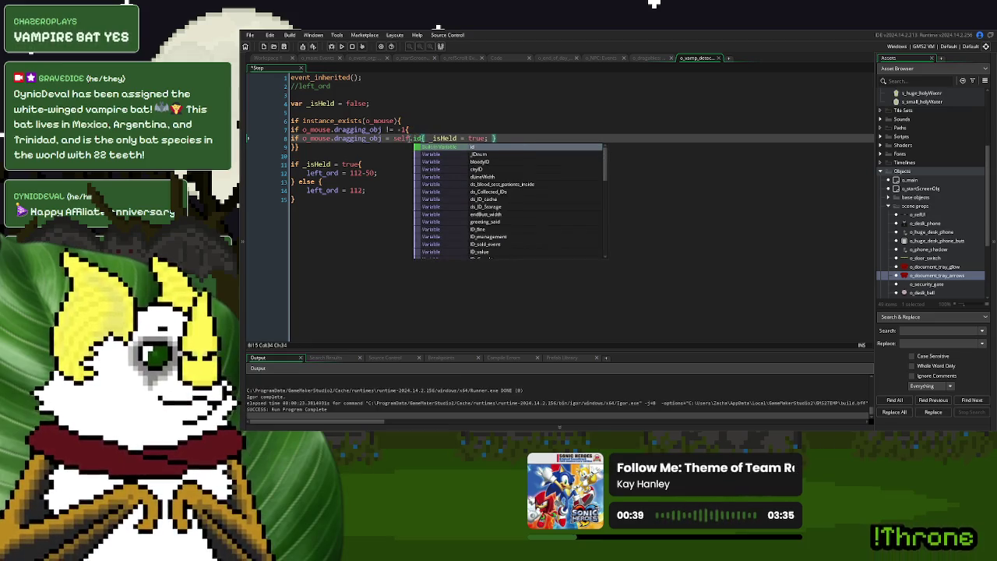
{"action": "key", "text": "End"}
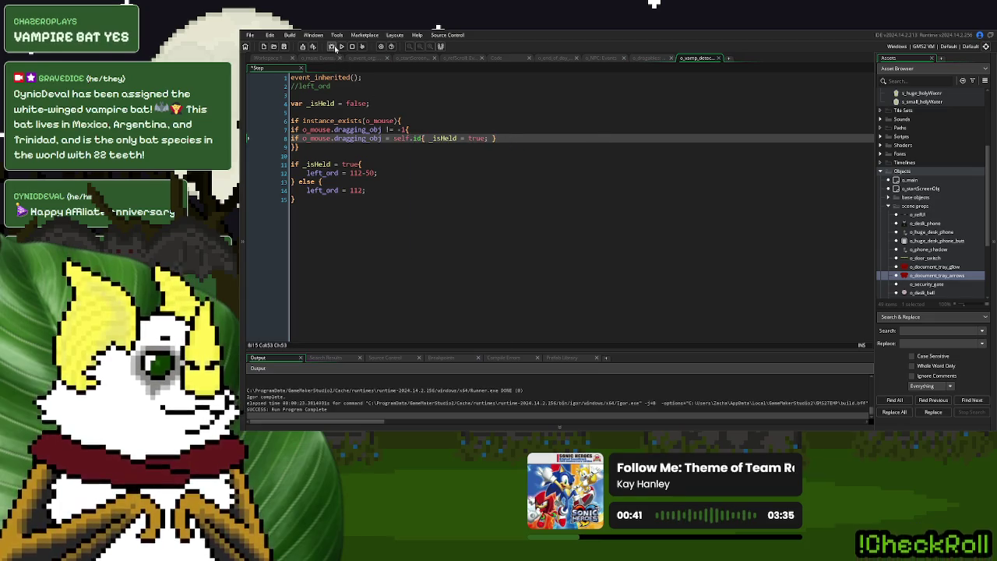
{"action": "left_click", "coordinate": [340, 47]}
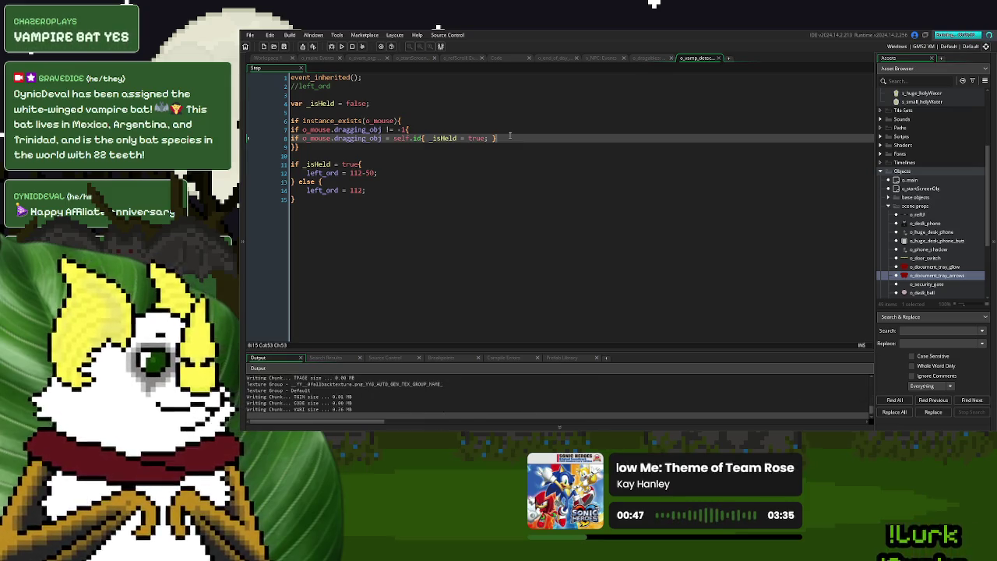
{"action": "left_click", "coordinate": [573, 152]}
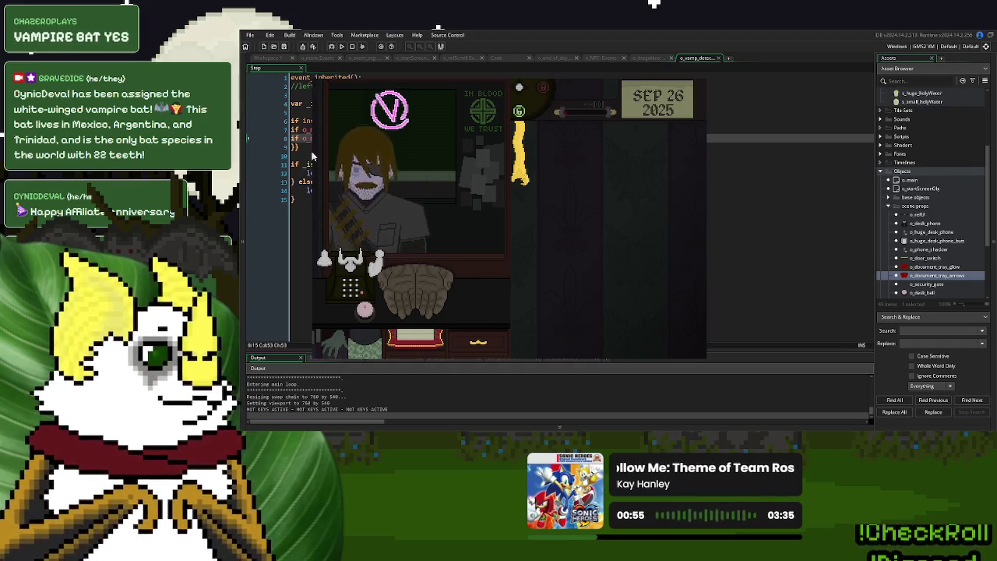
- Delete two lines from the Step code, drag the garlic in the running game, then close it
{"action": "key", "text": "BackSpace"}
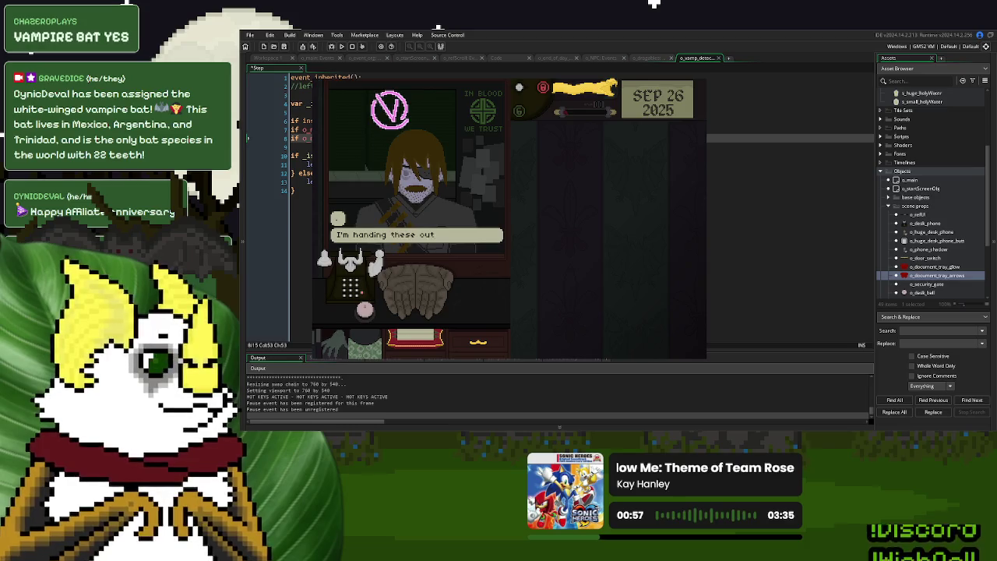
{"action": "key", "text": "BackSpace"}
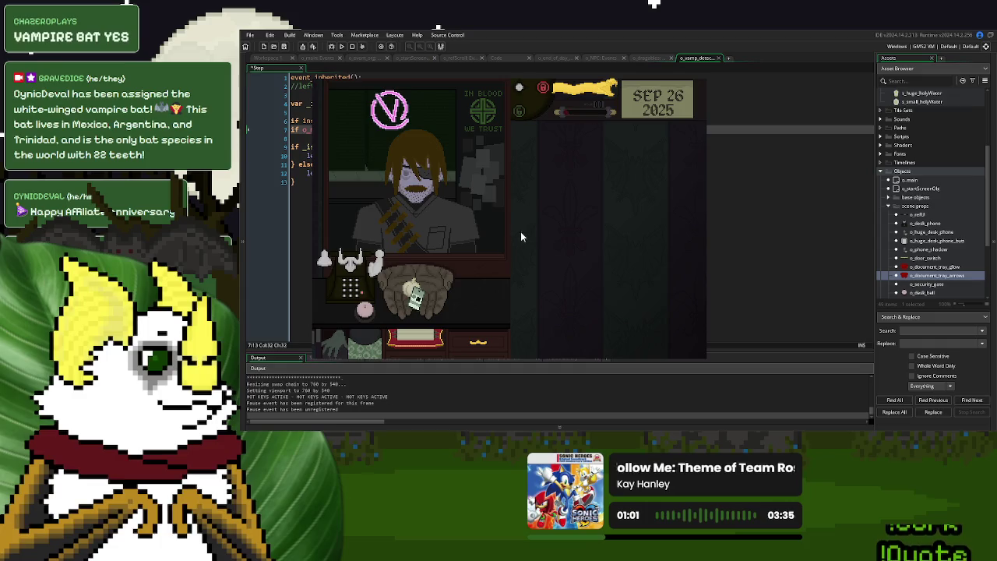
{"action": "left_click_drag", "start_coordinate": [402, 294], "coordinate": [461, 301]}
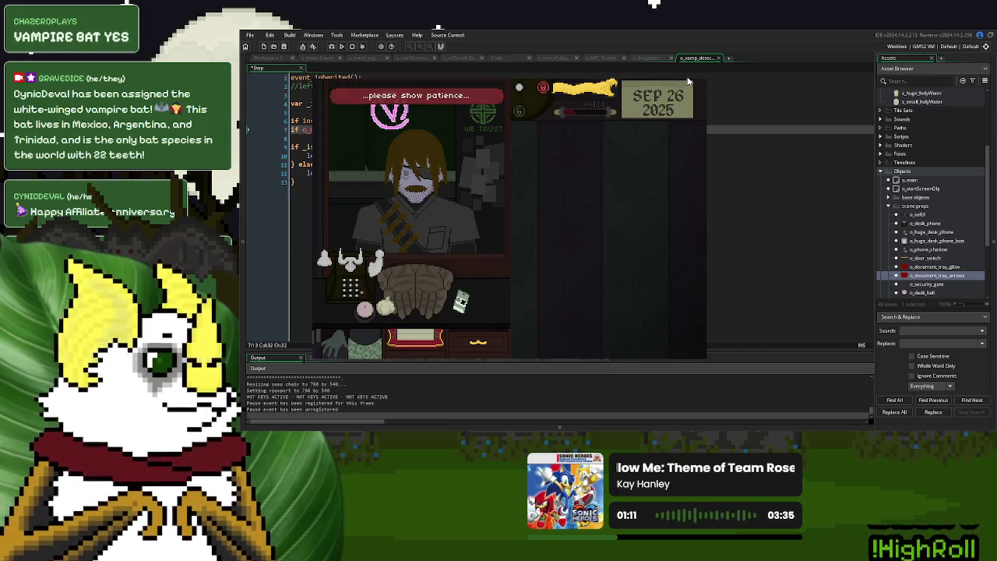
{"action": "key", "text": "Escape"}
{"action": "left_click", "coordinate": [555, 137]}
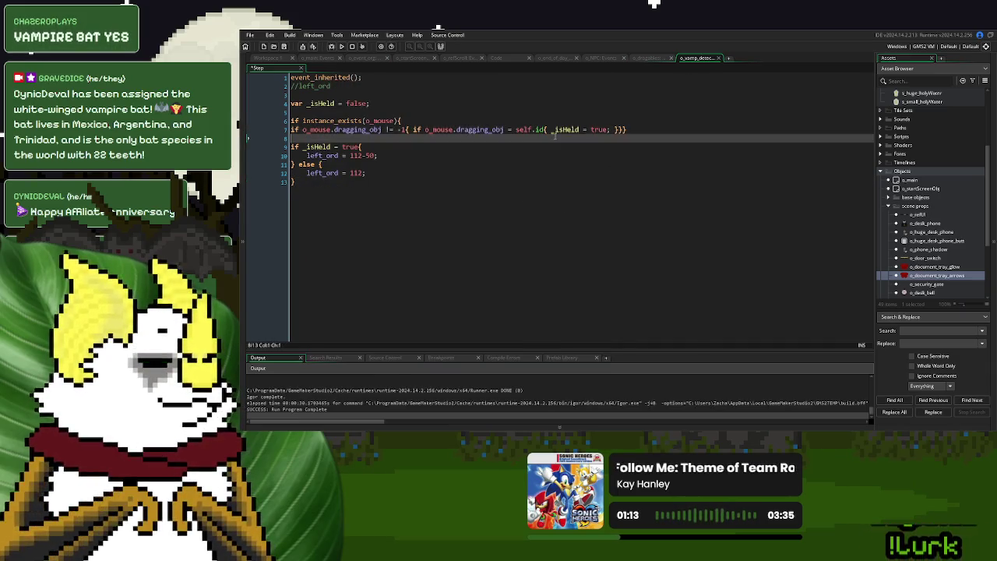
- Review lines 1–12 of the Step code and collapse the scene props group
{"action": "left_click", "coordinate": [383, 173]}
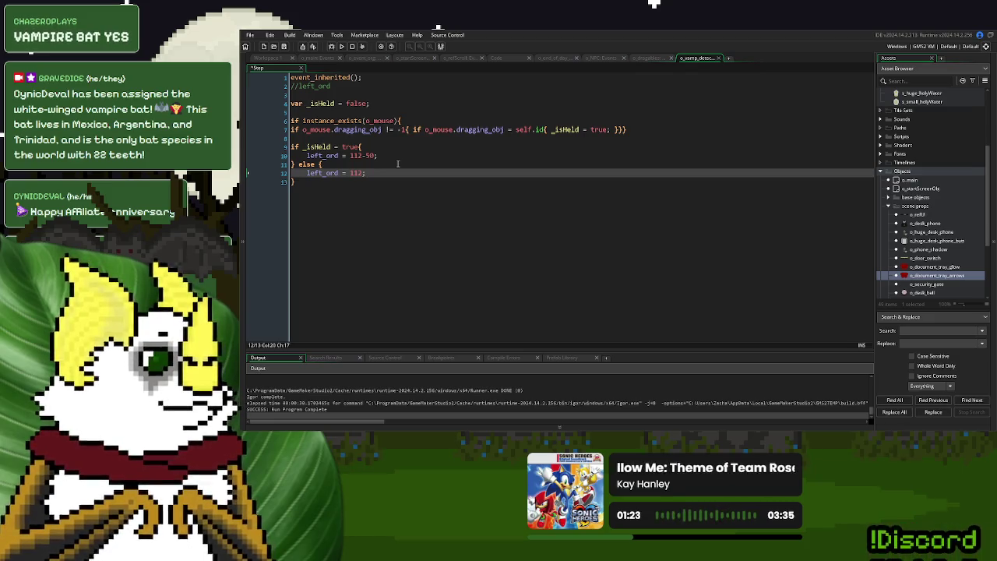
{"action": "left_click", "coordinate": [379, 155]}
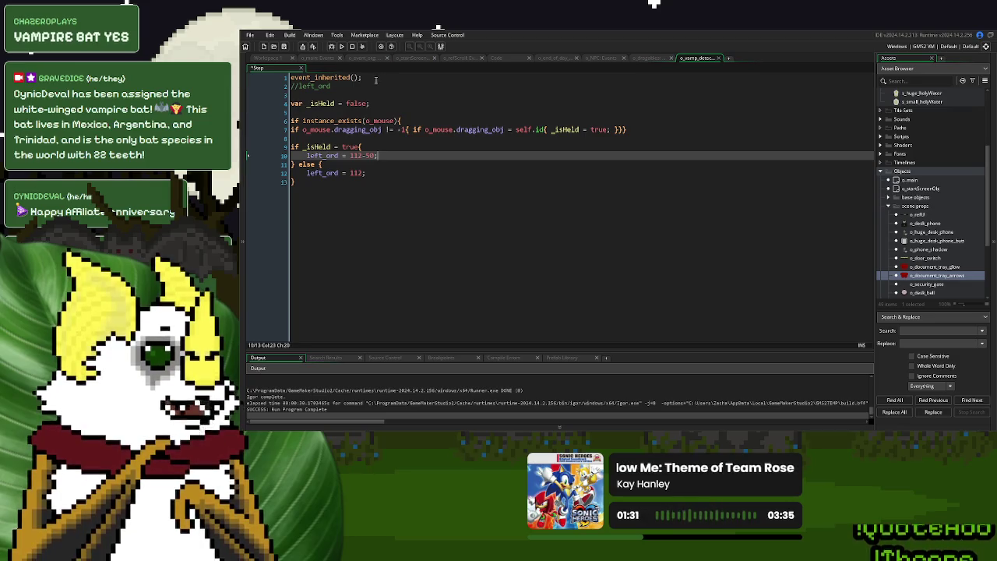
{"action": "left_click_drag", "start_coordinate": [373, 78], "coordinate": [273, 78]}
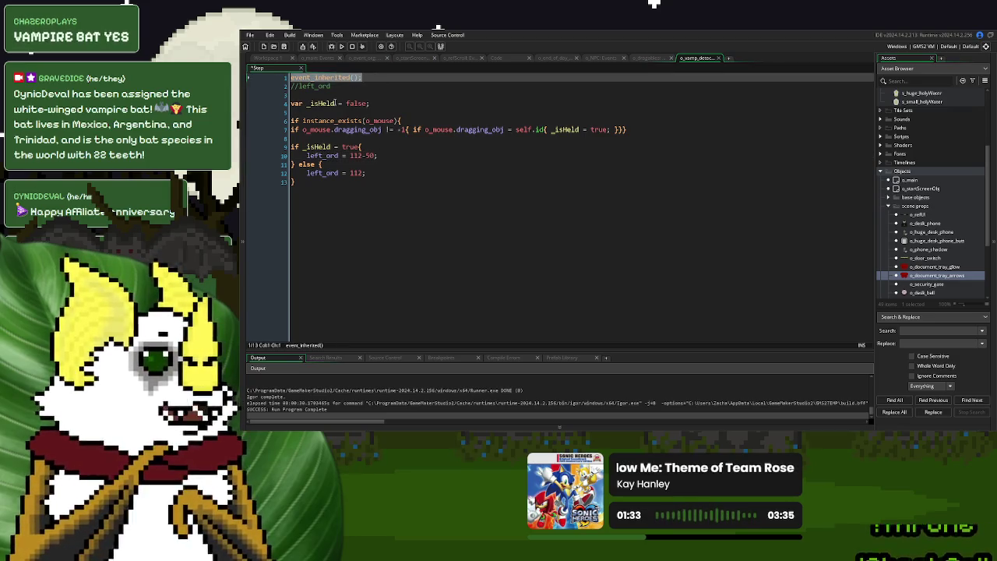
{"action": "left_click", "coordinate": [378, 172]}
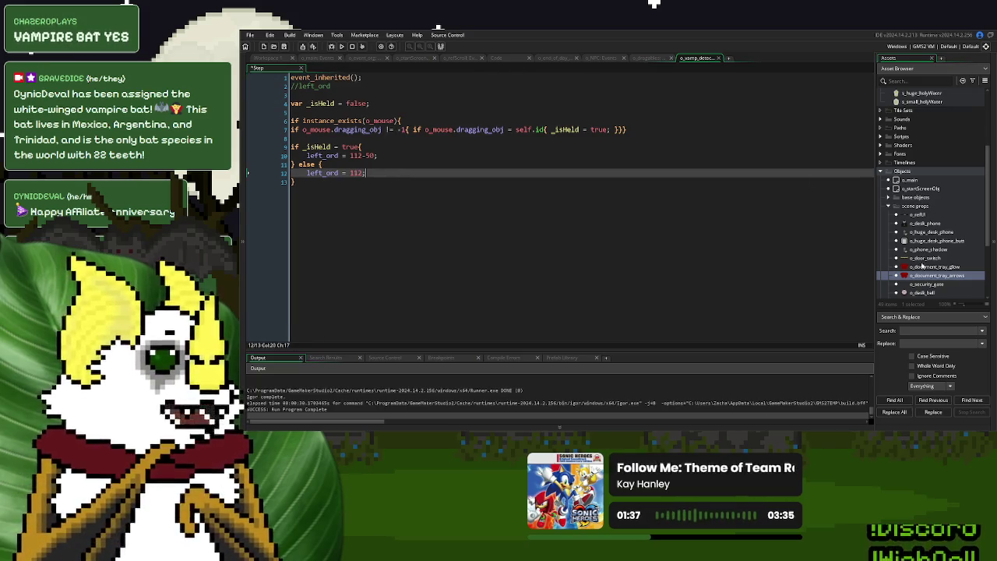
{"action": "left_click", "coordinate": [887, 205]}
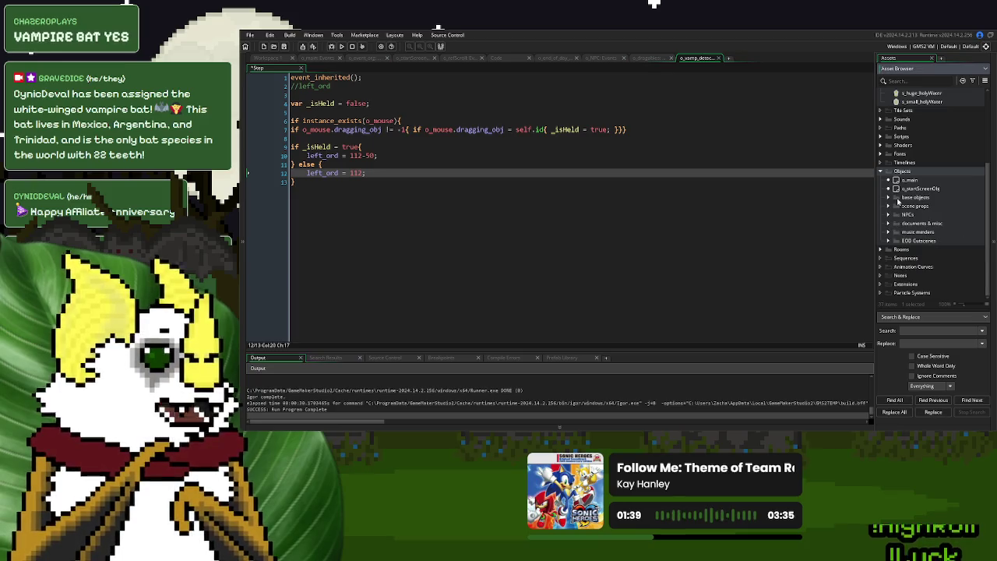
- Open o_vamp_detectors from documents & misc and bring up its Create event options
{"action": "left_click", "coordinate": [889, 224]}
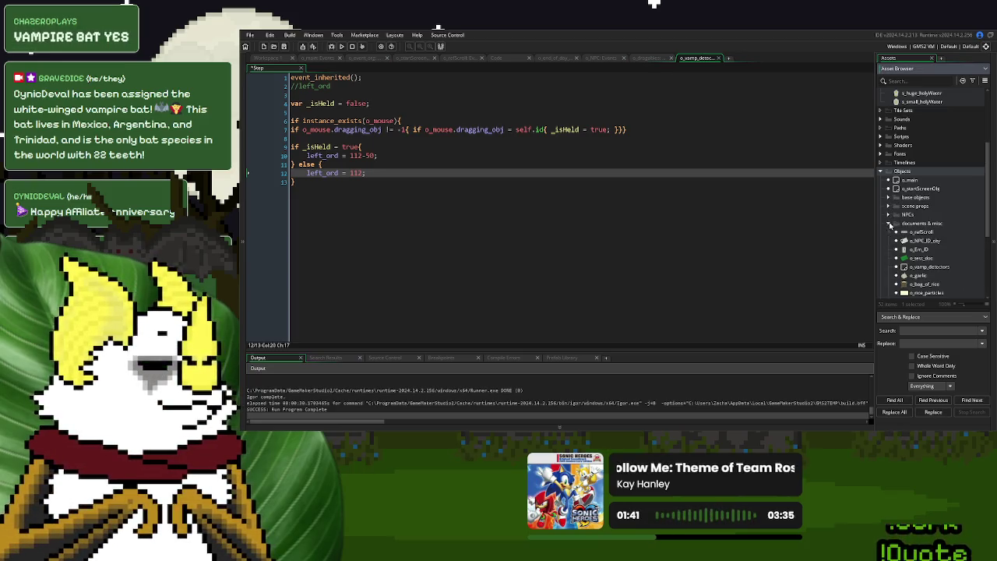
{"action": "double_click", "coordinate": [928, 266]}
{"action": "scroll", "coordinate": [441, 189], "scroll_direction": "up", "scroll_amount": 2}
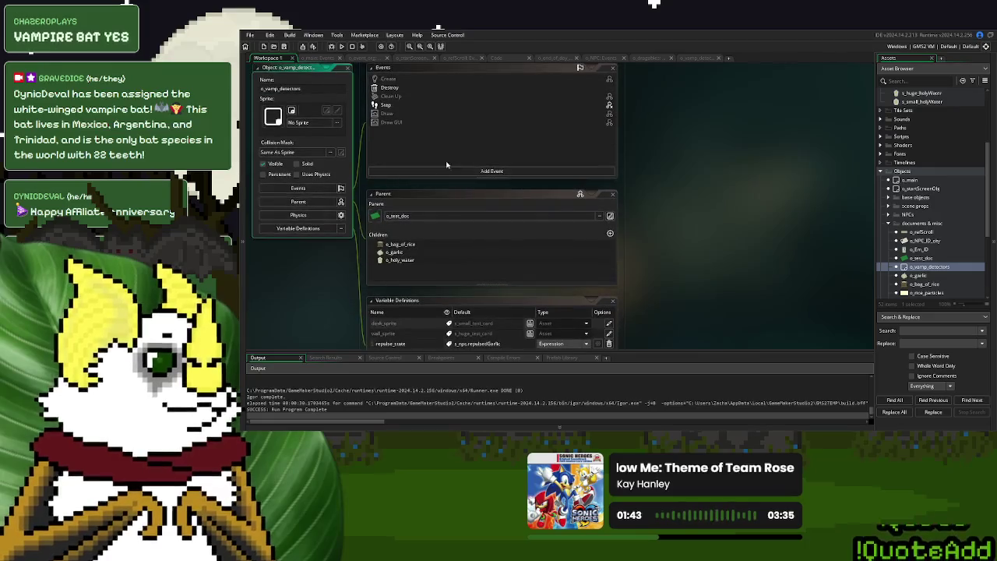
{"action": "left_click", "coordinate": [388, 78]}
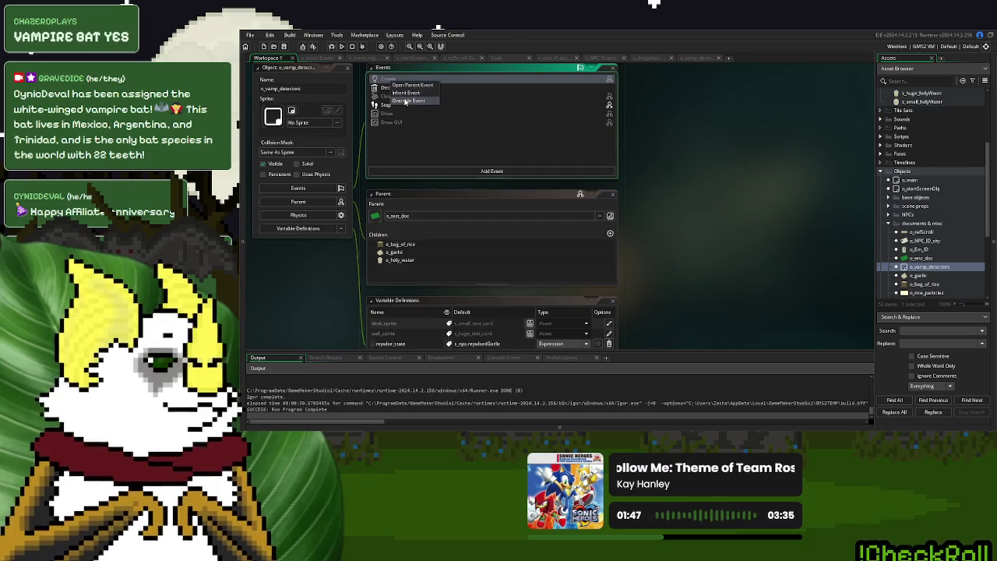
- Override the Create event, remove the comment, and begin 'isDocked =' below event_inherited()
{"action": "left_click", "coordinate": [697, 57]}
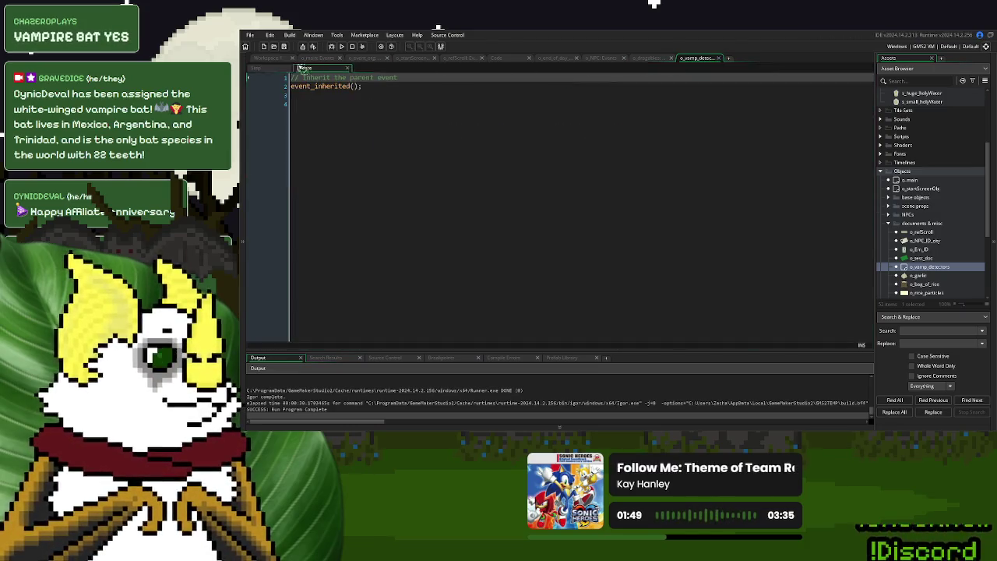
{"action": "key", "text": "shift+Home"}
{"action": "key", "text": "BackSpace"}
{"action": "key", "text": "Delete"}
{"action": "left_click", "coordinate": [344, 120]}
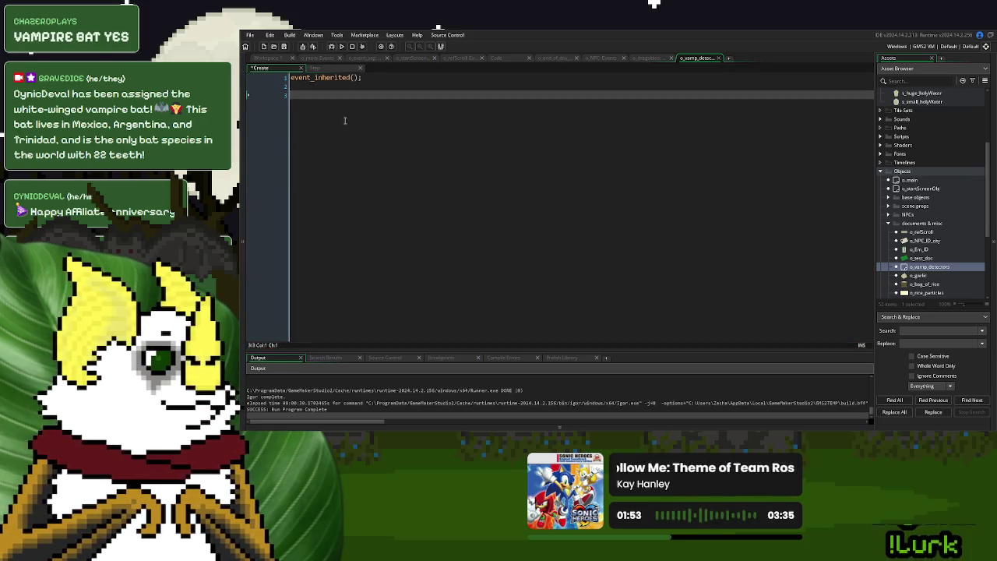
{"action": "type", "text": "isDocke"}
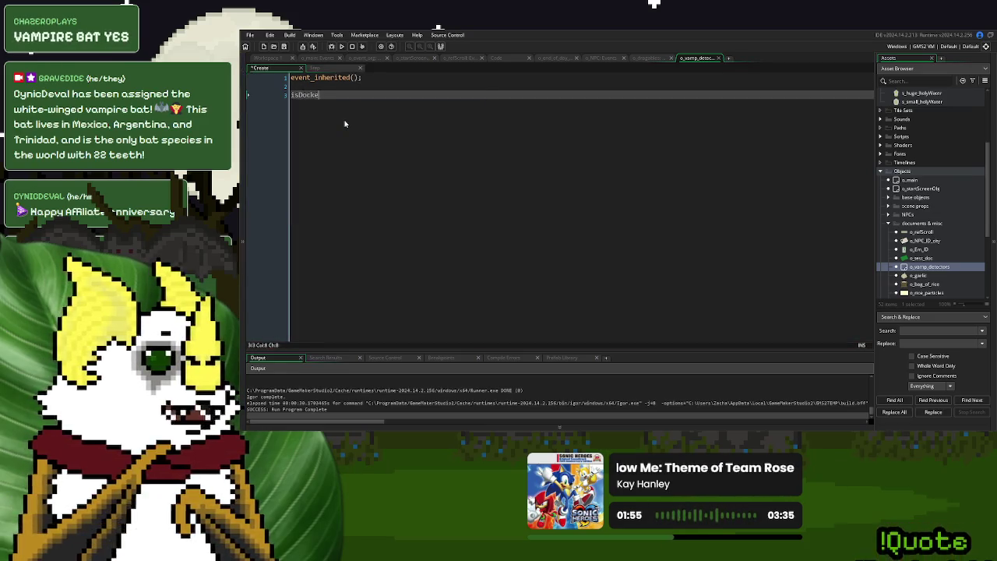
{"action": "type", "text": "d = false;"}
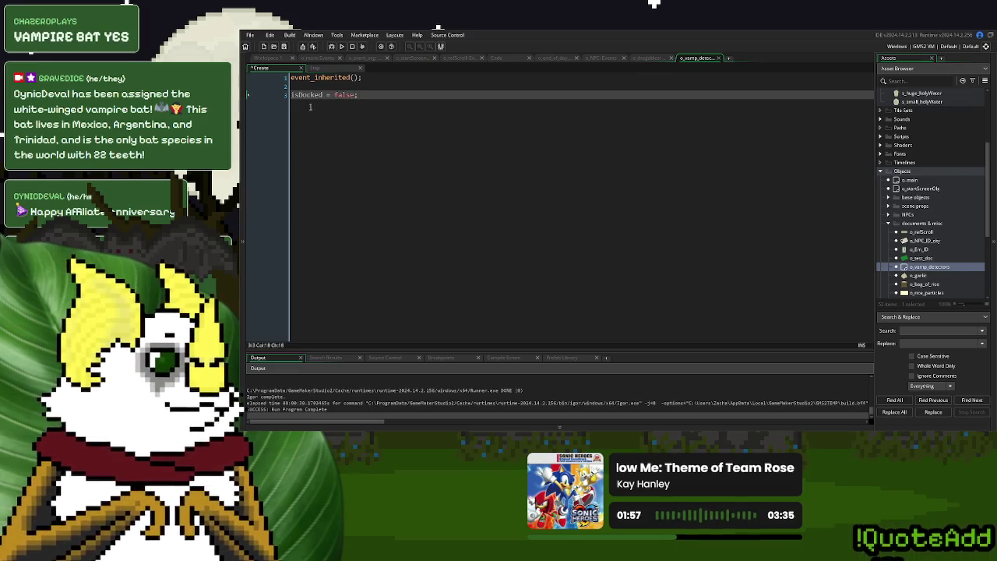
- Append an empty 'if isDocked = false { } else { }' block after the existing Step code
{"action": "left_click", "coordinate": [315, 68]}
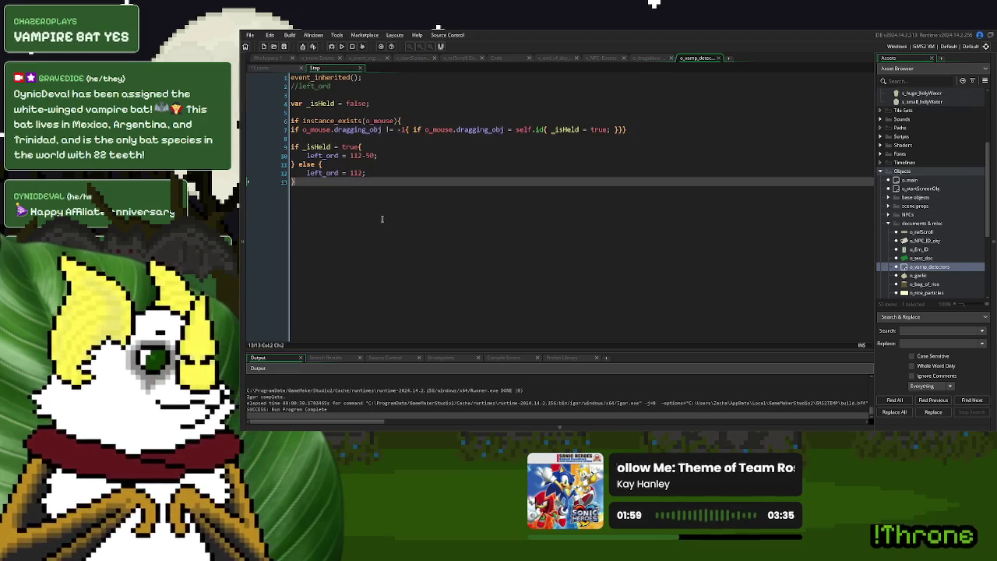
{"action": "key", "text": "Return"}
{"action": "key", "text": "Return"}
{"action": "type", "text": "if isDocked"}
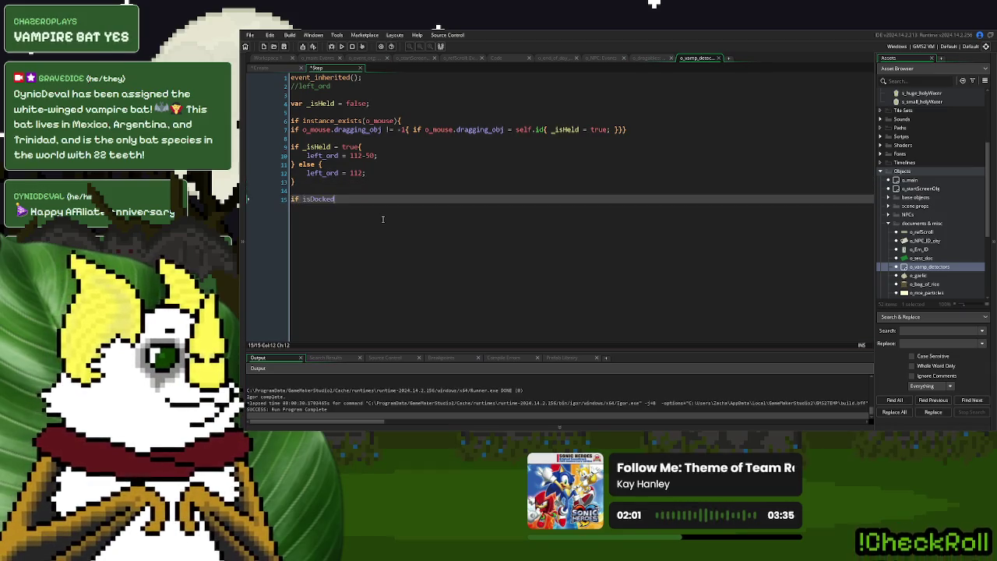
{"action": "type", "text": " = false{"}
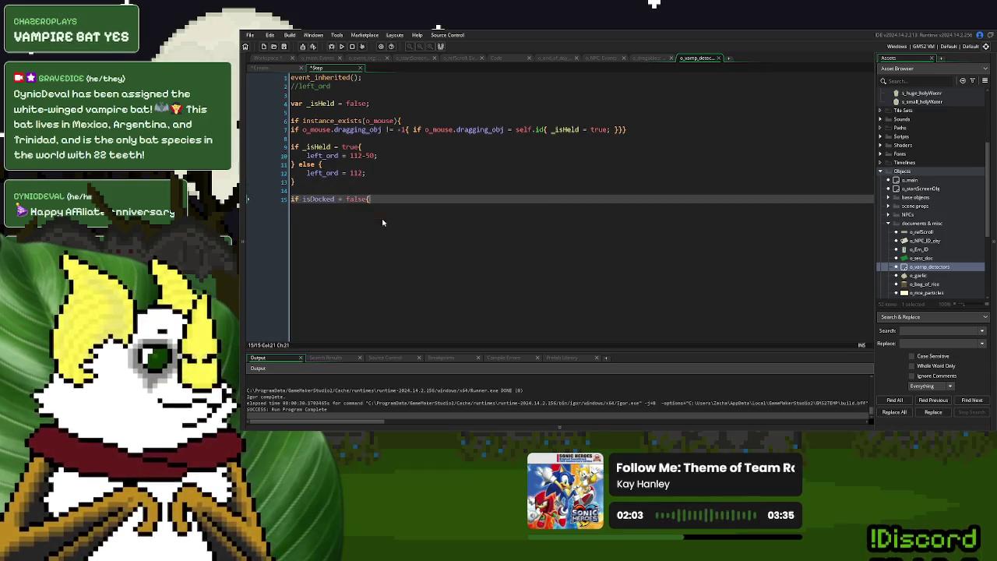
{"action": "key", "text": "Return"}
{"action": "key", "text": "Return"}
{"action": "type", "text": "} else {"}
{"action": "key", "text": "Return"}
{"action": "key", "text": "Return"}
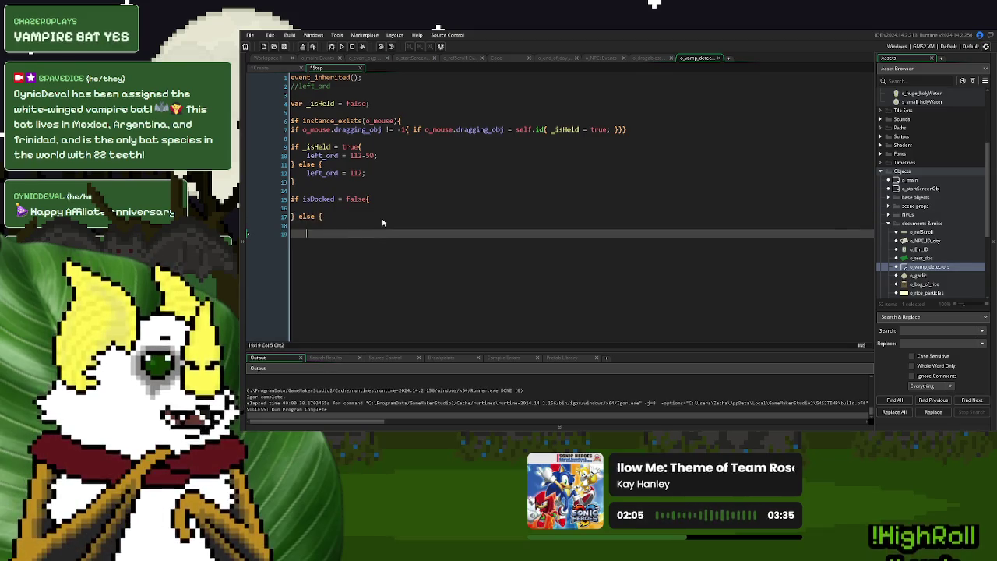
- Delete and restore the isDocked block with undo, then place the caret at the end of line 10
{"action": "key", "text": "shift+Up"}
{"action": "key", "text": "shift+Up"}
{"action": "key", "text": "shift+Up"}
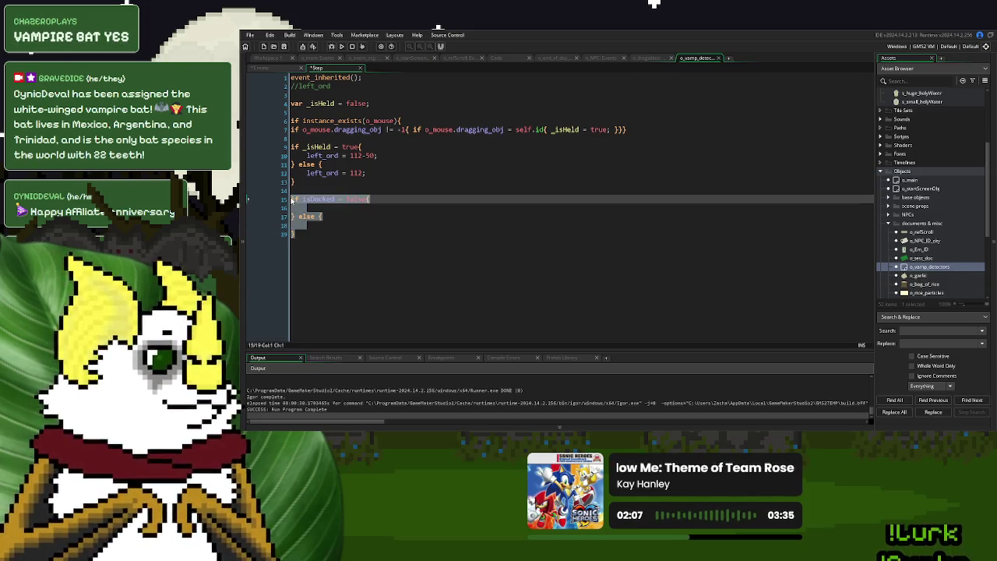
{"action": "key", "text": "BackSpace"}
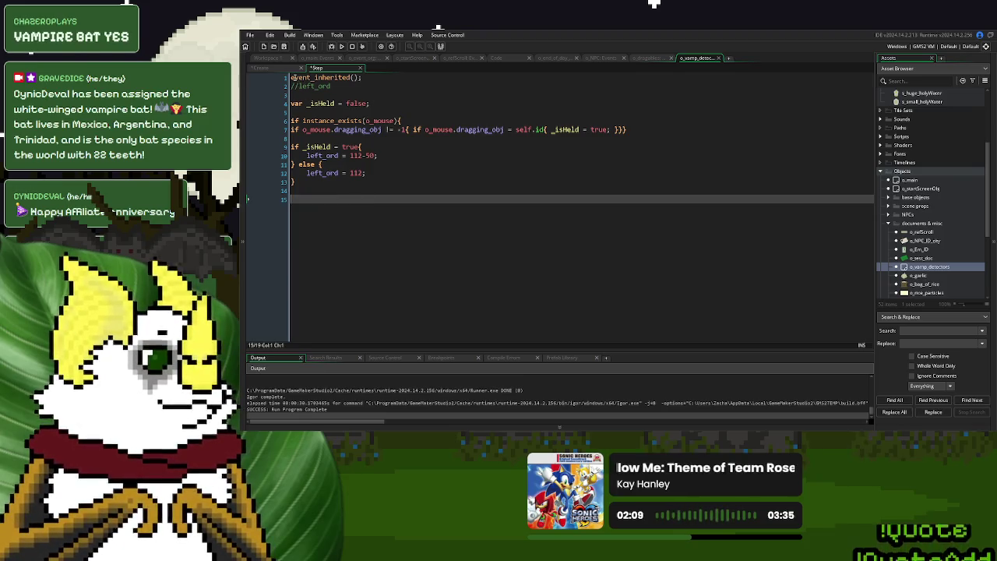
{"action": "left_click", "coordinate": [294, 78]}
{"action": "key", "text": "ctrl+z"}
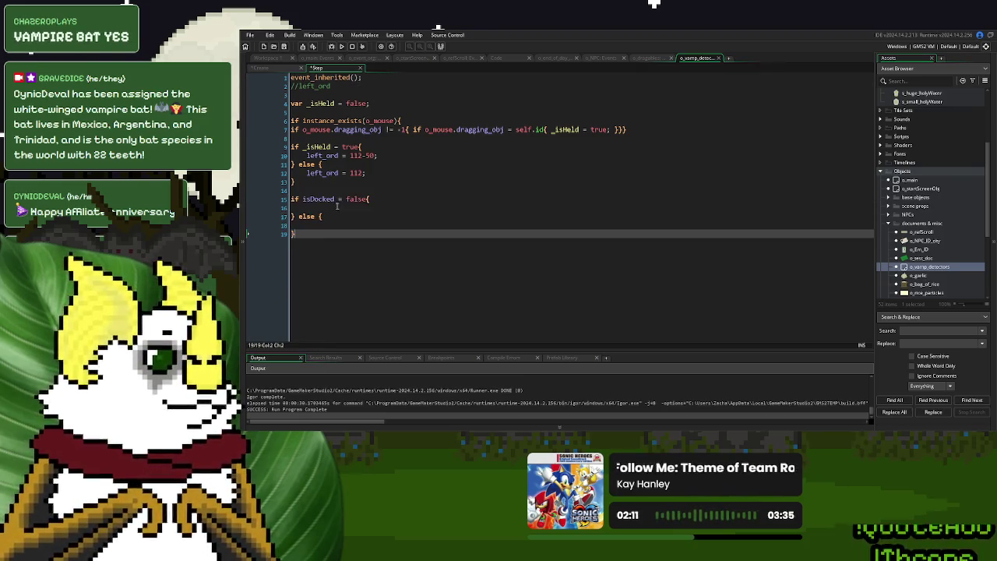
{"action": "left_click", "coordinate": [367, 208]}
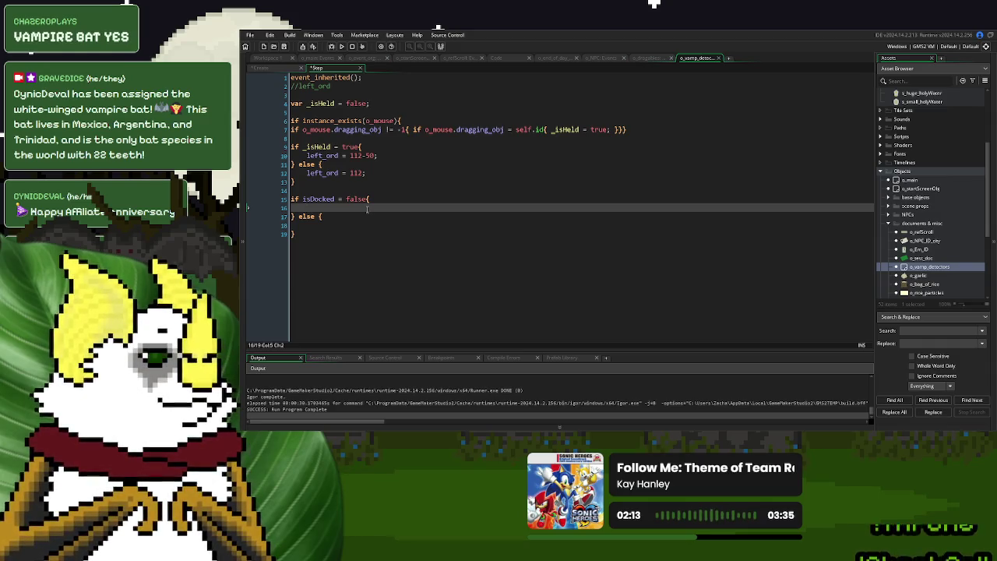
{"action": "left_click_drag", "start_coordinate": [366, 78], "coordinate": [284, 74]}
{"action": "left_click", "coordinate": [379, 208]}
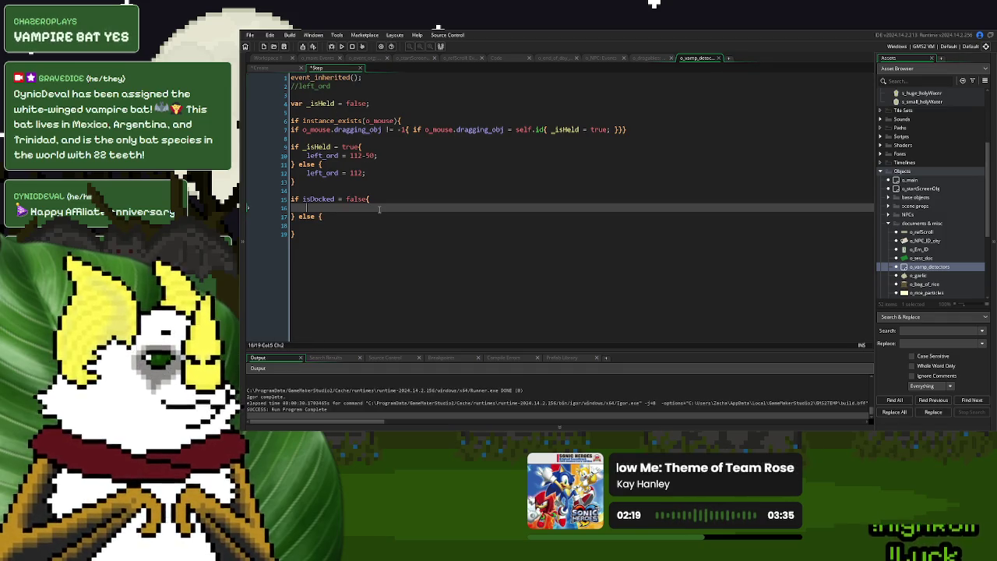
{"action": "left_click", "coordinate": [403, 156]}
- Add a mouse_check_button_released(mb_left) check with braces below the left_ord line
{"action": "key", "text": "Return"}
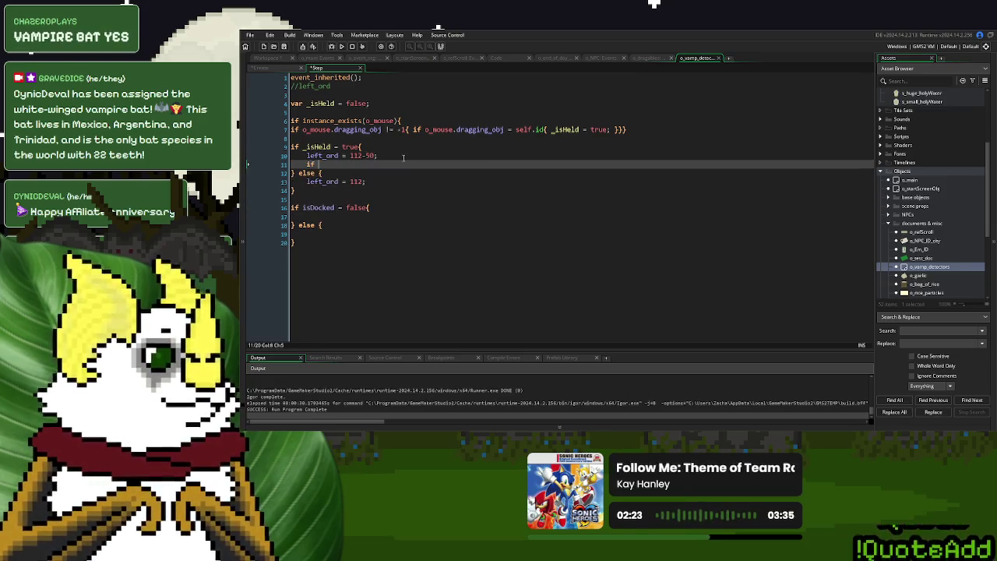
{"action": "type", "text": "mouse_che"}
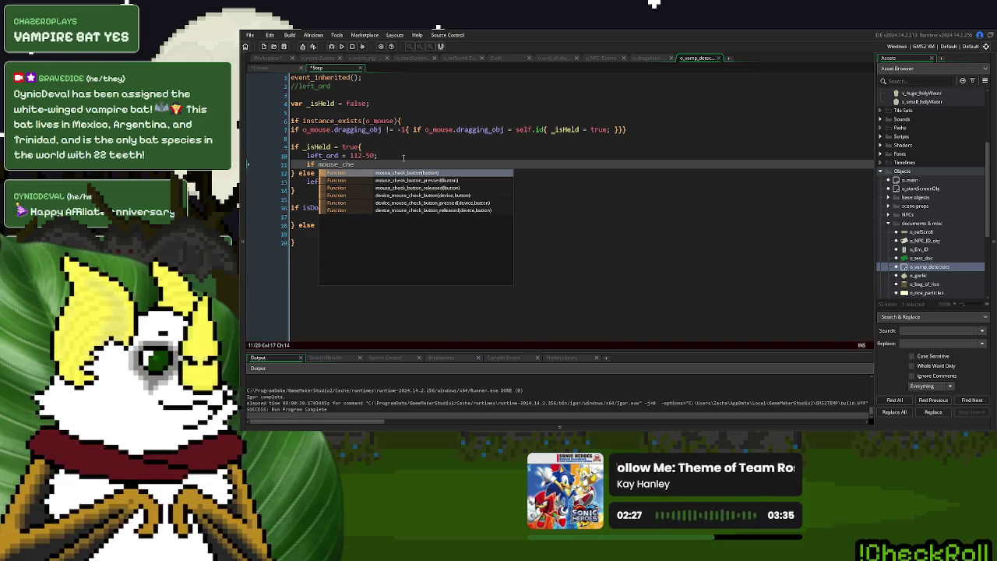
{"action": "type", "text": "ck"}
{"action": "left_click", "coordinate": [467, 188]}
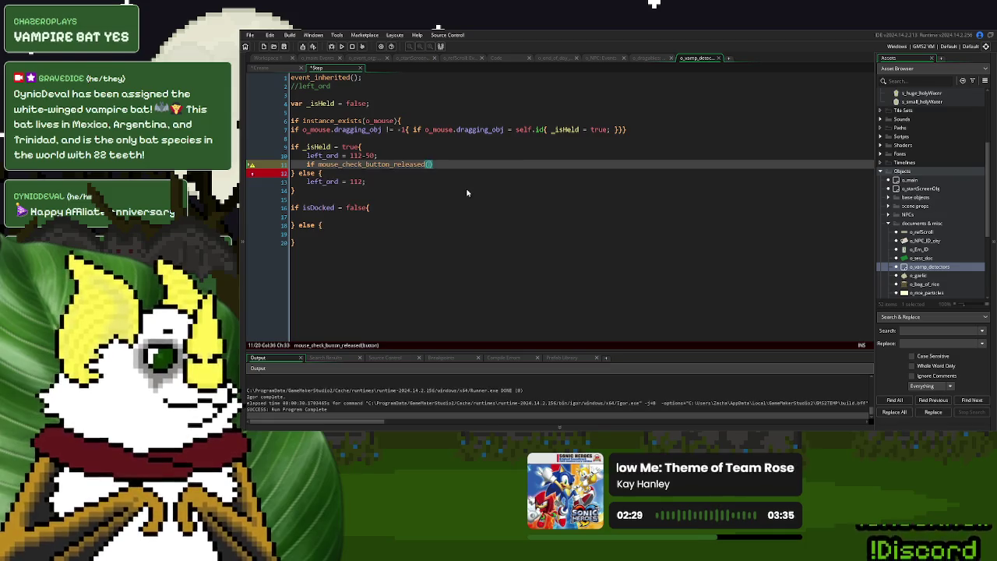
{"action": "type", "text": "mb_left"}
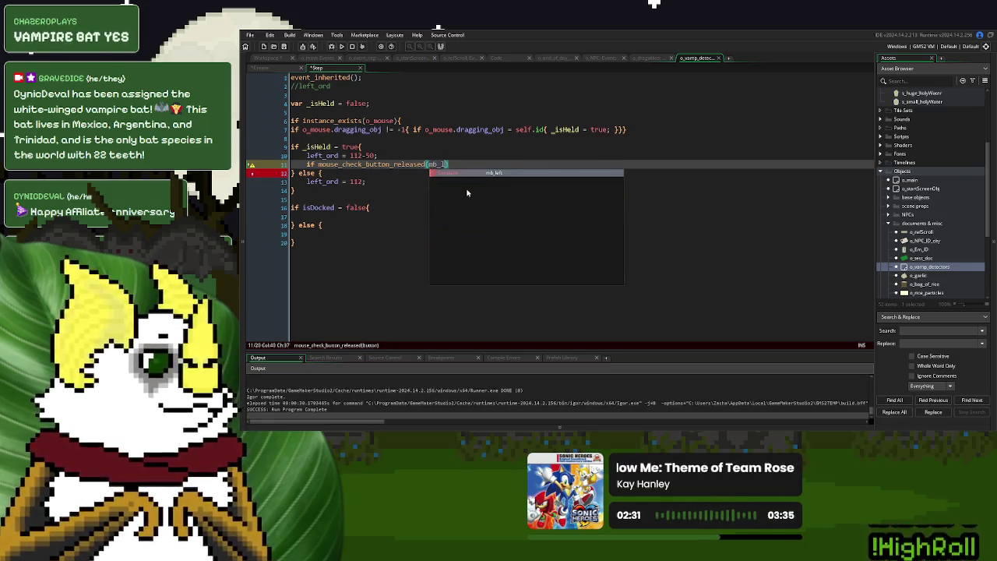
{"action": "key", "text": "Right"}
{"action": "type", "text": "}"}
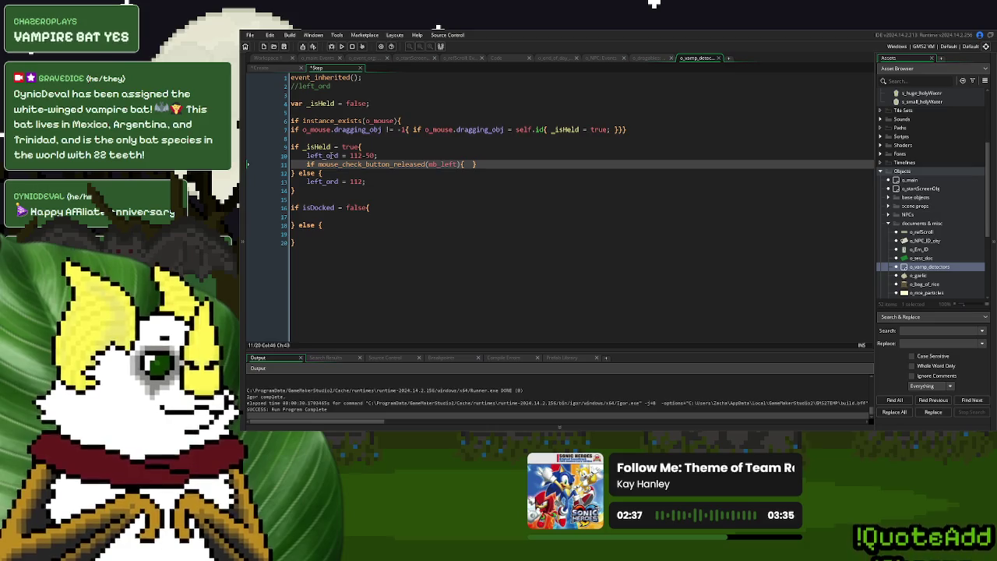
- Start an 'if x <' condition line above the release check, revising the variable name
{"action": "left_click", "coordinate": [380, 155]}
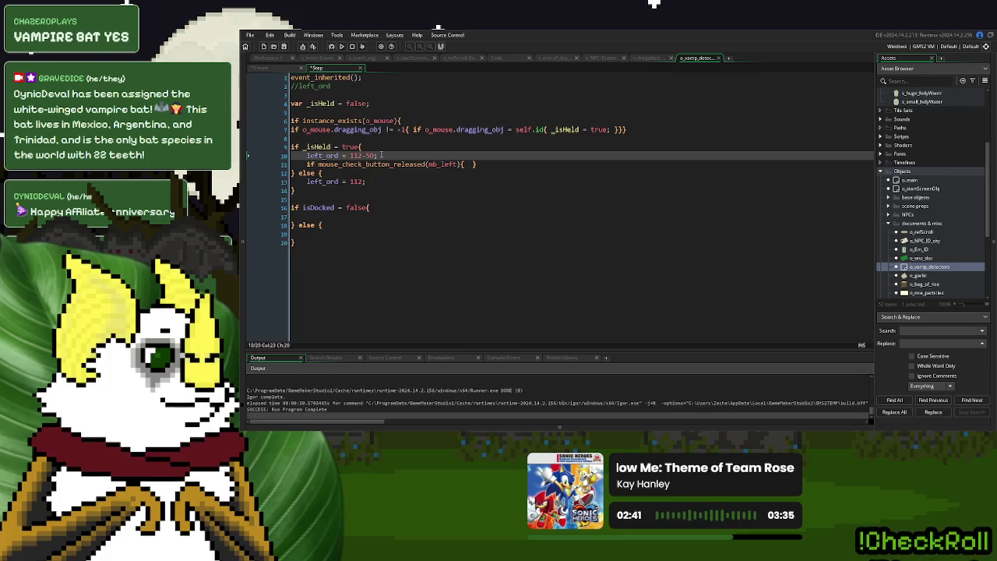
{"action": "key", "text": "Return"}
{"action": "type", "text": "if x < "}
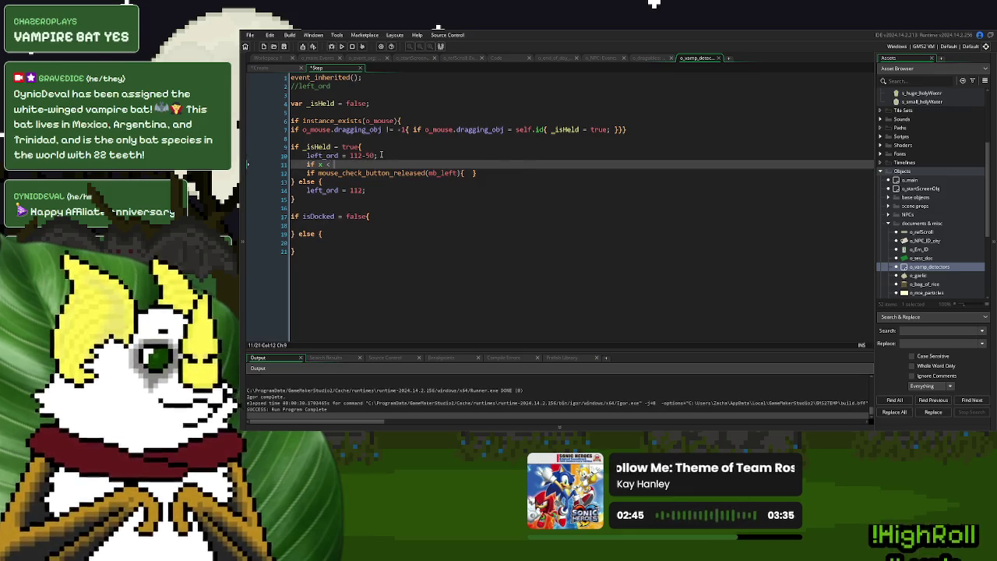
{"action": "type", "text": "left_or"}
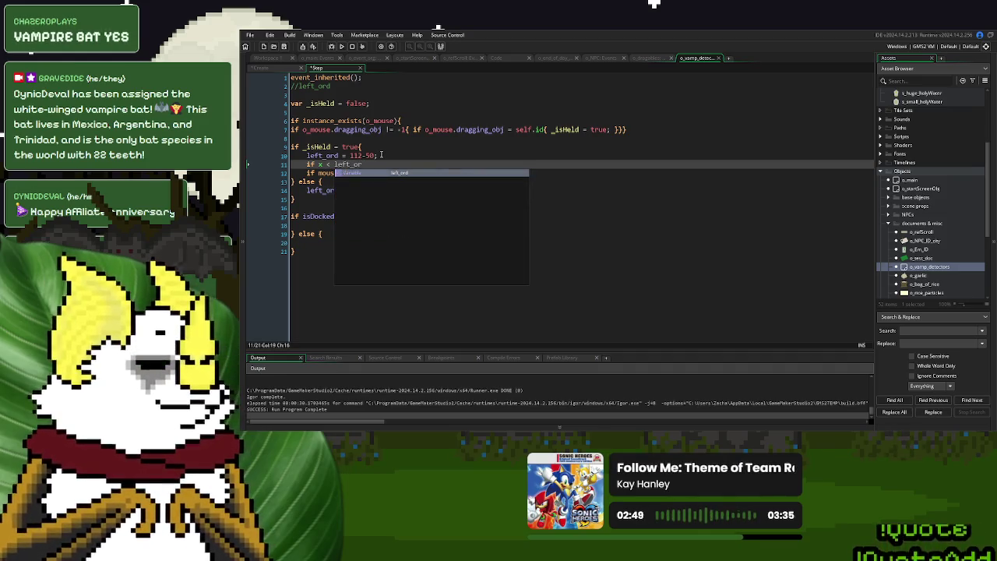
{"action": "key", "text": "BackSpace"}
{"action": "key", "text": "BackSpace"}
{"action": "key", "text": "BackSpace"}
{"action": "type", "text": "112{"}
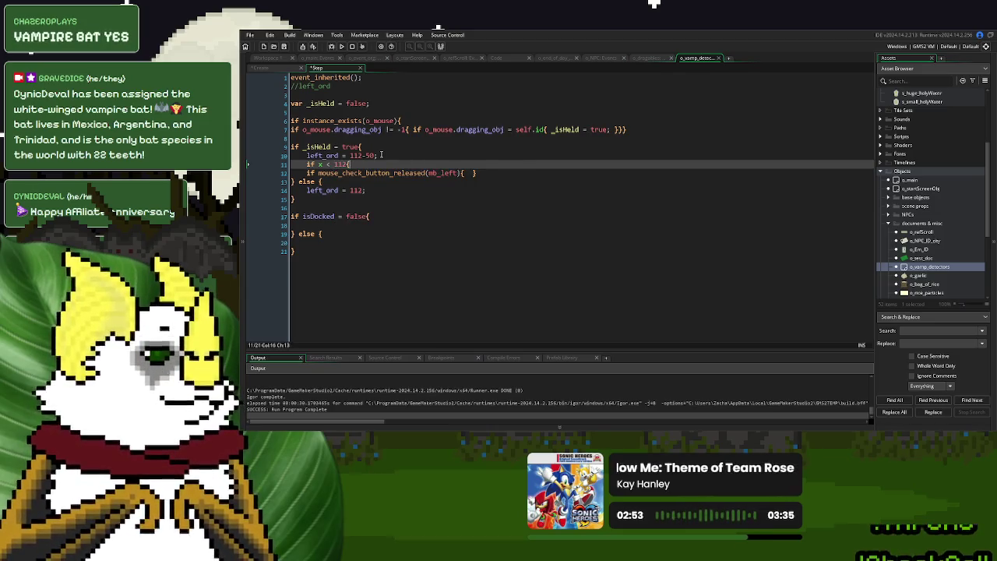
- Nest the release check inside the x condition with an empty line in its body
{"action": "left_click", "coordinate": [520, 173]}
{"action": "key", "text": "Return"}
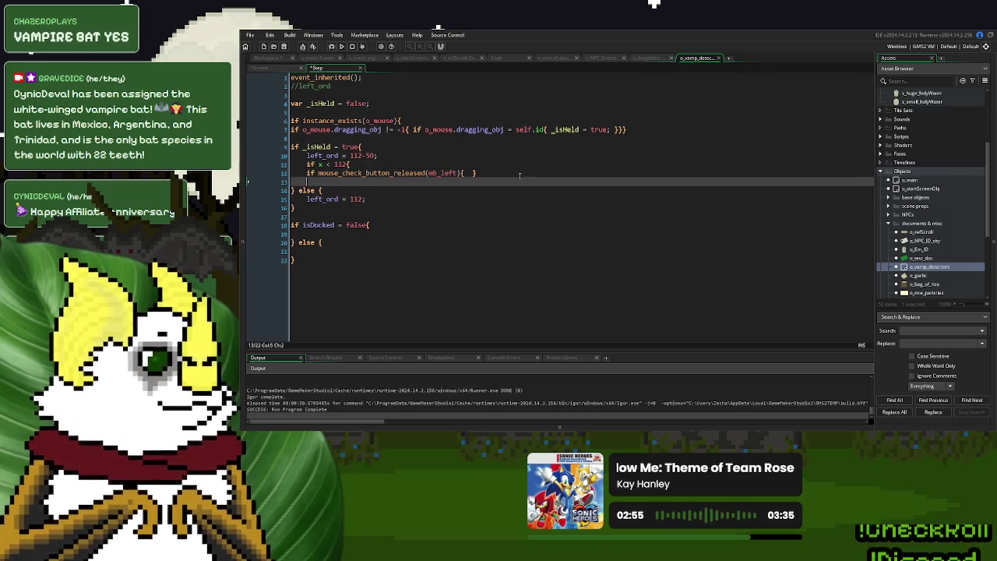
{"action": "type", "text": "}"}
{"action": "key", "text": "Up"}
{"action": "key", "text": "Tab"}
{"action": "key", "text": "End"}
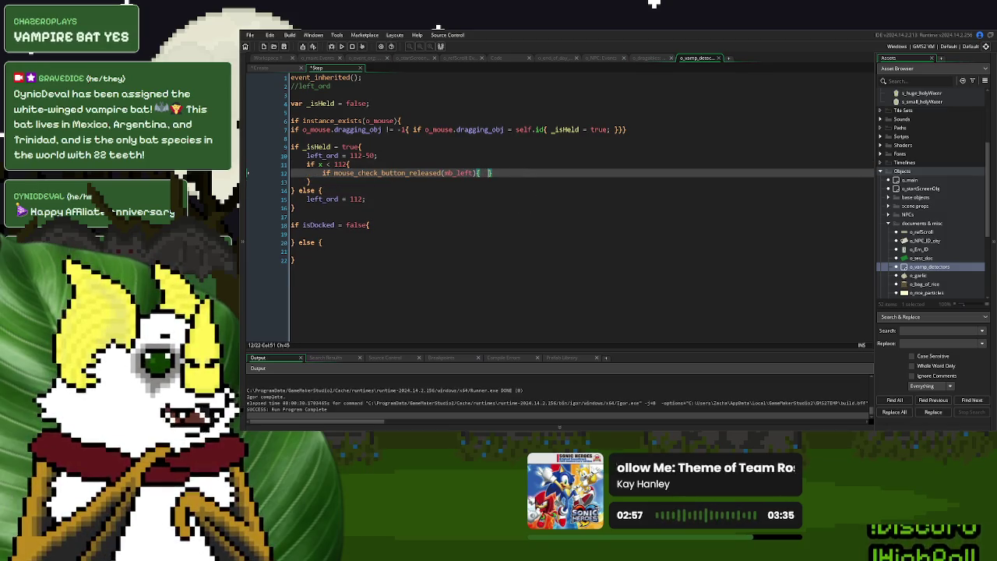
{"action": "key", "text": "Return"}
{"action": "key", "text": "Return"}
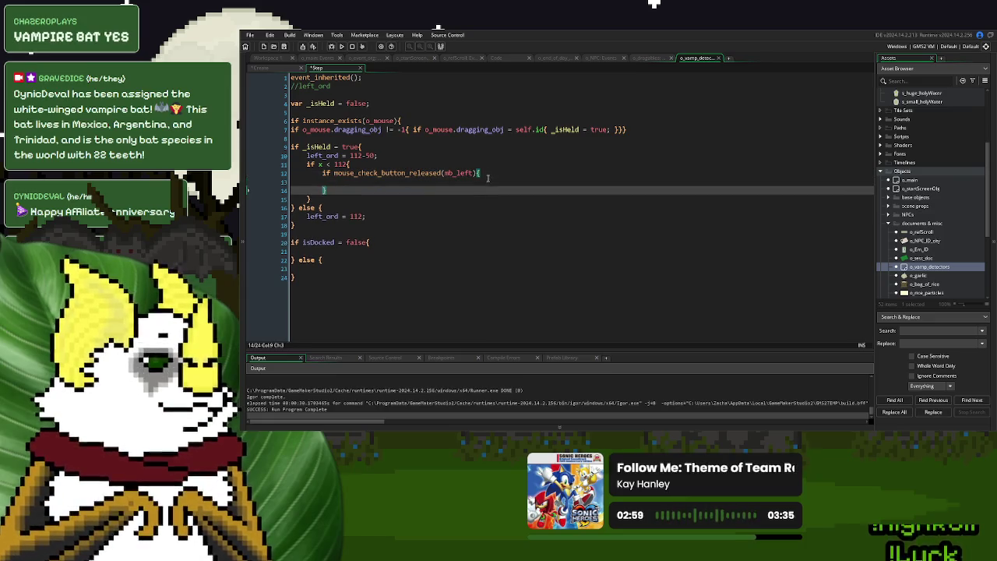
{"action": "key", "text": "Up"}
{"action": "key", "text": "Tab"}
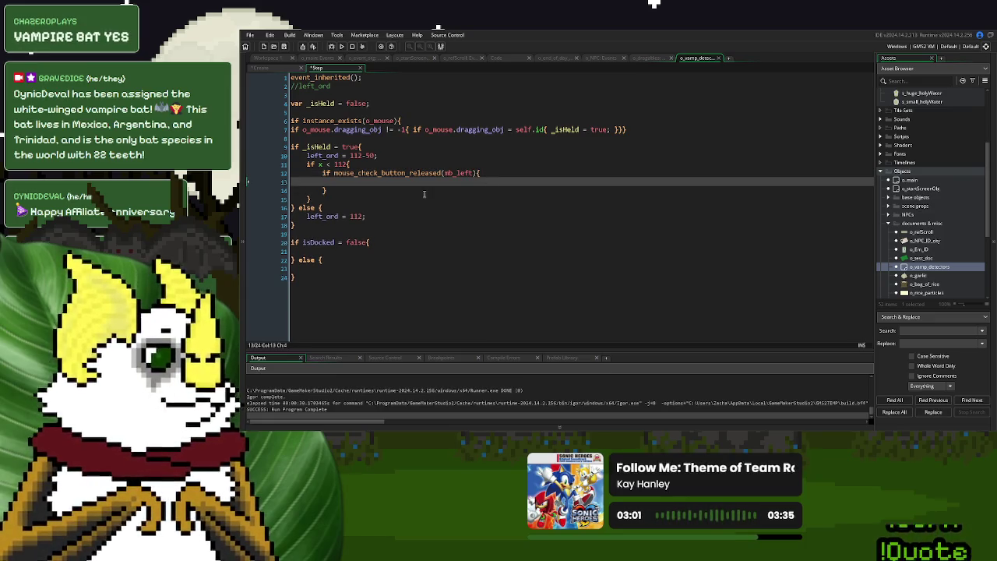
- Fix the nested block's indentation and join the stray closing brace onto line 14
{"action": "mouse_move", "coordinate": [322, 187]}
{"action": "left_mouse_down"}
{"action": "mouse_move", "coordinate": [327, 179]}
{"action": "mouse_move", "coordinate": [311, 173]}
{"action": "left_mouse_up"}
{"action": "key", "text": "shift+Tab"}
{"action": "left_click", "coordinate": [357, 182]}
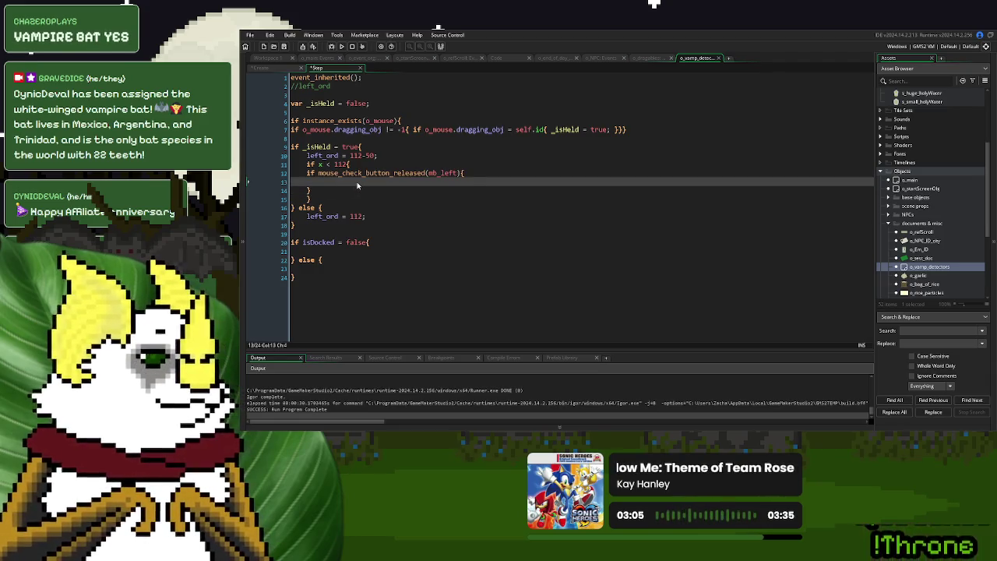
{"action": "key", "text": "Down"}
{"action": "key", "text": "End"}
{"action": "key", "text": "Delete"}
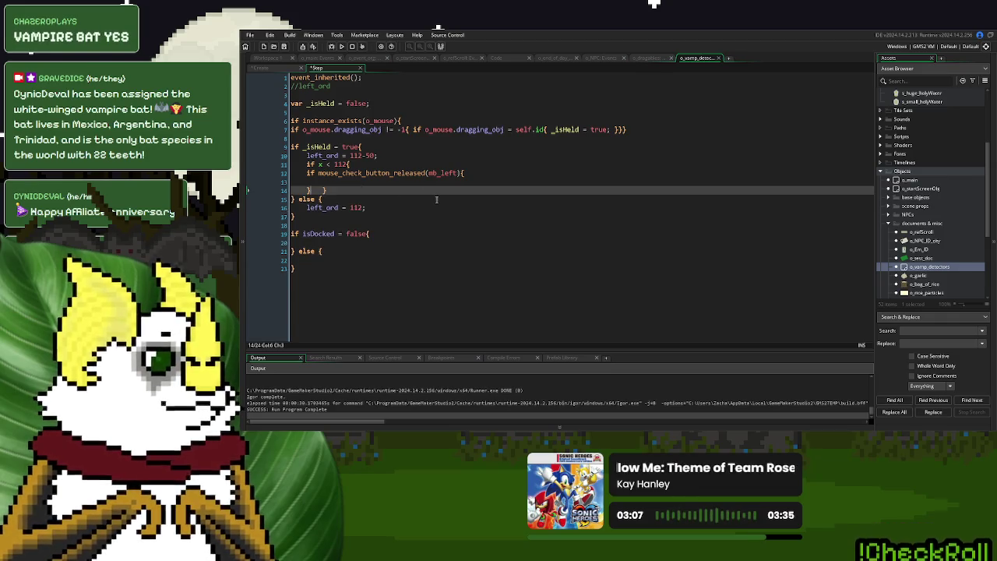
{"action": "key", "text": "Delete"}
{"action": "key", "text": "Delete"}
{"action": "key", "text": "Delete"}
{"action": "left_click", "coordinate": [445, 181]}
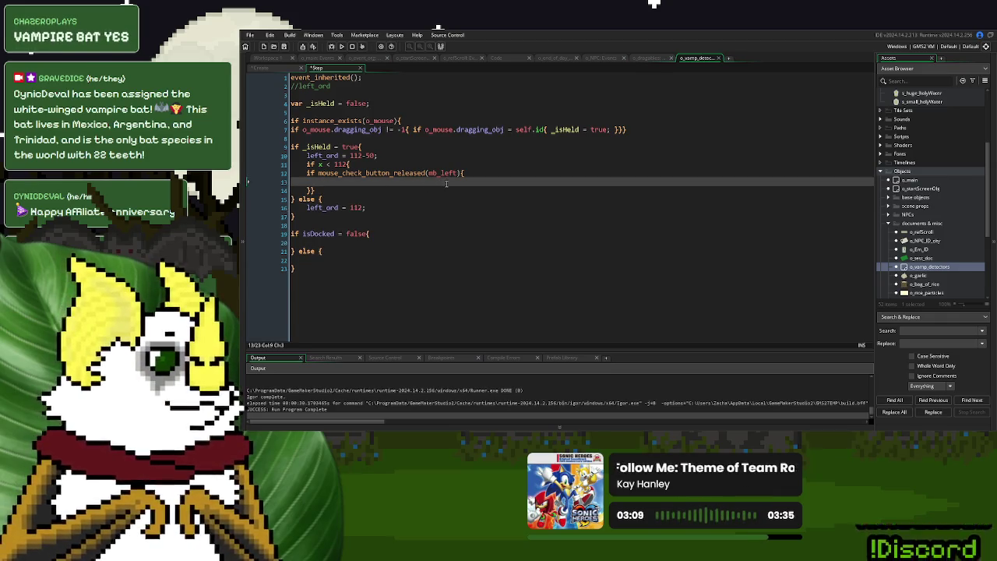
- Set isDocked = true; inside the mouse release check
{"action": "left_click", "coordinate": [320, 243]}
{"action": "double_click", "coordinate": [321, 234]}
{"action": "key", "text": "ctrl+c"}
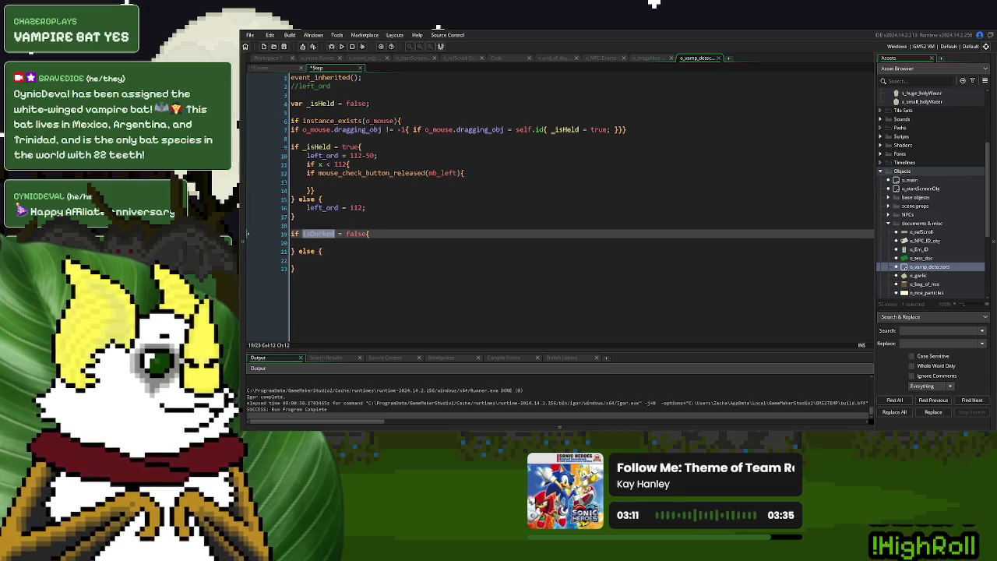
{"action": "left_click", "coordinate": [333, 179]}
{"action": "key", "text": "ctrl+v"}
{"action": "type", "text": "true;"}
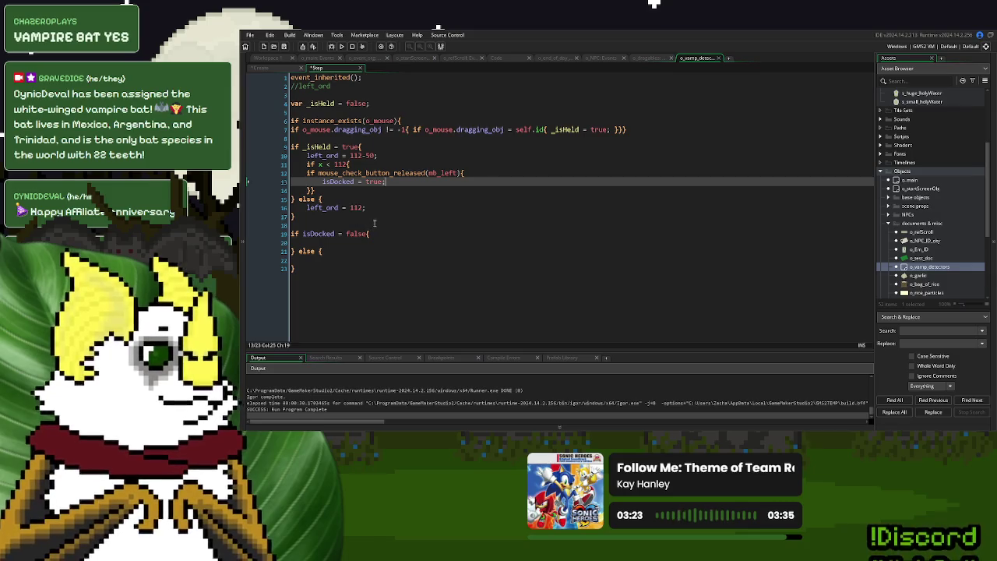
- Cut the old 'if isDocked = false{' line from below the held logic
{"action": "left_click", "coordinate": [372, 233]}
{"action": "key", "text": "BackSpace"}
{"action": "key", "text": "BackSpace"}
{"action": "key", "text": "BackSpace"}
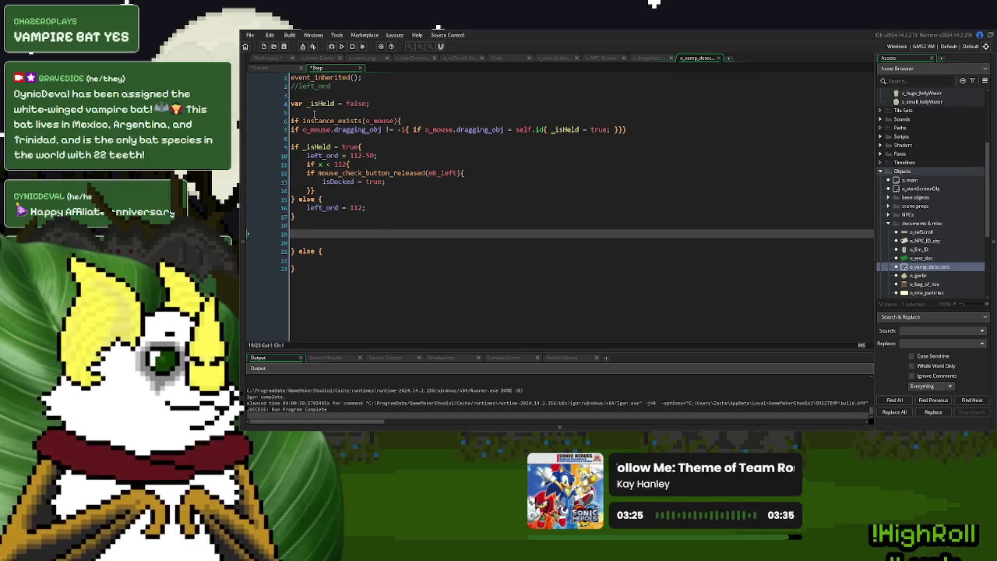
{"action": "left_click", "coordinate": [310, 138]}
- Paste 'if isDocked = false{' above the held logic, remove blank lines, and indent lines 10–18 under it
{"action": "key", "text": "Return"}
{"action": "type", "text": "if isDocked = false{"}
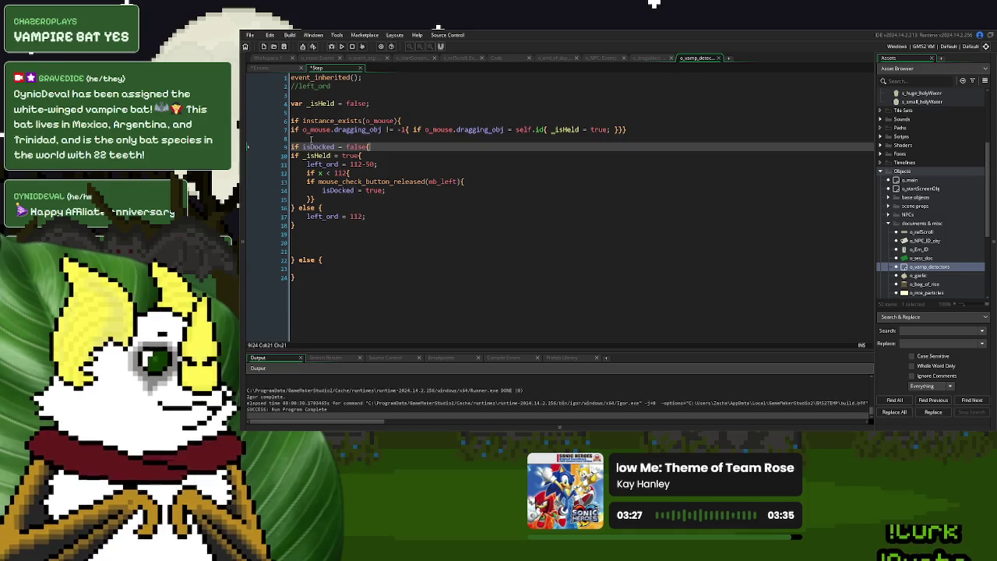
{"action": "left_click", "coordinate": [328, 244]}
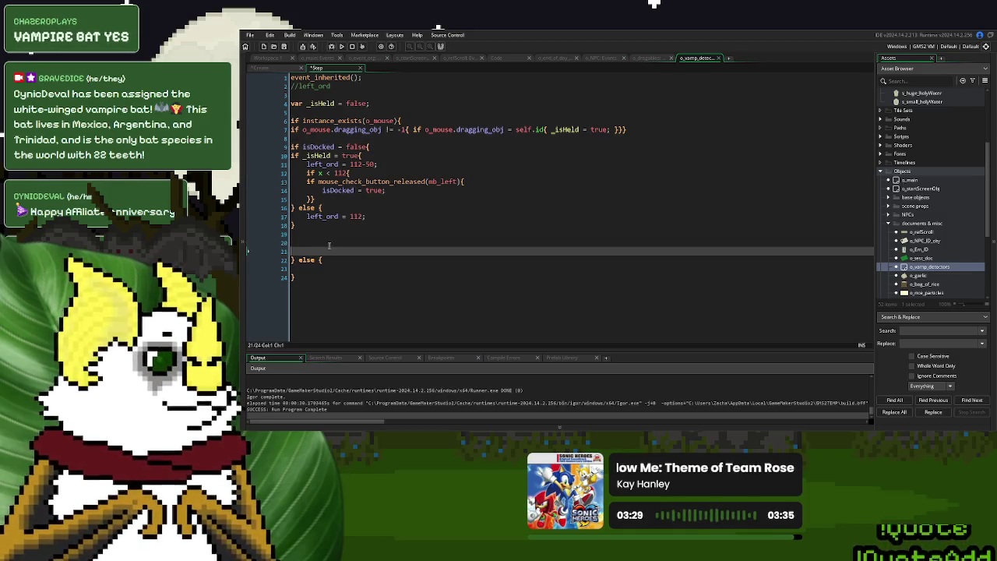
{"action": "key", "text": "Delete"}
{"action": "key", "text": "Delete"}
{"action": "left_click", "coordinate": [308, 226]}
{"action": "key", "text": "Delete"}
{"action": "mouse_move", "coordinate": [307, 226]}
{"action": "left_mouse_down"}
{"action": "mouse_move", "coordinate": [296, 216]}
{"action": "mouse_move", "coordinate": [290, 155]}
{"action": "left_mouse_up"}
{"action": "key", "text": "Tab"}
- In the else branch, write _isHeld = true; and x = docked_x, and begin y = docked_
{"action": "left_click", "coordinate": [342, 245]}
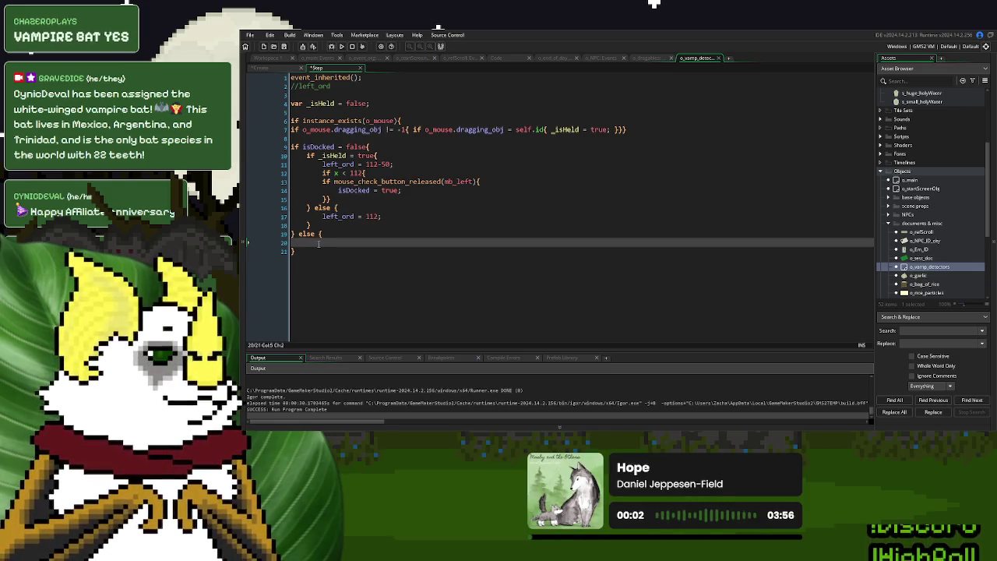
{"action": "left_click", "coordinate": [336, 103]}
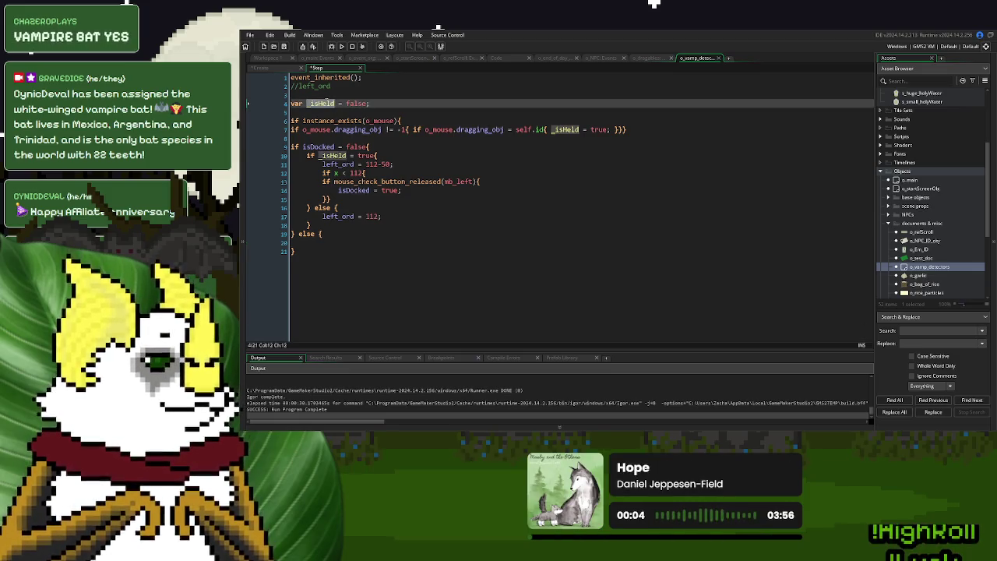
{"action": "left_click", "coordinate": [314, 244]}
{"action": "type", "text": "_isHeld"}
{"action": "type", "text": "= true;"}
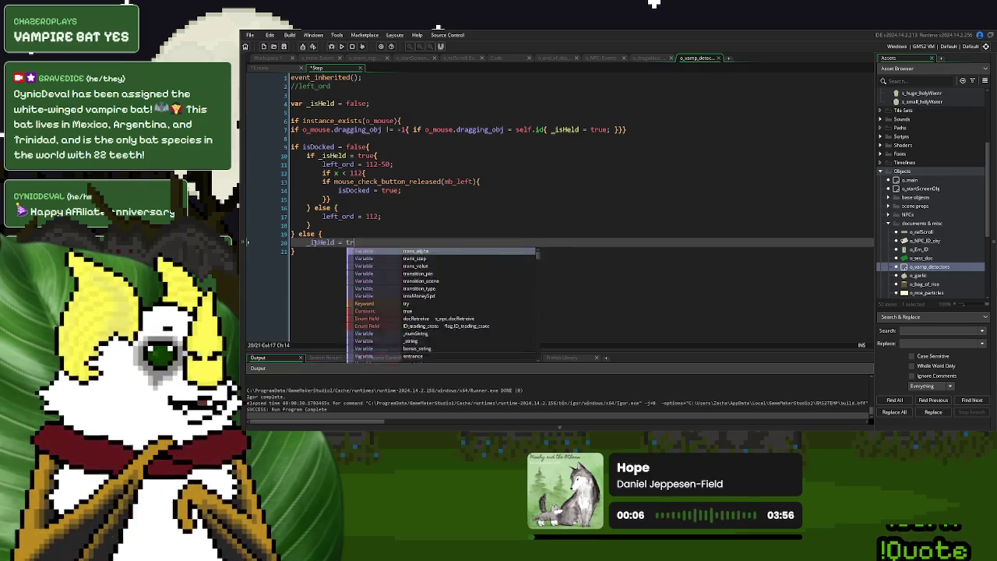
{"action": "key", "text": "Return"}
{"action": "type", "text": "x ="}
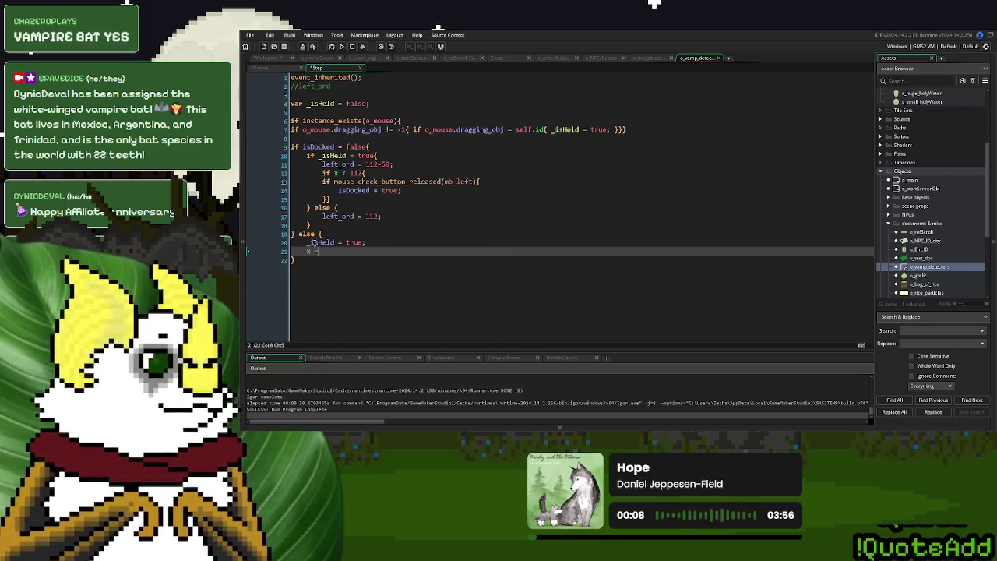
{"action": "type", "text": "docked_"}
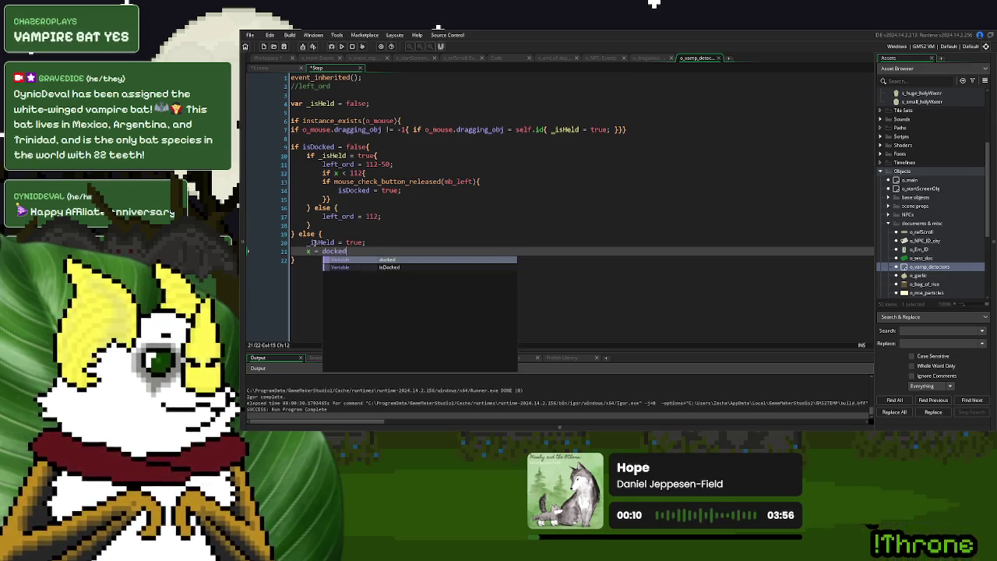
{"action": "key", "text": "BackSpace"}
{"action": "type", "text": "_x;"}
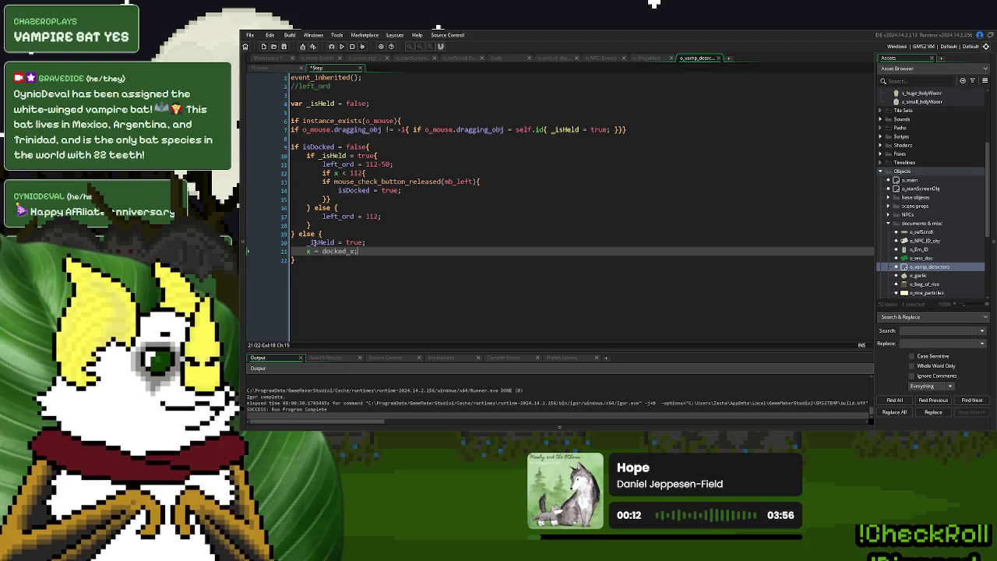
{"action": "key", "text": "Return"}
{"action": "type", "text": "y = docke"}
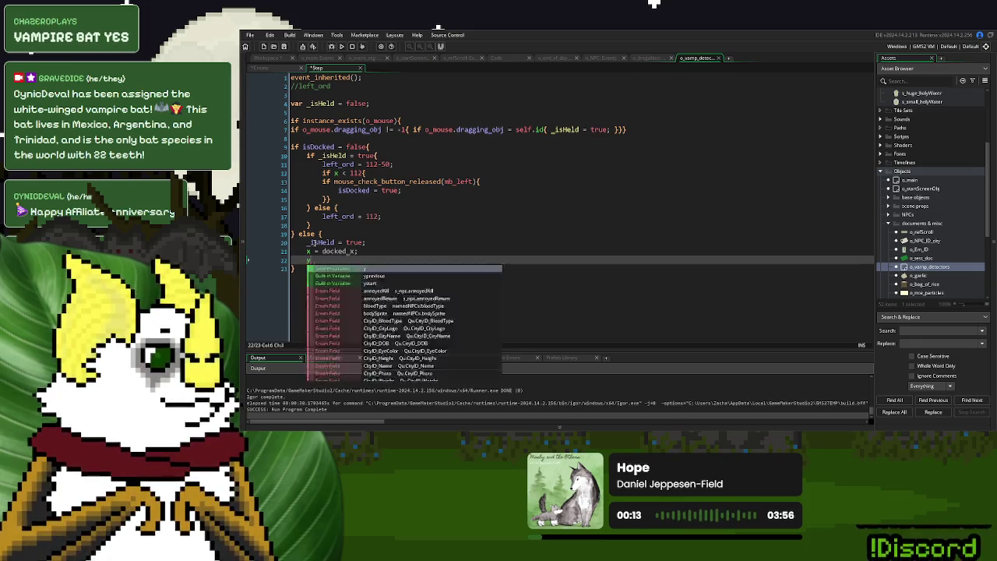
{"action": "type", "text": "d_y;"}
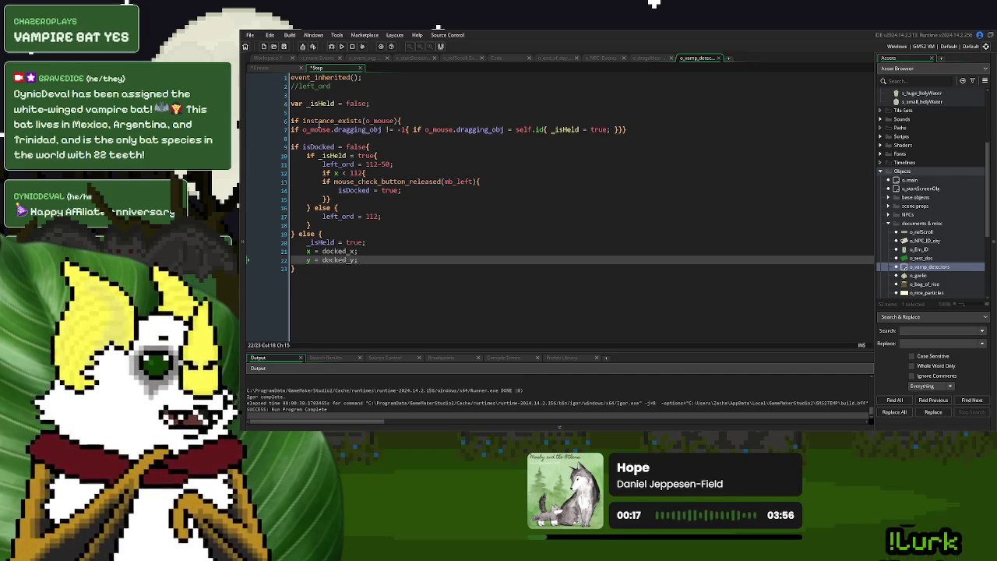
- Declare docked_x = 0 and docked_y = 0 below isDocked in the Create event
{"action": "double_click", "coordinate": [340, 251]}
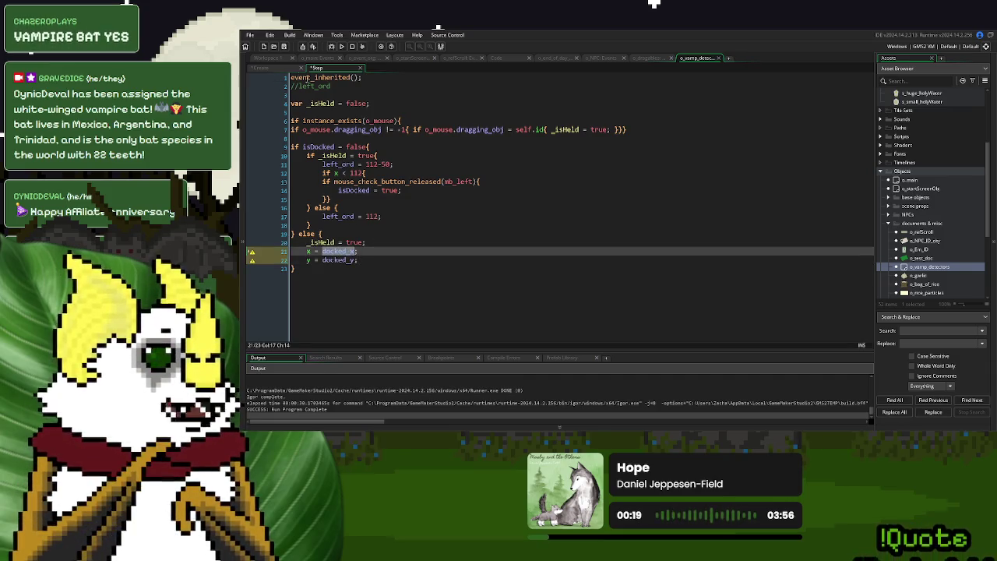
{"action": "left_click", "coordinate": [268, 68]}
{"action": "left_click", "coordinate": [429, 247]}
{"action": "key", "text": "Return"}
{"action": "key", "text": "Return"}
{"action": "type", "text": "docked_x"}
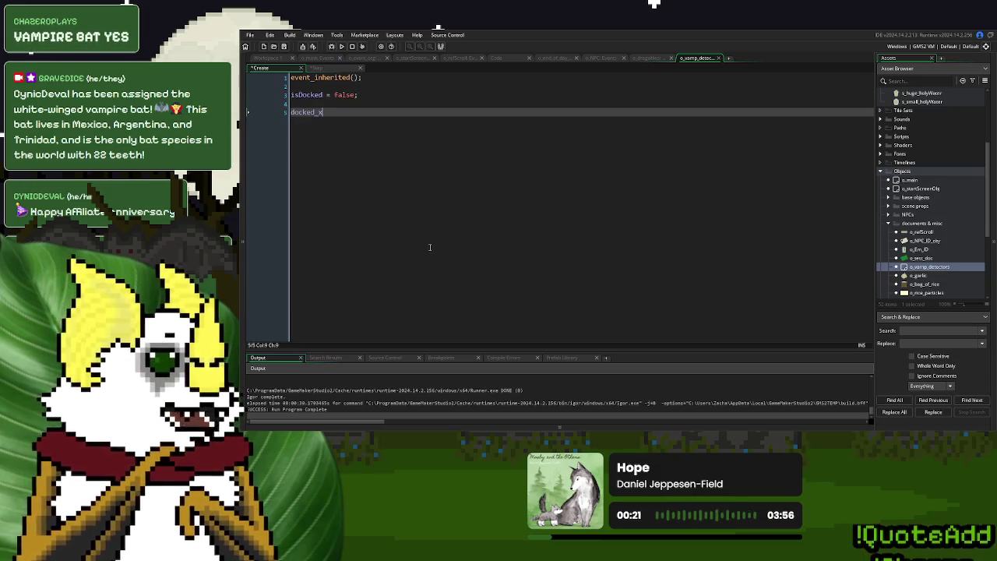
{"action": "type", "text": " = 0;"}
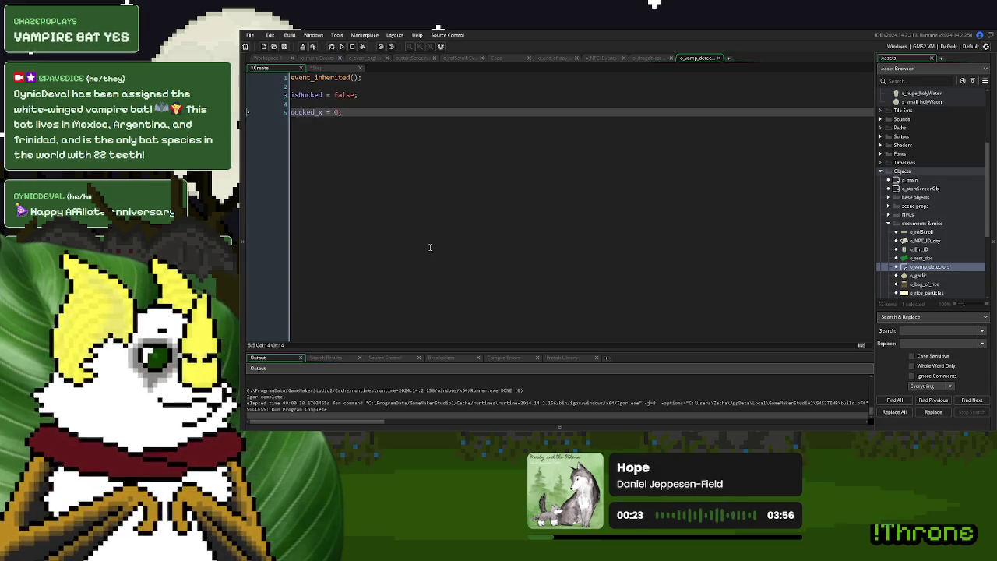
{"action": "key", "text": "ctrl+Tab"}
{"action": "double_click", "coordinate": [339, 260]}
{"action": "key", "text": "ctrl+c"}
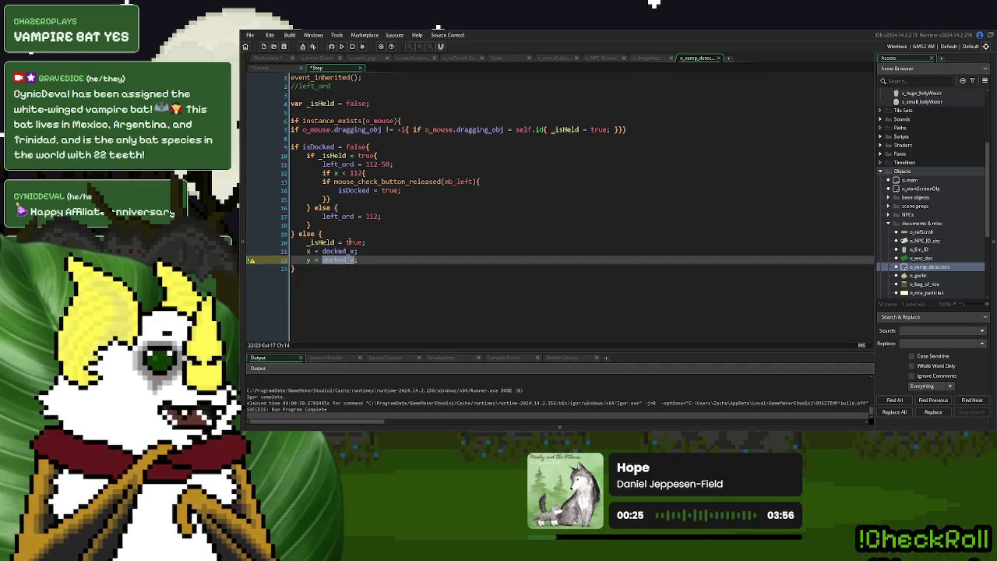
{"action": "key", "text": "ctrl+Tab"}
{"action": "key", "text": "Return"}
{"action": "key", "text": "ctrl+v"}
{"action": "type", "text": "= 0"}
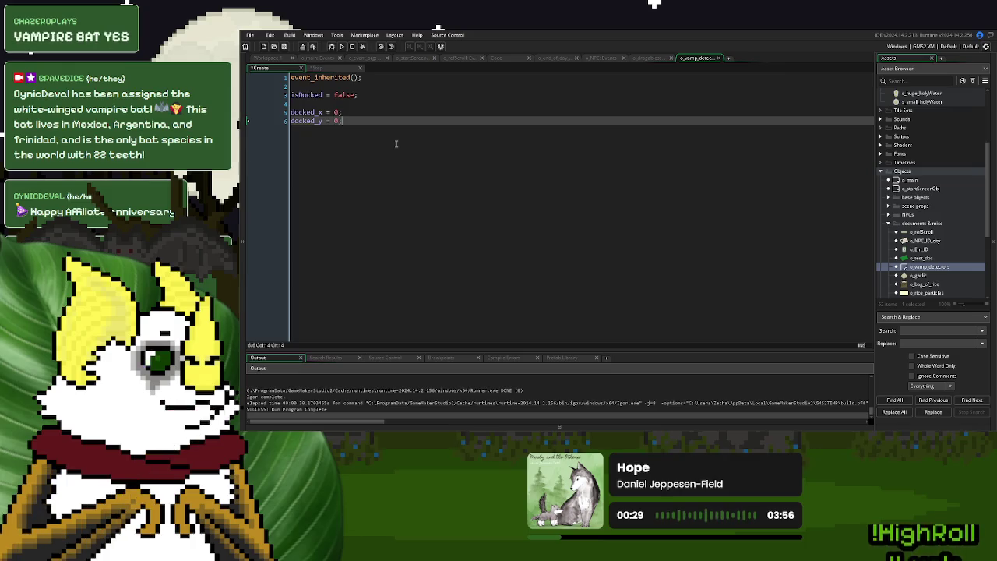
- Begin a show_debug_message call on a new line at the end of the Step code
{"action": "left_click", "coordinate": [326, 68]}
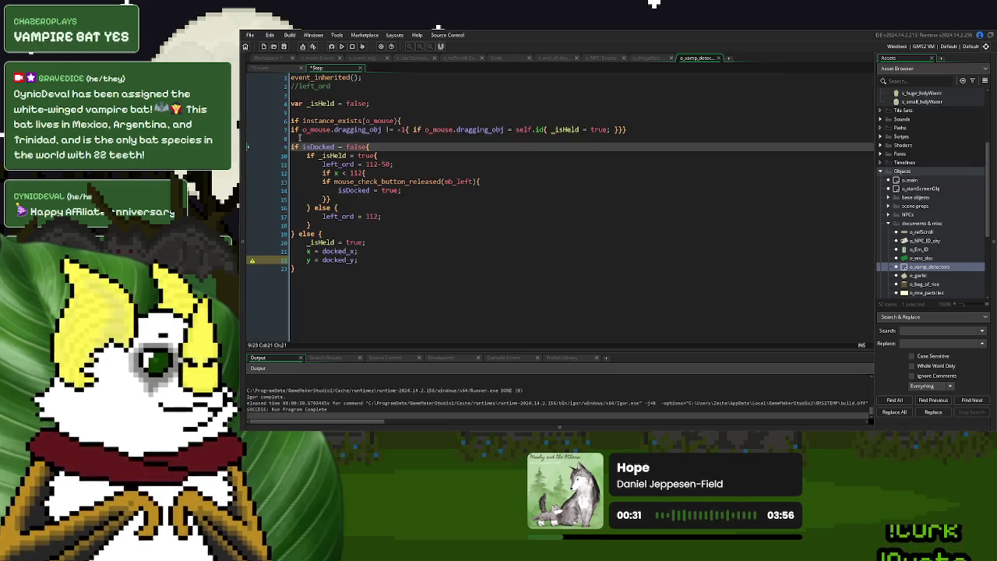
{"action": "left_click", "coordinate": [417, 283]}
{"action": "key", "text": "Return"}
{"action": "key", "text": "Return"}
{"action": "type", "text": "show_"}
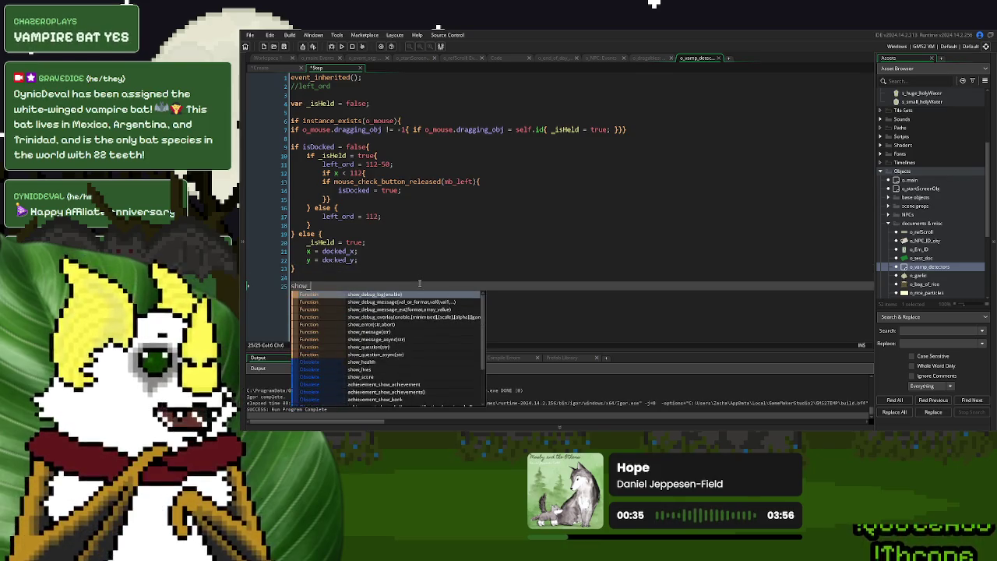
{"action": "type", "text": "debug_mes"}
- Complete show_debug_message(string(x)+" "+string(y)) to log the detector's position
{"action": "key", "text": "Return"}
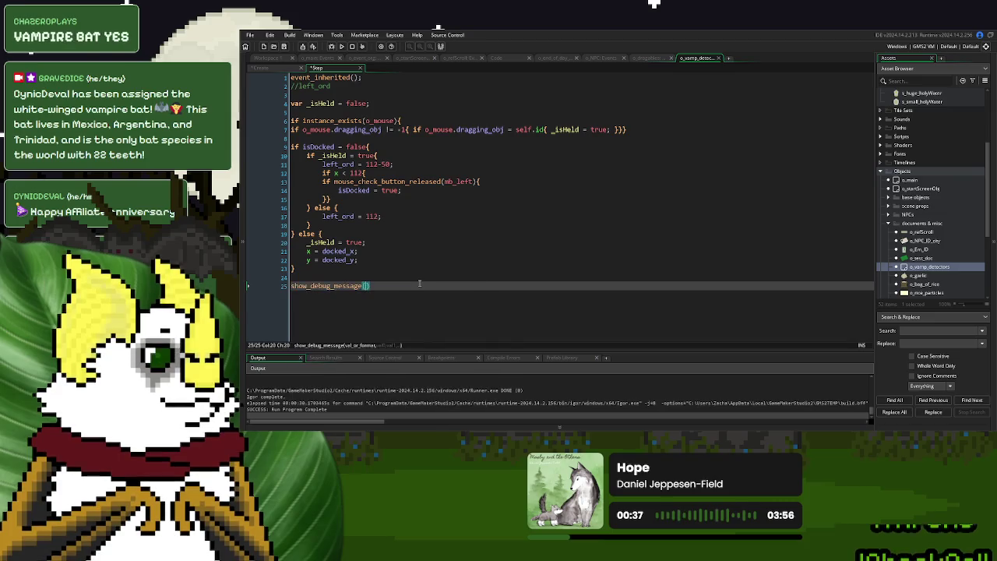
{"action": "type", "text": "string(x_"}
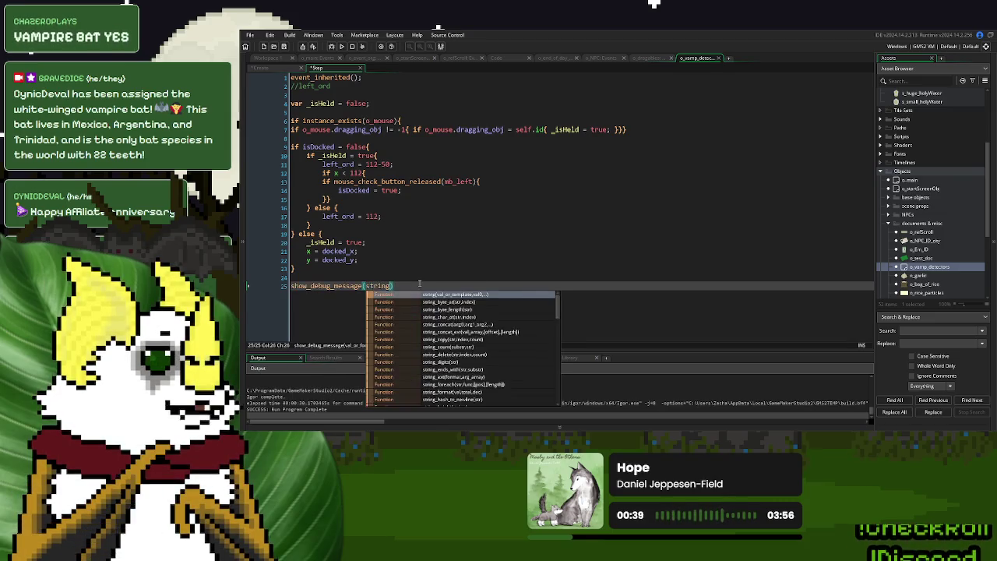
{"action": "key", "text": "BackSpace"}
{"action": "type", "text": ")"}
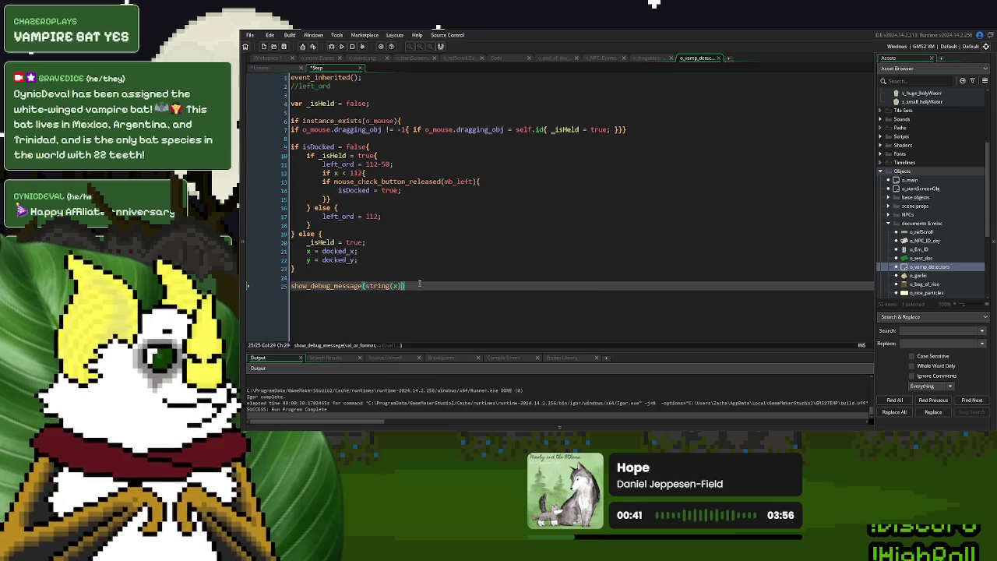
{"action": "type", "text": "+\" \"+s"}
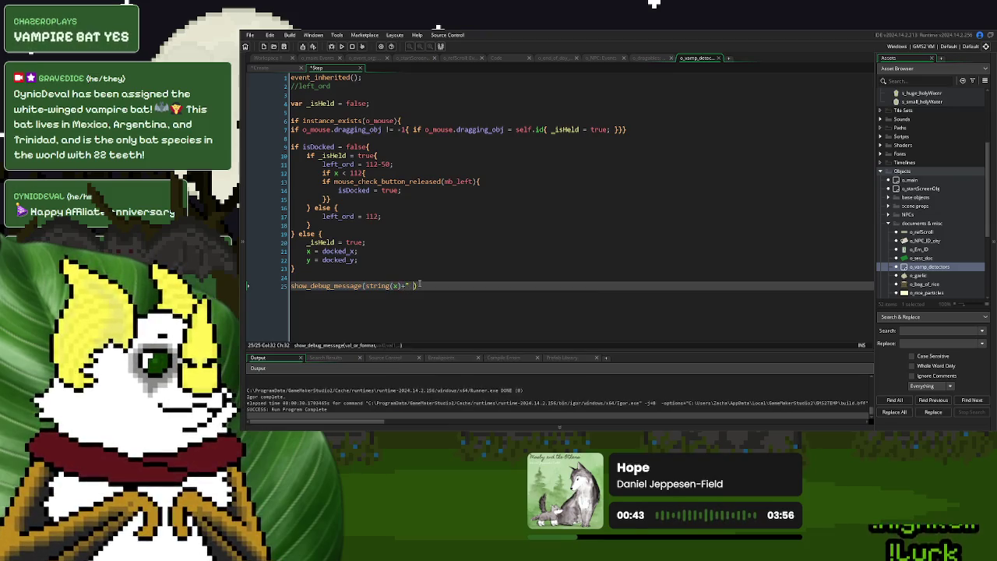
{"action": "type", "text": "tring("}
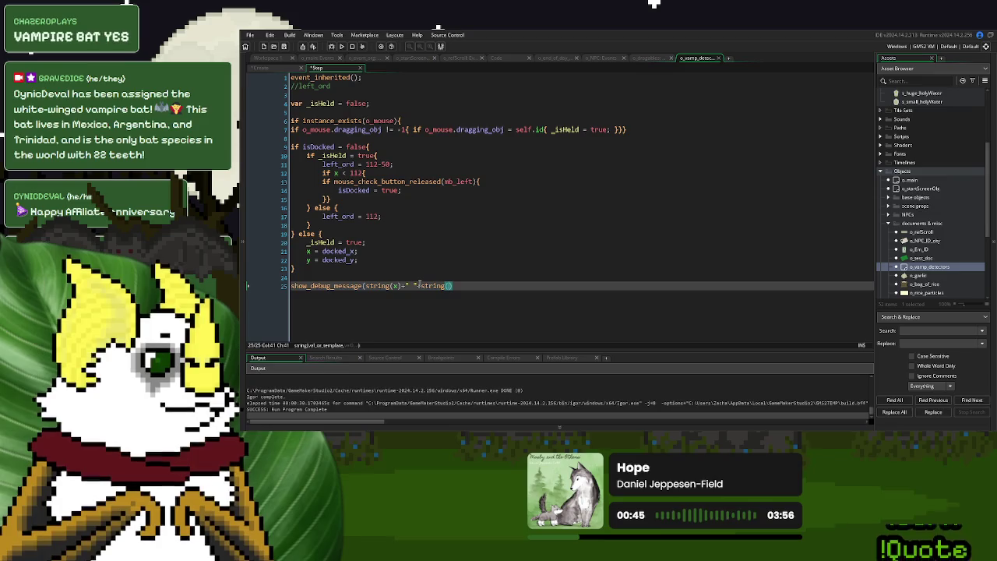
{"action": "type", "text": "y));"}
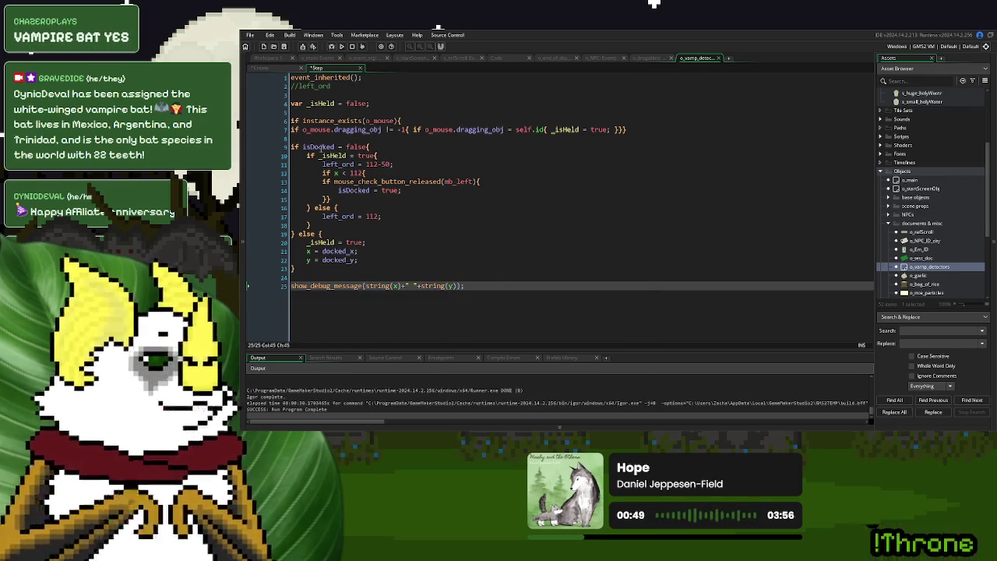
- Comment out the mouse-dragging check on lines 6–7 and run the game with F5
{"action": "left_click", "coordinate": [293, 130]}
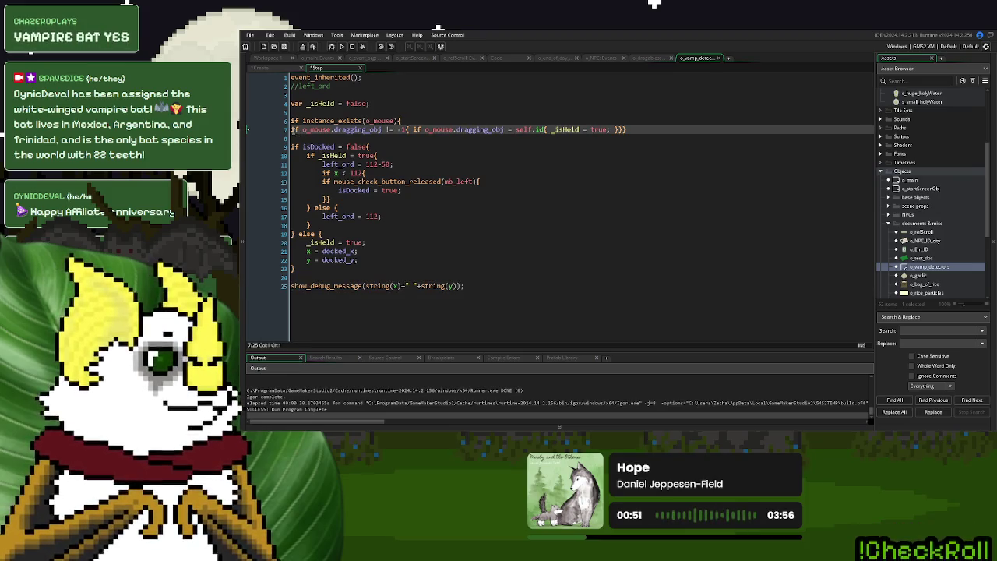
{"action": "key", "text": "shift+Up"}
{"action": "key", "text": "ctrl+k"}
{"action": "left_click", "coordinate": [438, 207]}
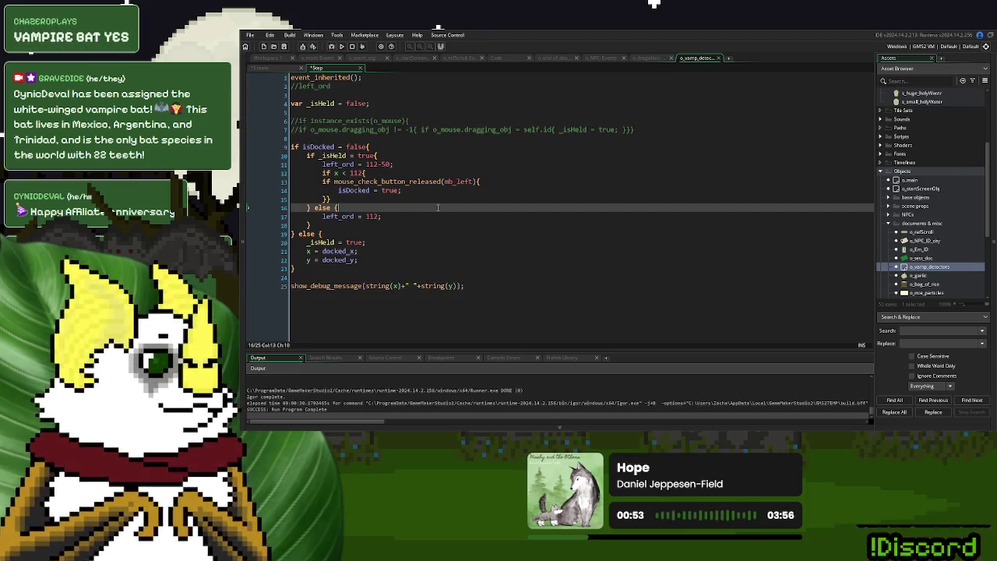
{"action": "key", "text": "F5"}
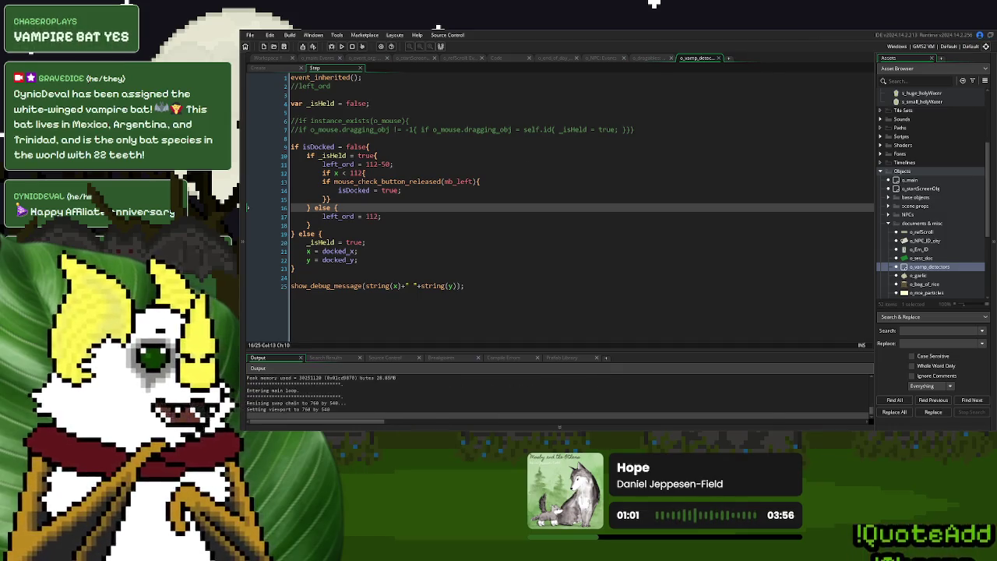
- Start a new game, advance the dialogue, drag the garlic onto the counter, and close the game
{"action": "left_click", "coordinate": [612, 148]}
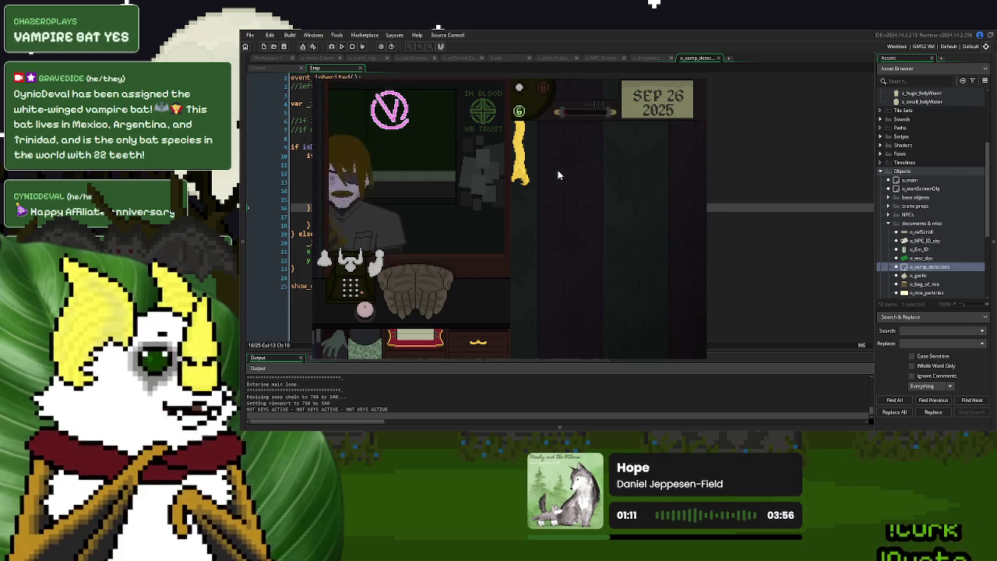
{"action": "left_click", "coordinate": [517, 175]}
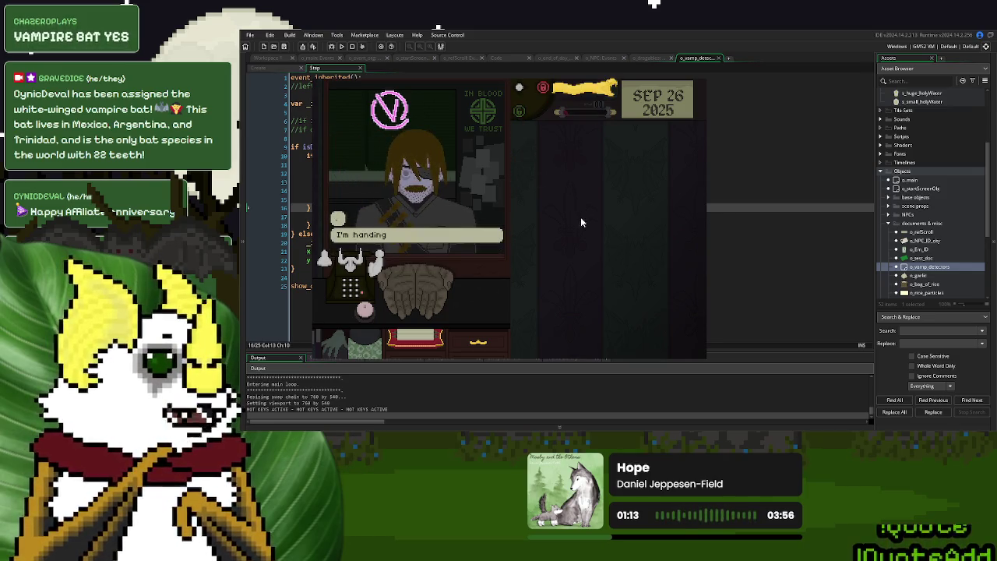
{"action": "mouse_move", "coordinate": [445, 297]}
{"action": "left_mouse_down"}
{"action": "mouse_move", "coordinate": [340, 314]}
{"action": "mouse_move", "coordinate": [410, 288]}
{"action": "mouse_move", "coordinate": [385, 288]}
{"action": "mouse_move", "coordinate": [460, 288]}
{"action": "mouse_move", "coordinate": [422, 288]}
{"action": "left_mouse_up"}
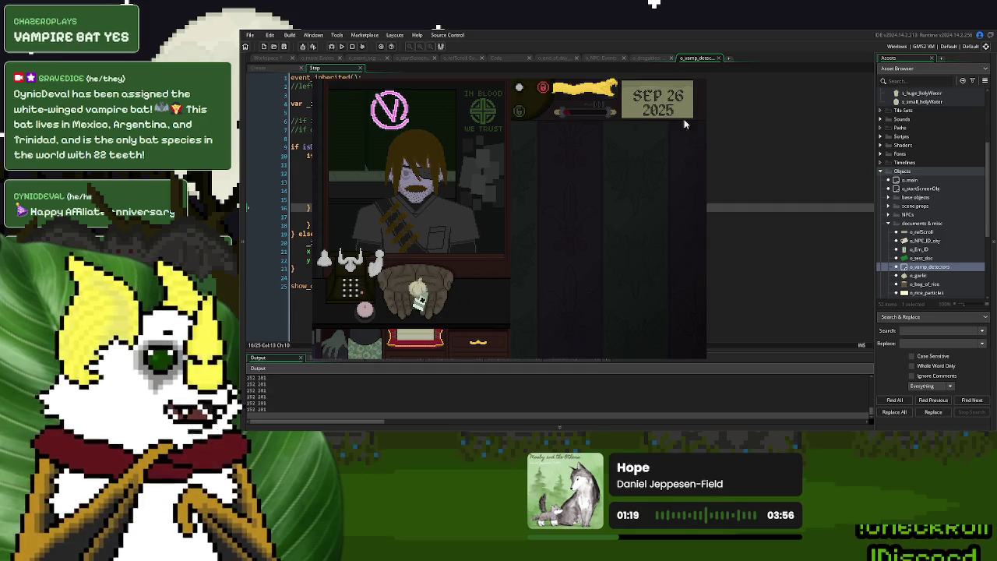
{"action": "key", "text": "alt+F4"}
{"action": "left_click", "coordinate": [337, 190]}
- Comment out isDocked = true on line 14 and uncomment the mouse-dragging check lines 6–7
{"action": "type", "text": "//"}
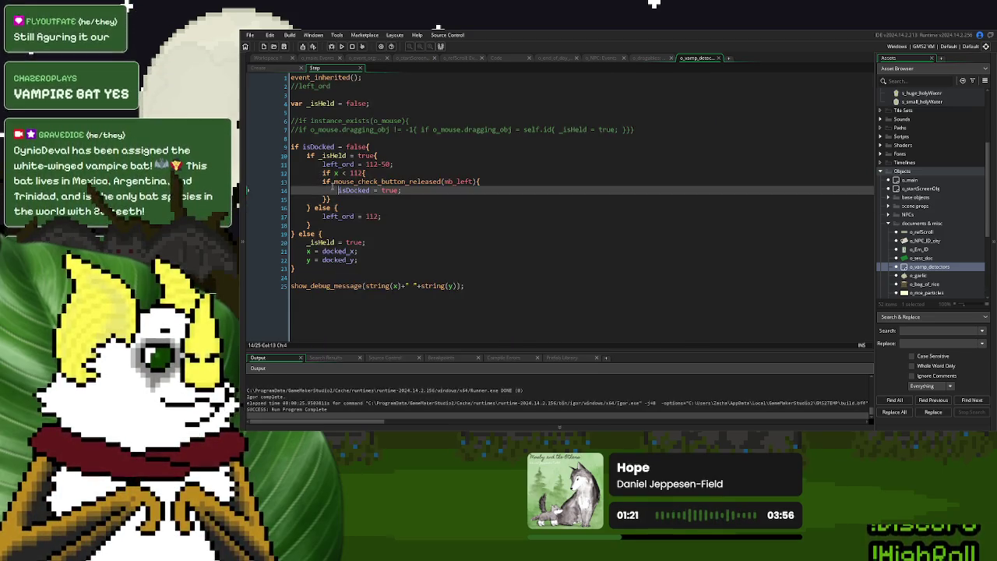
{"action": "left_click", "coordinate": [291, 129]}
{"action": "key", "text": "Delete"}
{"action": "key", "text": "Delete"}
{"action": "key", "text": "Up"}
{"action": "key", "text": "Delete"}
{"action": "key", "text": "Delete"}
- Run the game, start a new game, drag the garlic across the counter, then close it
{"action": "left_click", "coordinate": [341, 46]}
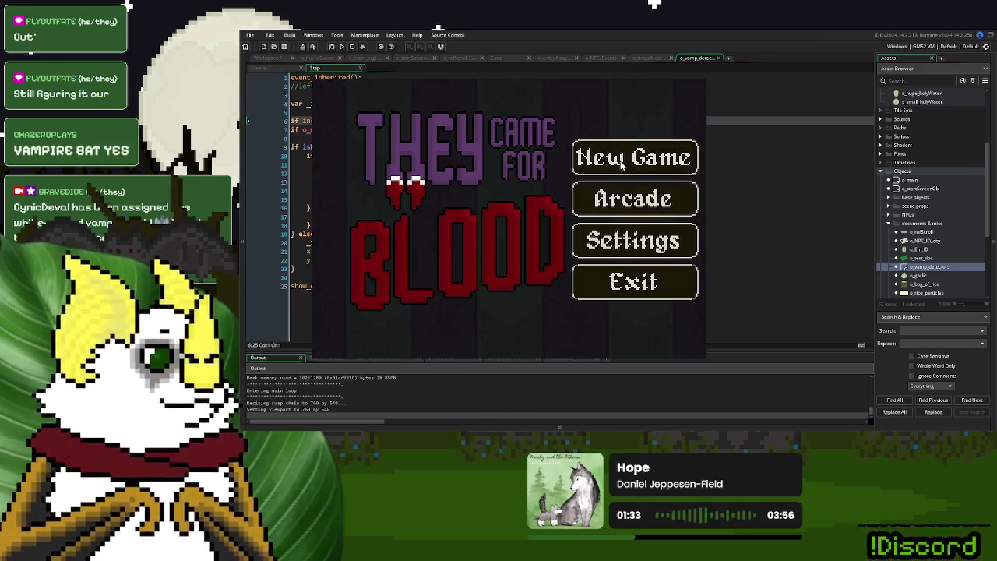
{"action": "left_click", "coordinate": [620, 160]}
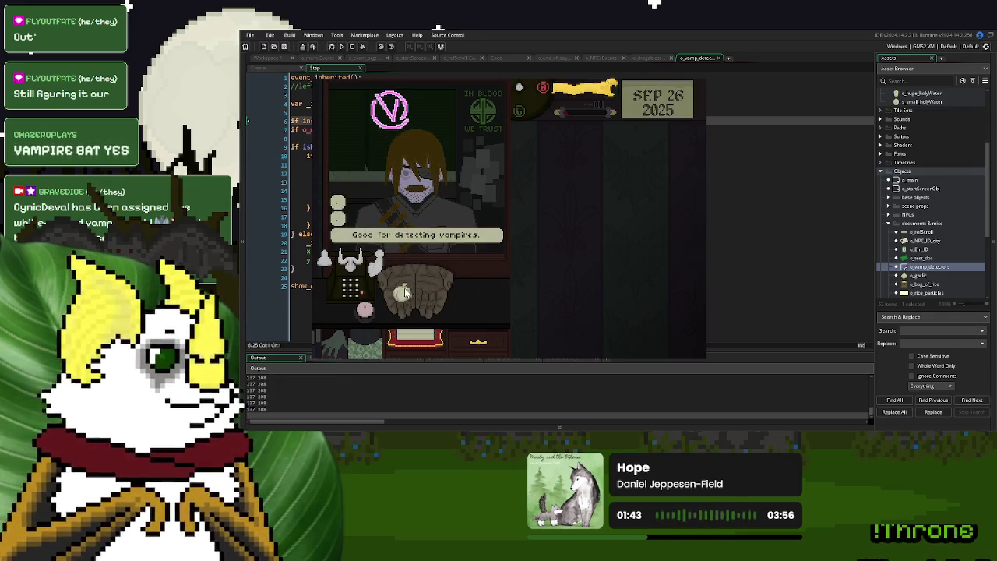
{"action": "mouse_move", "coordinate": [342, 314]}
{"action": "left_mouse_down"}
{"action": "mouse_move", "coordinate": [328, 311]}
{"action": "mouse_move", "coordinate": [332, 281]}
{"action": "mouse_move", "coordinate": [333, 314]}
{"action": "mouse_move", "coordinate": [328, 307]}
{"action": "mouse_move", "coordinate": [330, 287]}
{"action": "mouse_move", "coordinate": [340, 313]}
{"action": "left_mouse_up"}
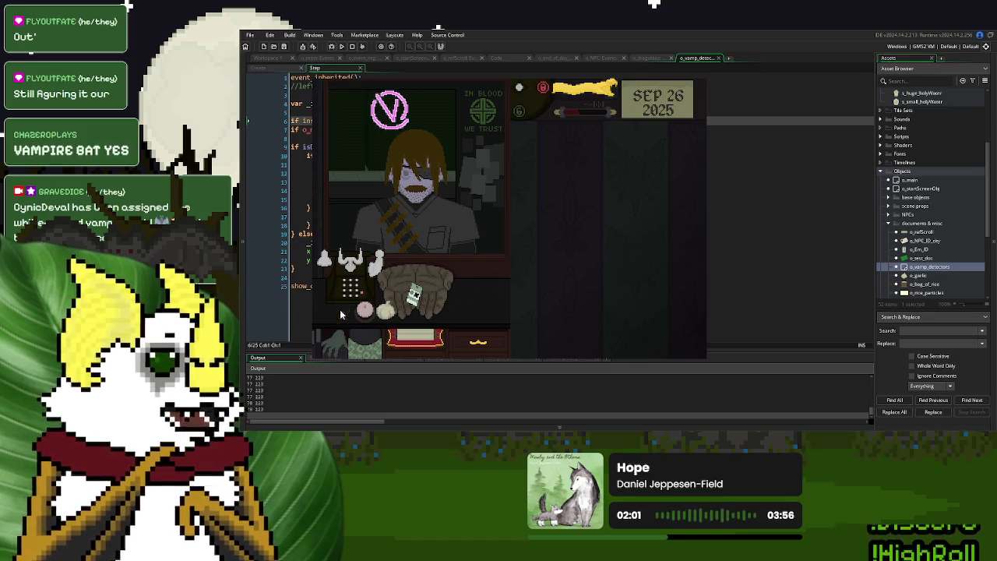
{"action": "key", "text": "Escape"}
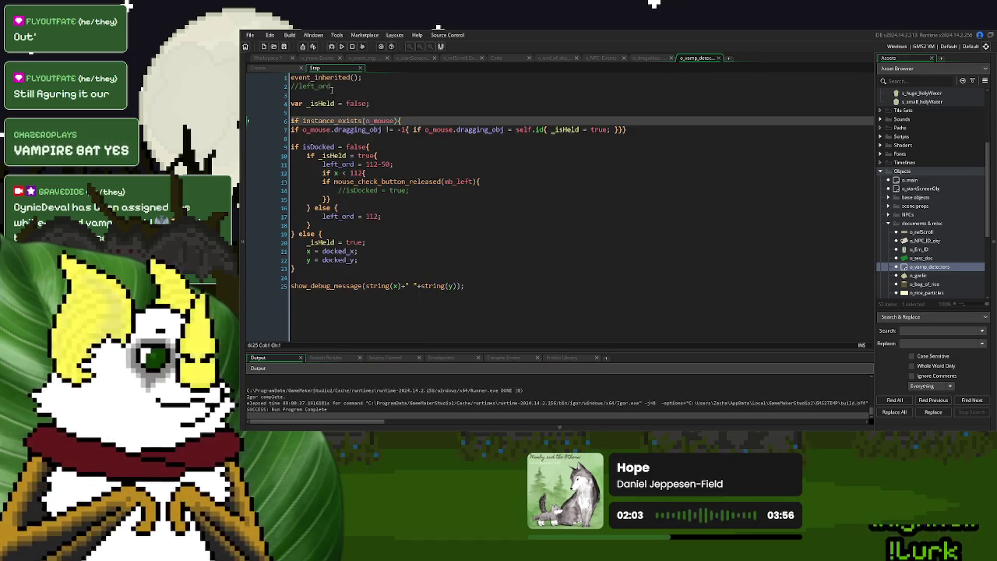
- Uncomment isDocked = true, change docked_x to 75 and docked_y to 220 in Create, and run
{"action": "left_click", "coordinate": [336, 190]}
{"action": "key", "text": "Delete"}
{"action": "key", "text": "Delete"}
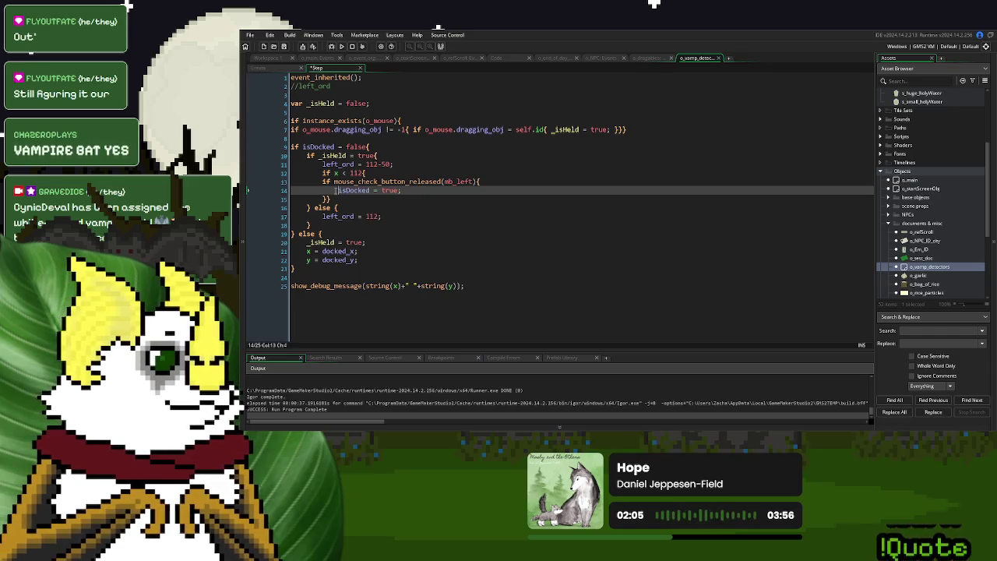
{"action": "left_click", "coordinate": [269, 69]}
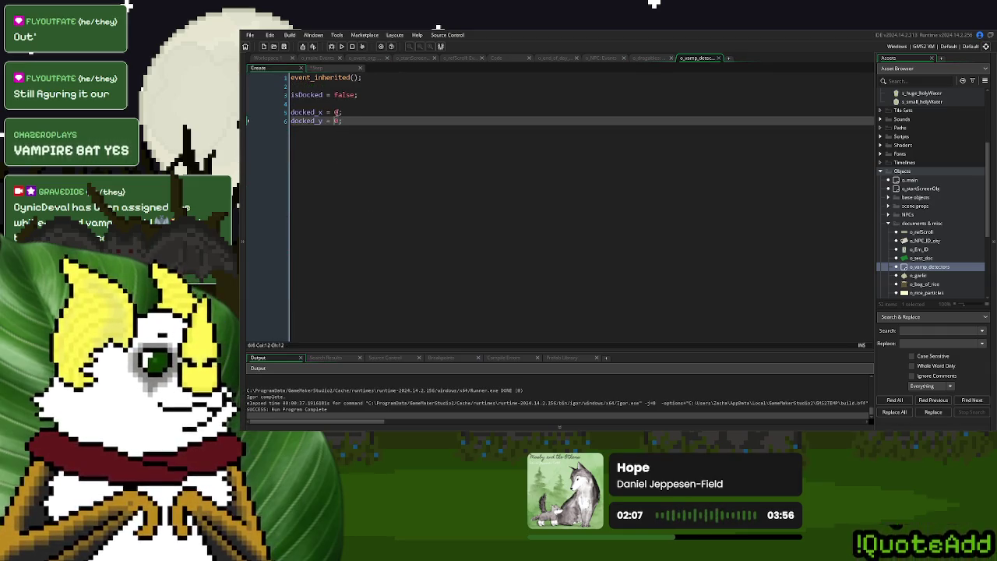
{"action": "double_click", "coordinate": [338, 112]}
{"action": "type", "text": "75"}
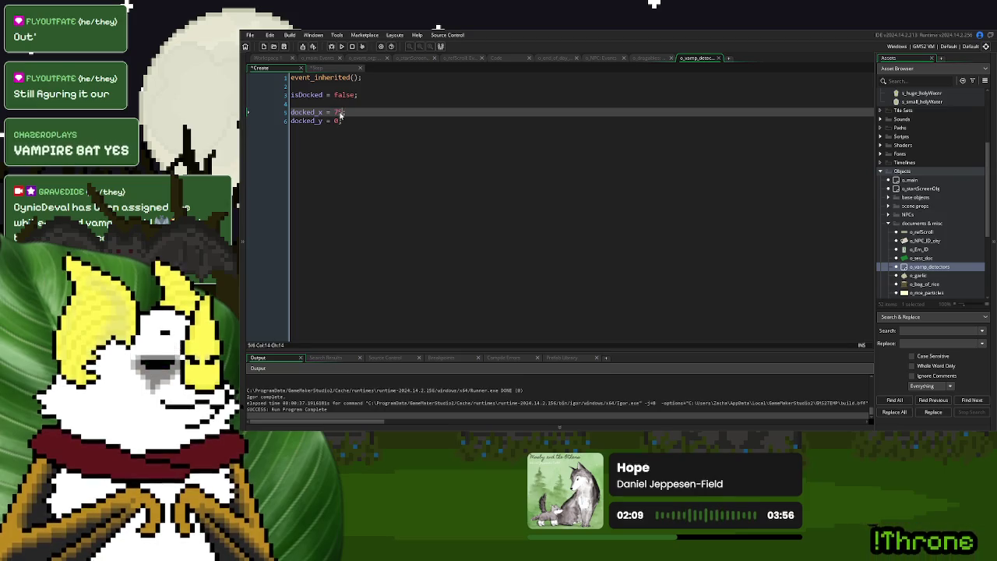
{"action": "double_click", "coordinate": [337, 121]}
{"action": "type", "text": "220"}
{"action": "left_click", "coordinate": [341, 46]}
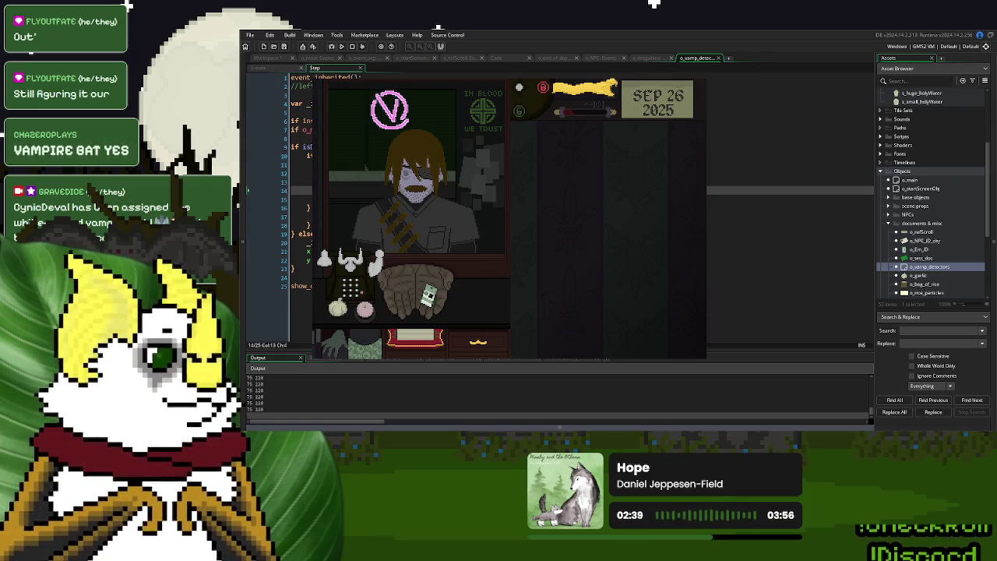
- Close the game, join the y = docked_y line onto the x line, and add a left_click check
{"action": "key", "text": "Escape"}
{"action": "left_click", "coordinate": [449, 218]}
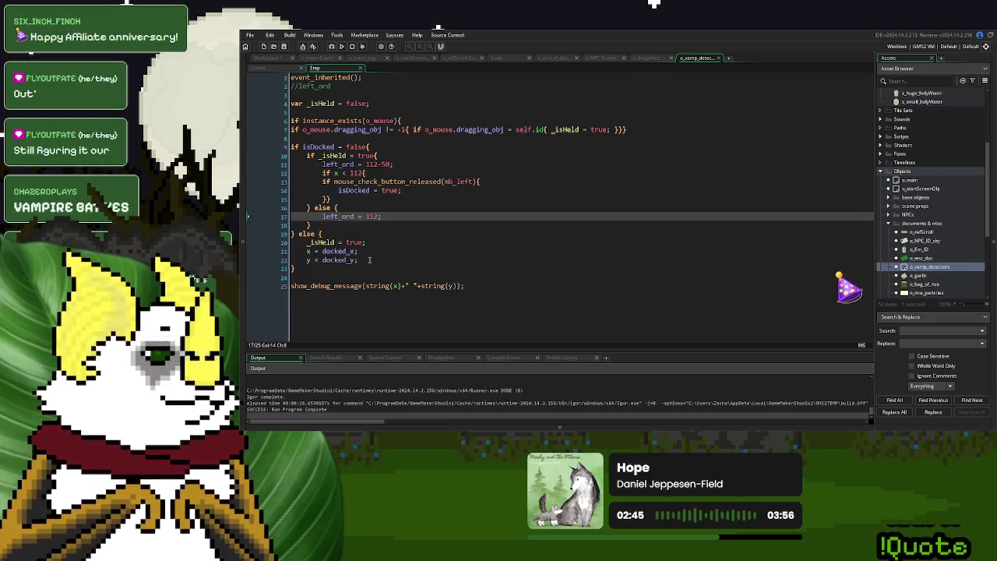
{"action": "left_click", "coordinate": [306, 259]}
{"action": "key", "text": "BackSpace"}
{"action": "key", "text": "BackSpace"}
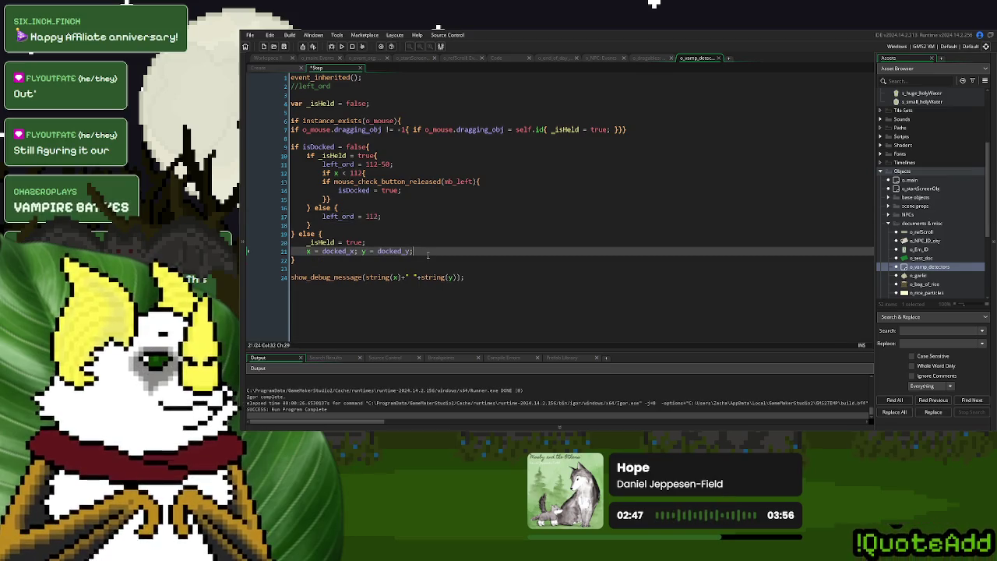
{"action": "key", "text": "Return"}
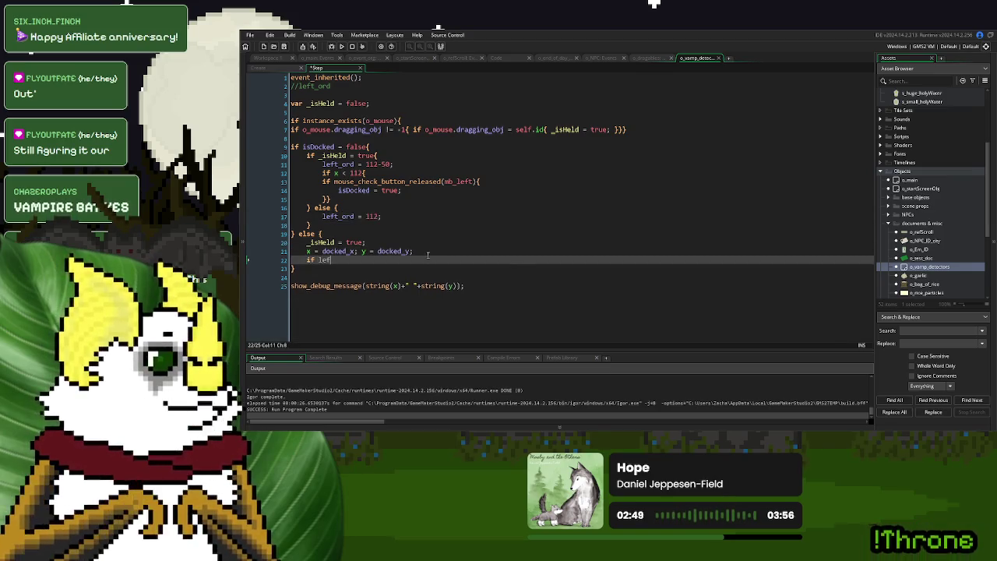
{"action": "type", "text": "t_"}
{"action": "key", "text": "Return"}
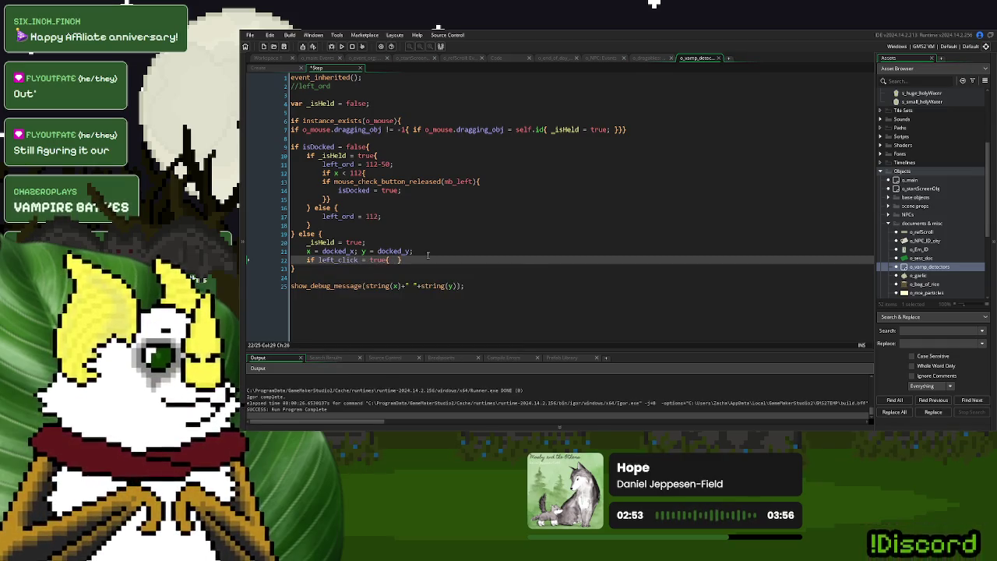
- Set isDocked = false; inside the left_click braces and run the game again
{"action": "left_click_drag", "start_coordinate": [403, 190], "coordinate": [339, 191]}
{"action": "key", "text": "ctrl+c"}
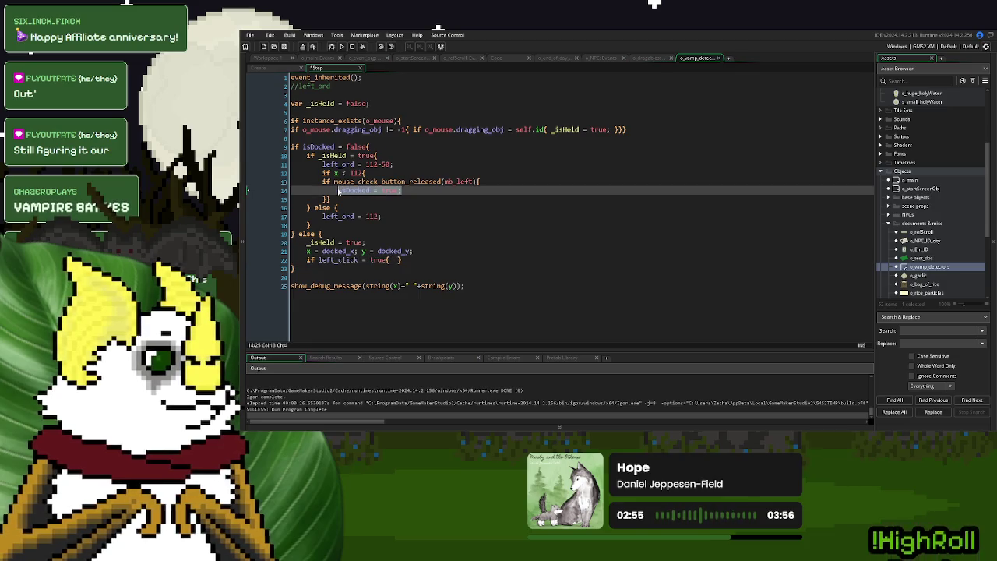
{"action": "left_click", "coordinate": [395, 260]}
{"action": "key", "text": "ctrl+v"}
{"action": "double_click", "coordinate": [443, 260]}
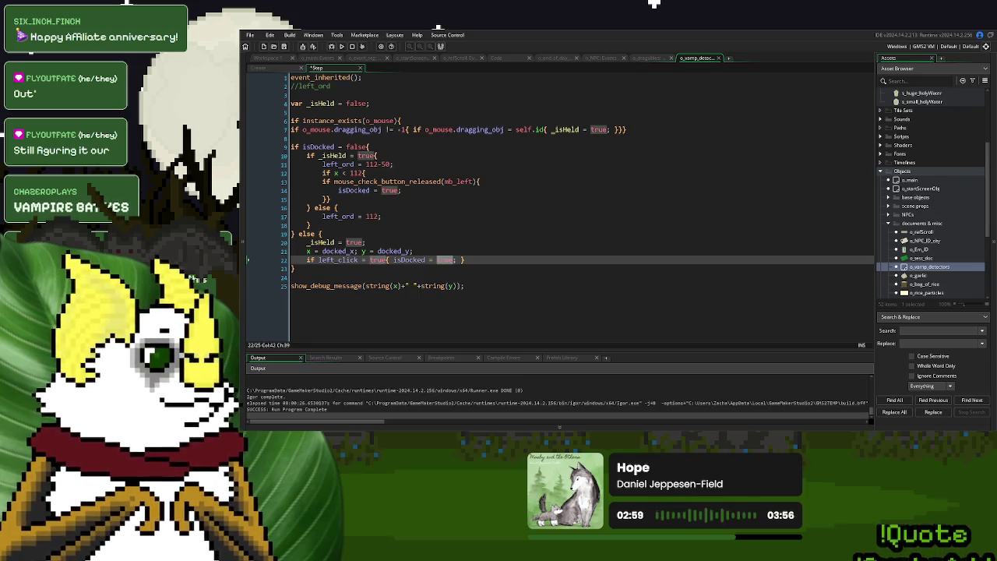
{"action": "type", "text": "false"}
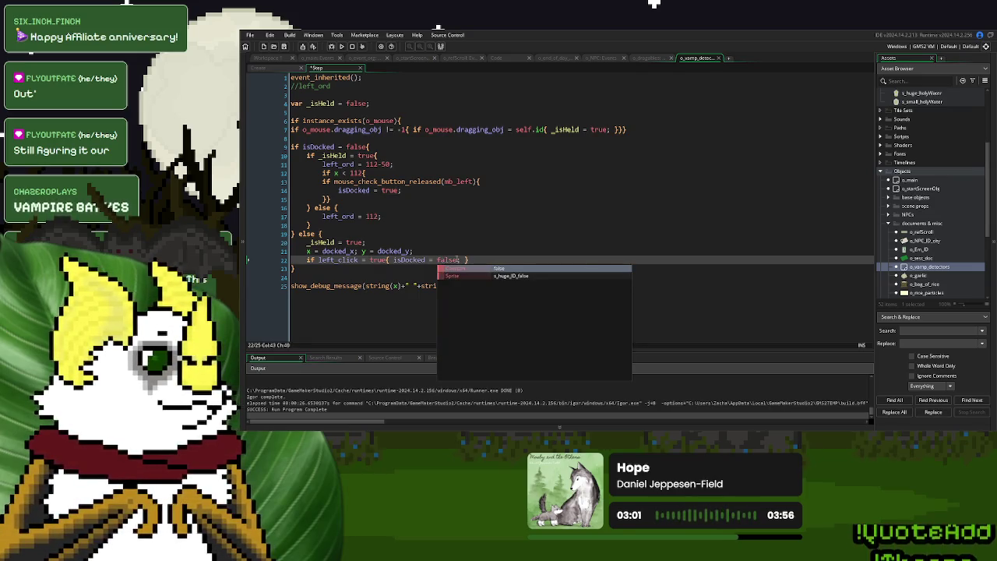
{"action": "type", "text": ";"}
{"action": "left_click", "coordinate": [461, 242]}
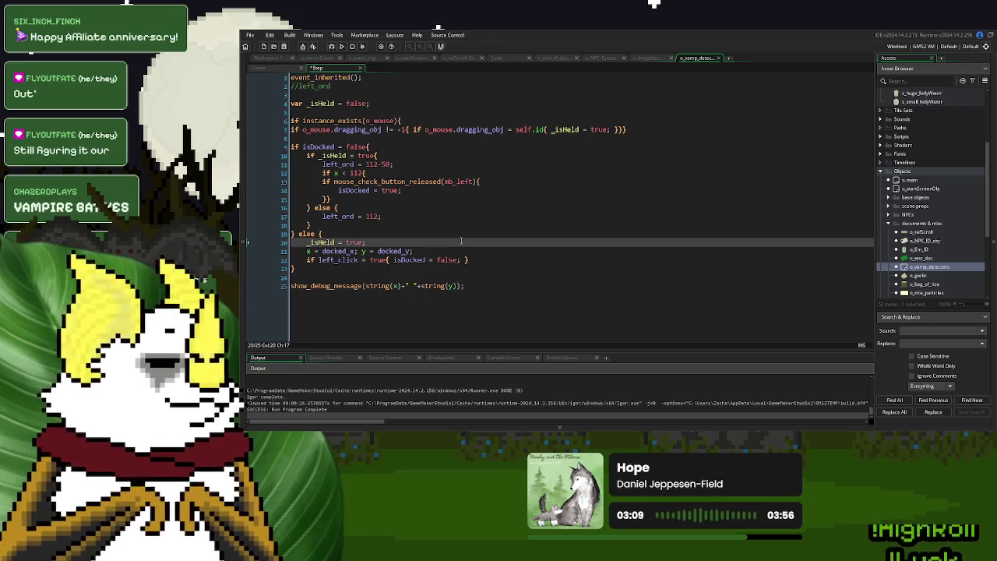
{"action": "left_click", "coordinate": [341, 46]}
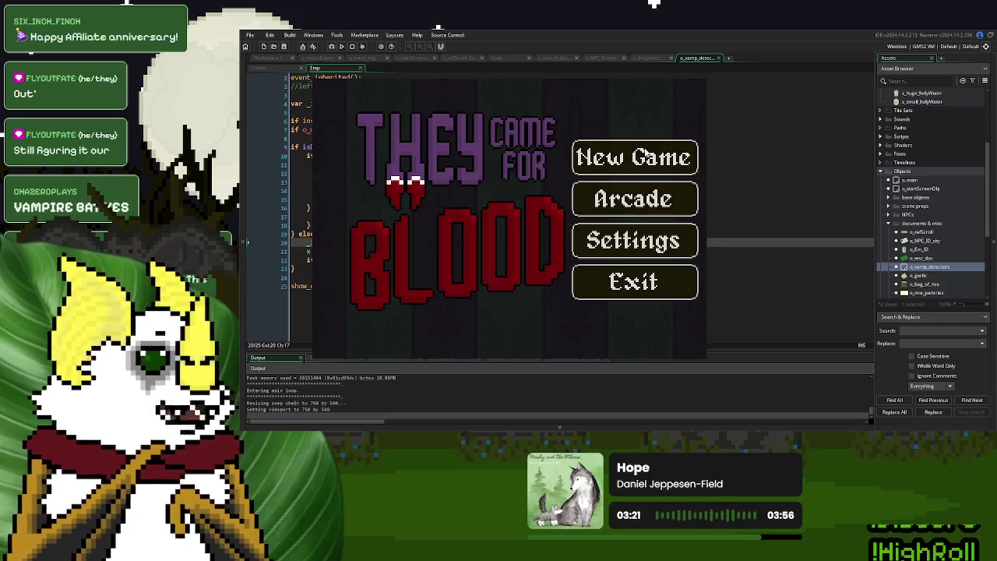
- Start a new game, drag the garlic onto the counter and nudge it up, then stop the game
{"action": "left_click", "coordinate": [637, 156]}
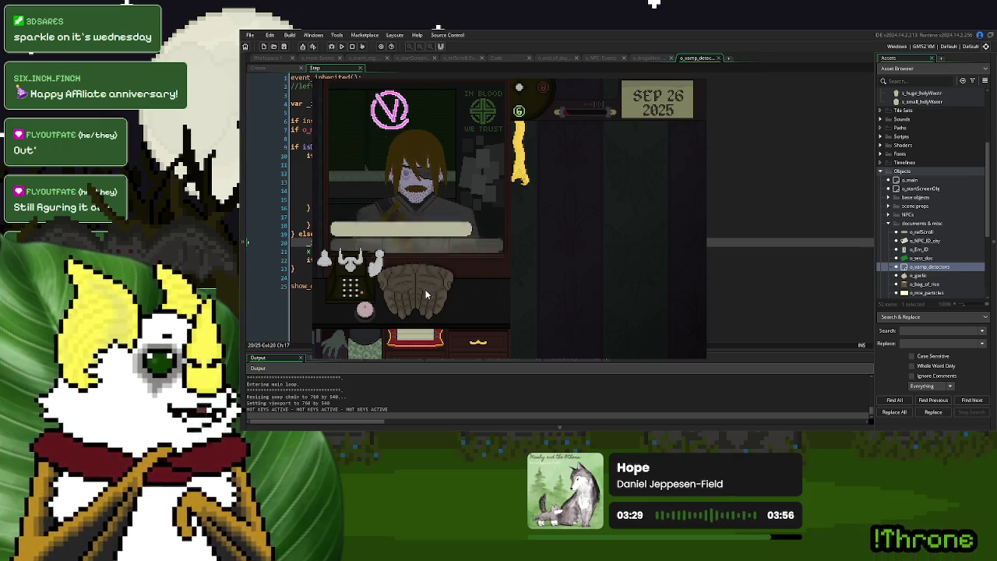
{"action": "mouse_move", "coordinate": [424, 288]}
{"action": "left_mouse_down"}
{"action": "mouse_move", "coordinate": [350, 308]}
{"action": "mouse_move", "coordinate": [401, 290]}
{"action": "mouse_move", "coordinate": [452, 288]}
{"action": "mouse_move", "coordinate": [377, 286]}
{"action": "mouse_move", "coordinate": [357, 296]}
{"action": "mouse_move", "coordinate": [475, 287]}
{"action": "mouse_move", "coordinate": [347, 311]}
{"action": "left_mouse_up"}
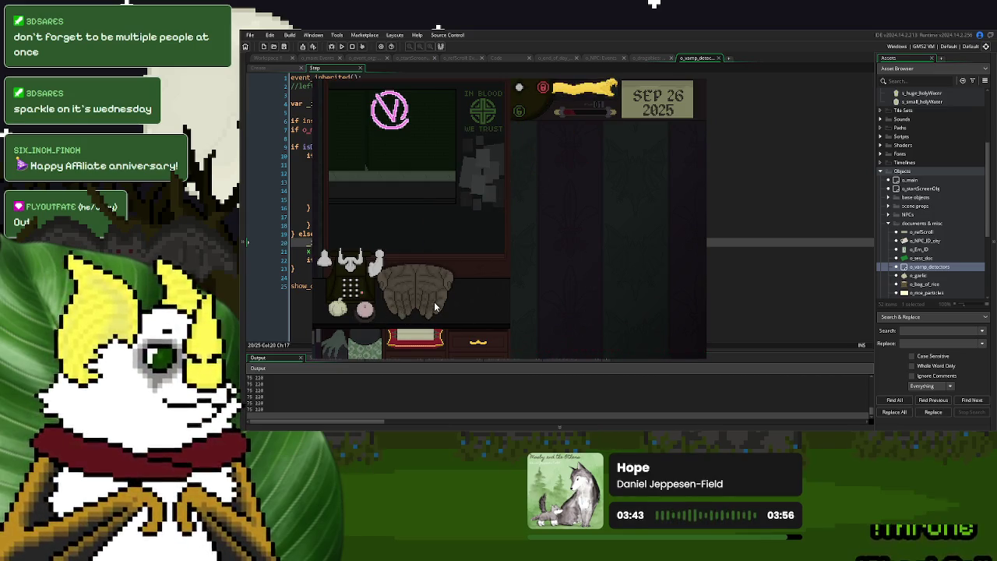
{"action": "mouse_move", "coordinate": [337, 309]}
{"action": "left_mouse_down"}
{"action": "mouse_move", "coordinate": [343, 296]}
{"action": "mouse_move", "coordinate": [312, 276]}
{"action": "left_mouse_up"}
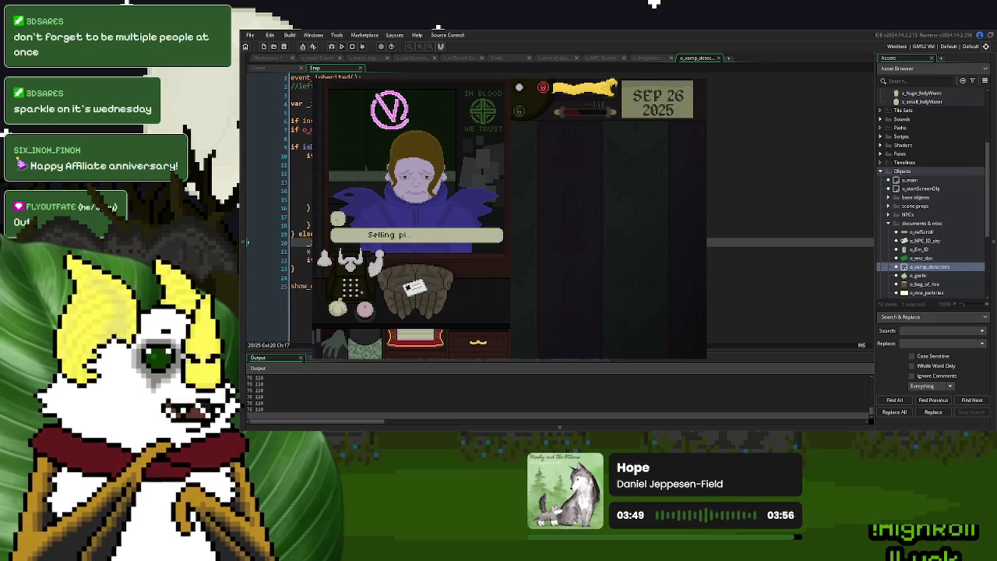
{"action": "key", "text": "Escape"}
- Change the left_ord offset to 8, rerun, finish the dialogue, and drag the garlic to the counter's left
{"action": "double_click", "coordinate": [384, 165]}
{"action": "type", "text": "8"}
{"action": "key", "text": "F5"}
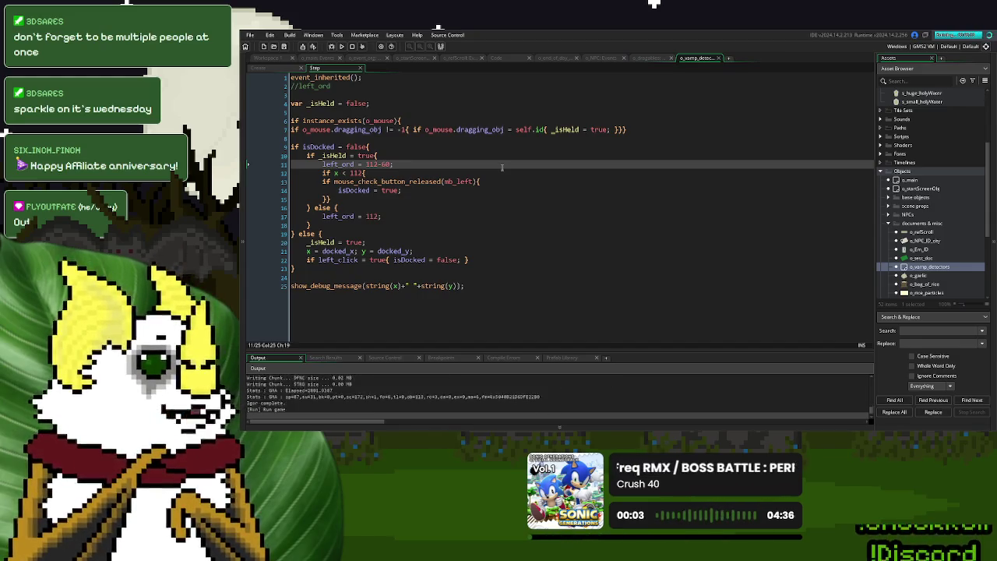
{"action": "left_click", "coordinate": [671, 171]}
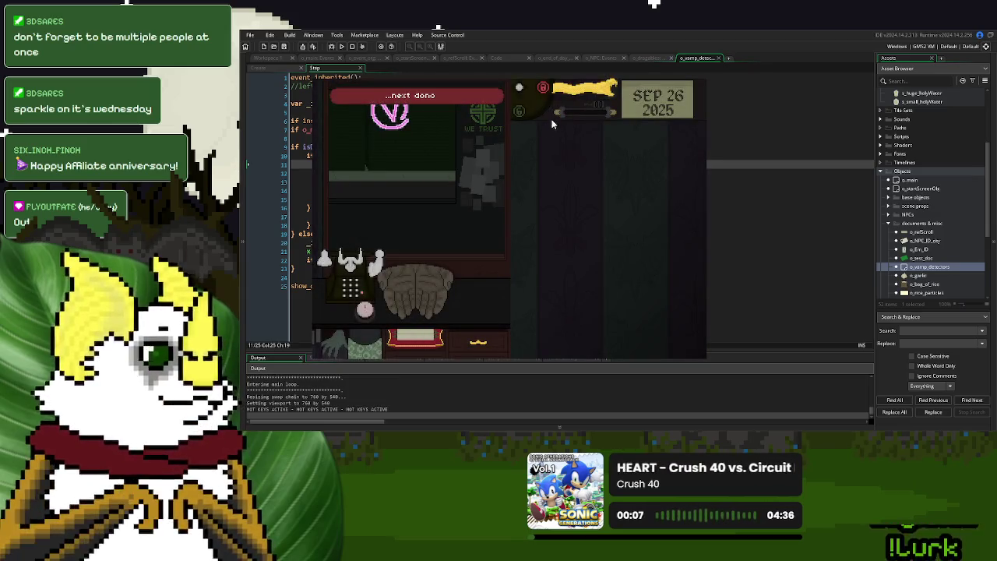
{"action": "left_click", "coordinate": [565, 201]}
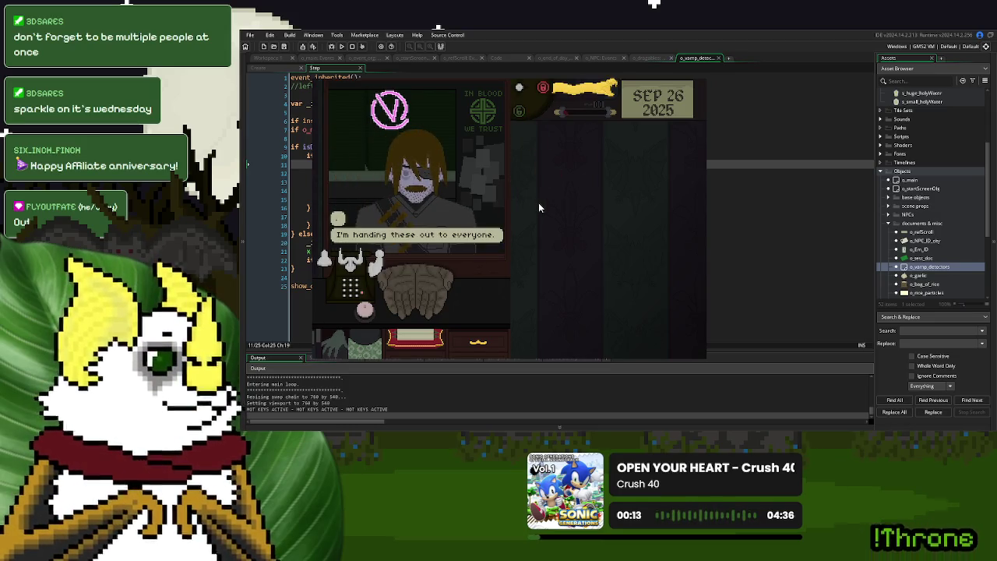
{"action": "left_click", "coordinate": [538, 207]}
{"action": "left_click", "coordinate": [408, 293]}
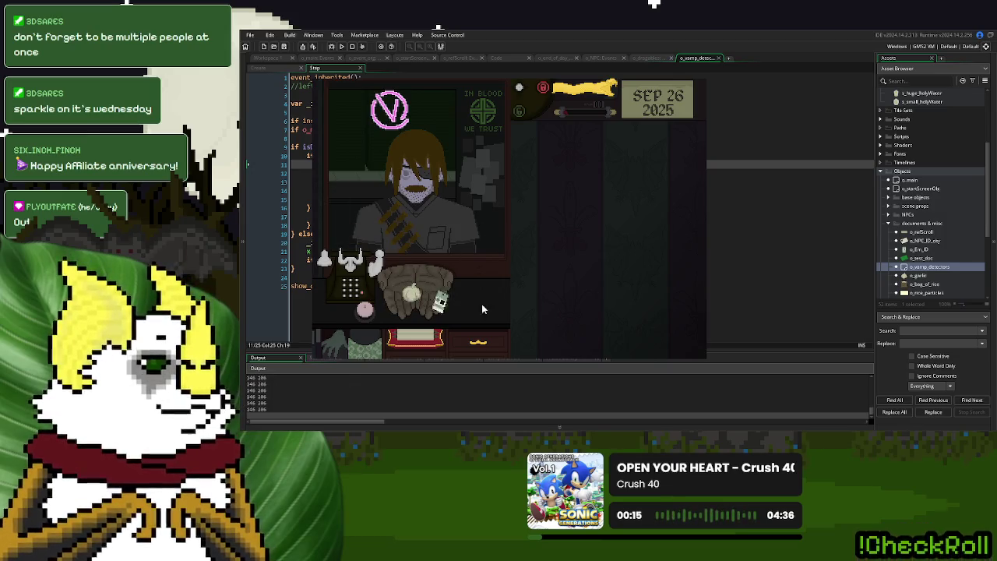
{"action": "mouse_move", "coordinate": [408, 294]}
{"action": "left_mouse_down"}
{"action": "mouse_move", "coordinate": [323, 288]}
{"action": "mouse_move", "coordinate": [324, 313]}
{"action": "mouse_move", "coordinate": [338, 310]}
{"action": "left_mouse_up"}
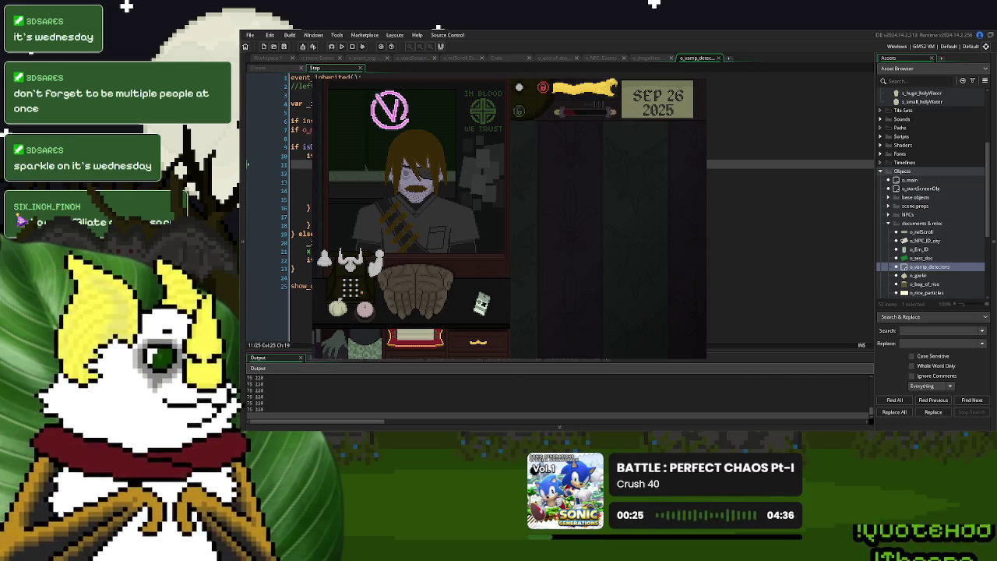
- Append +5 to docked_x (75) and docked_y (220) in the Create event, then test-run the game
{"action": "left_click", "coordinate": [693, 79]}
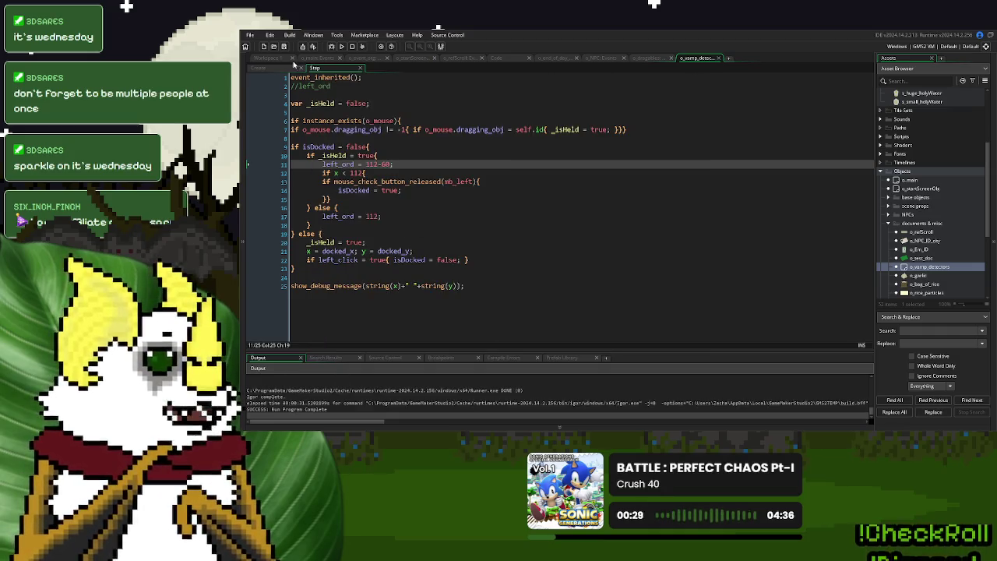
{"action": "left_click", "coordinate": [290, 69]}
{"action": "left_click", "coordinate": [342, 111]}
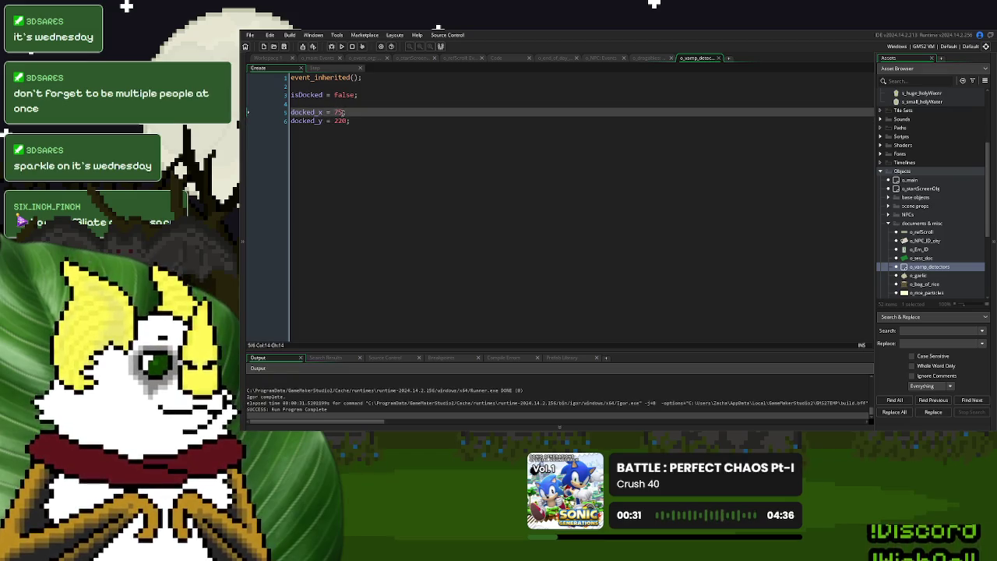
{"action": "left_click", "coordinate": [347, 121]}
{"action": "type", "text": "+5"}
{"action": "left_click", "coordinate": [341, 46]}
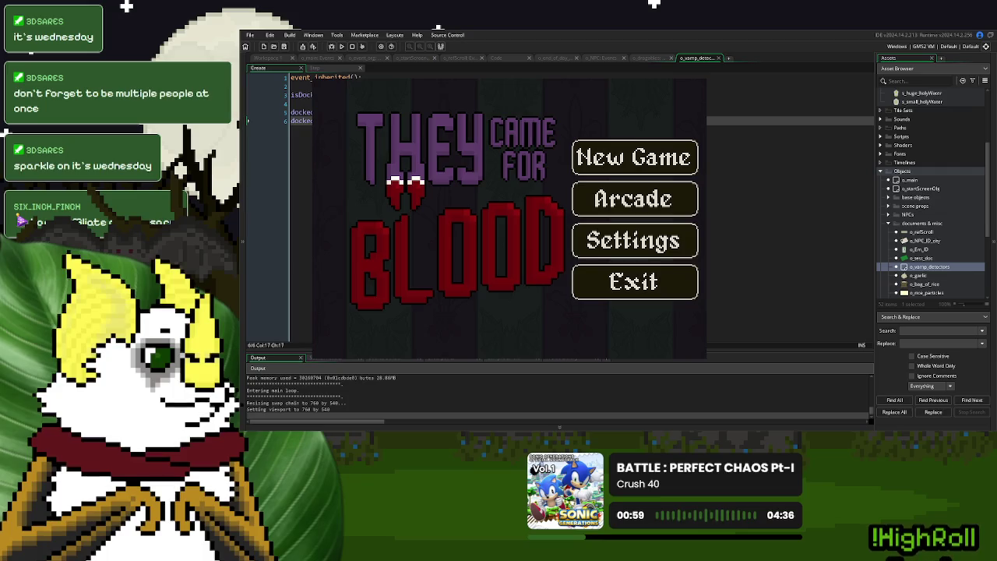
{"action": "left_click", "coordinate": [702, 80]}
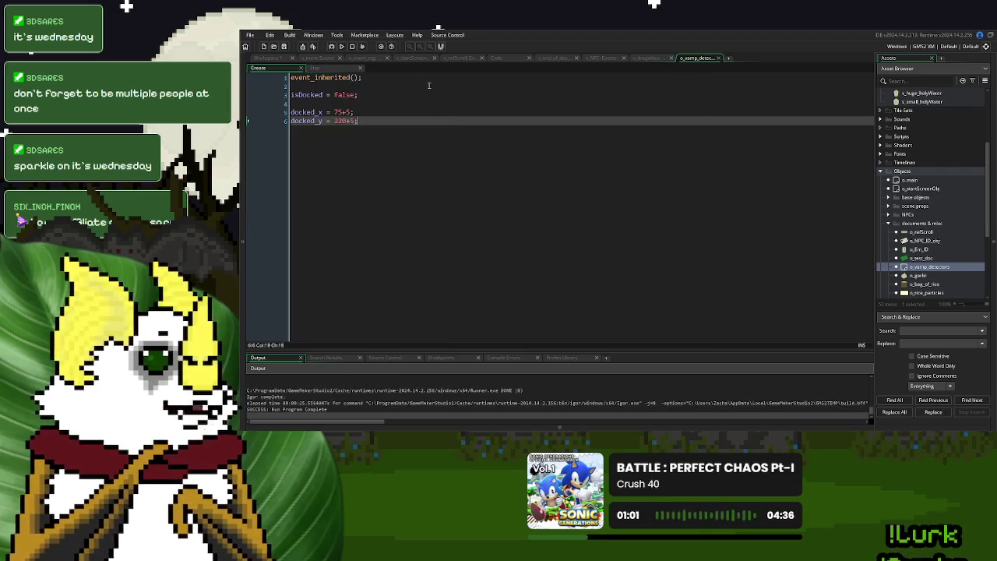
- Change o_GarlicHelsing to o_RiceHelsing on line 258 of case 26 and run the game
{"action": "left_click", "coordinate": [493, 58]}
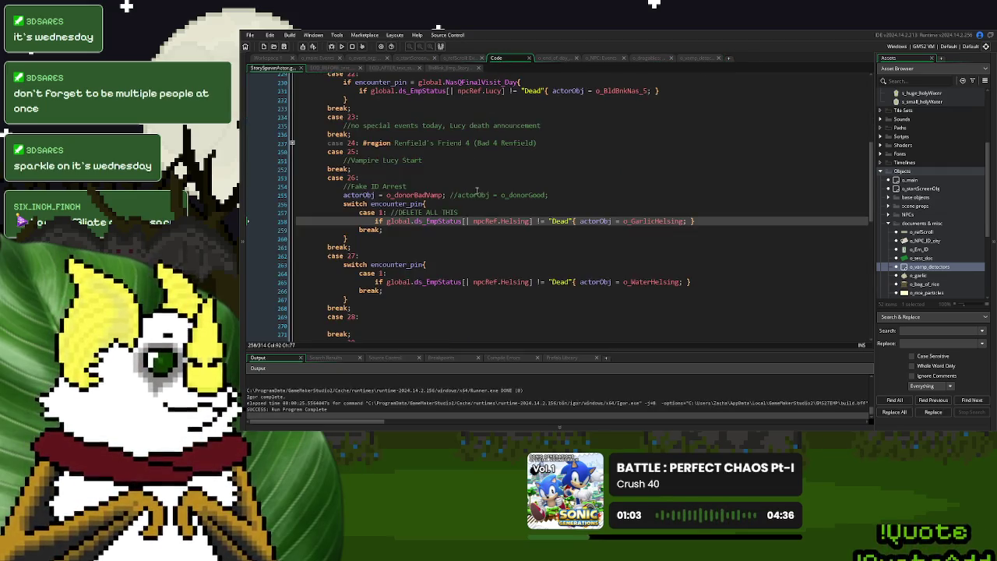
{"action": "left_click_drag", "start_coordinate": [656, 221], "coordinate": [640, 222]}
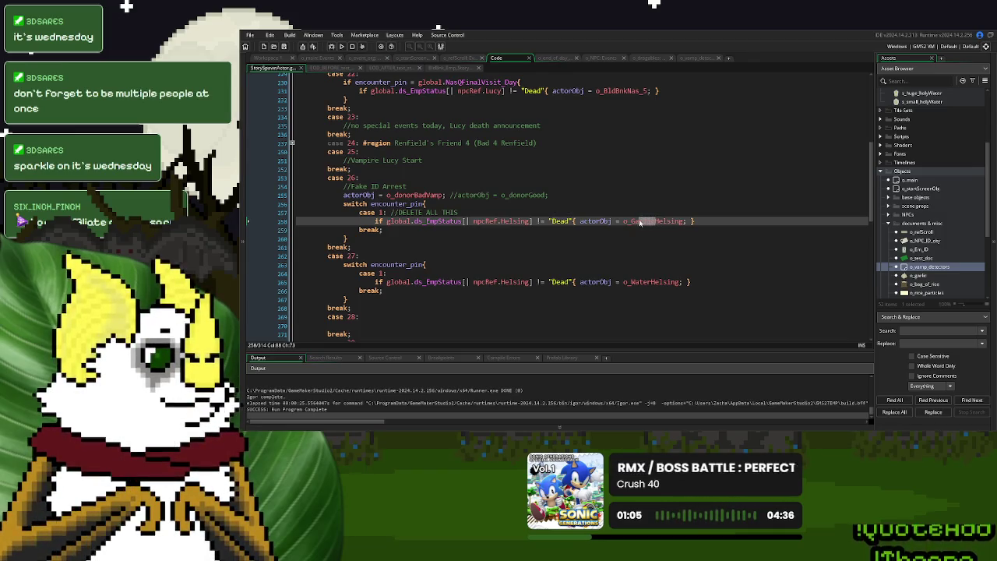
{"action": "type", "text": "Rice"}
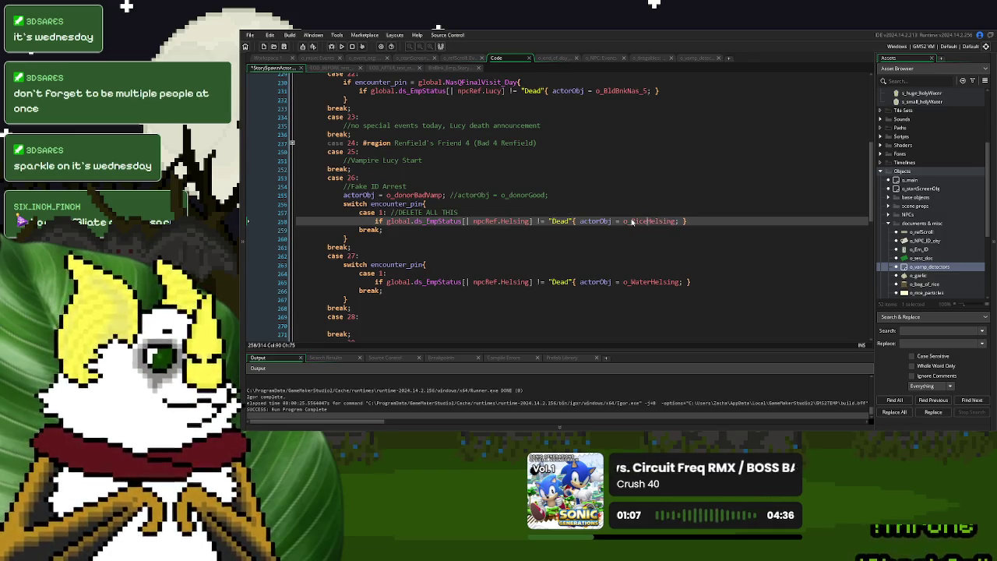
{"action": "left_click", "coordinate": [339, 46]}
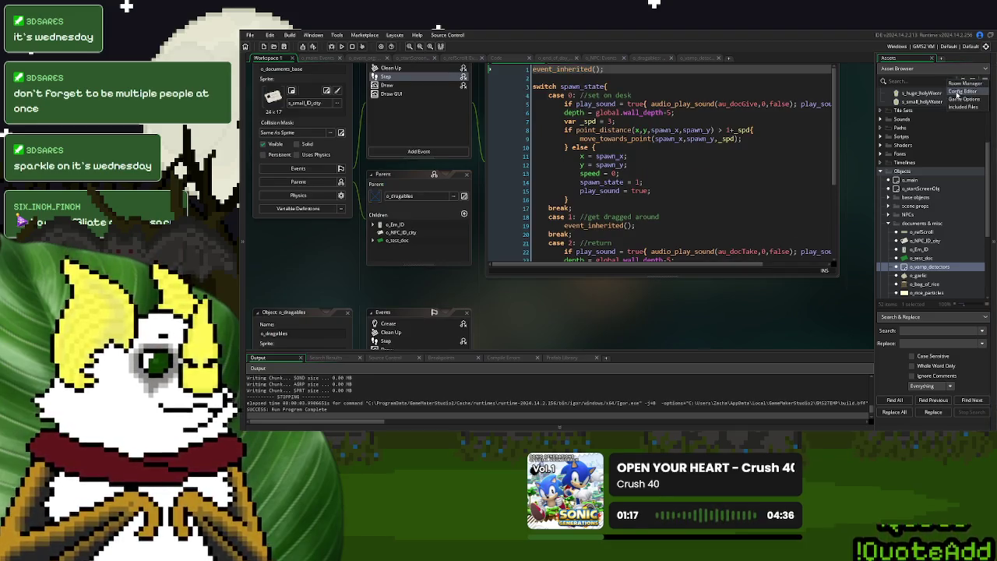
- Apply 60 frames per second in Game Options, run the game and start a New Game
{"action": "left_click", "coordinate": [963, 80]}
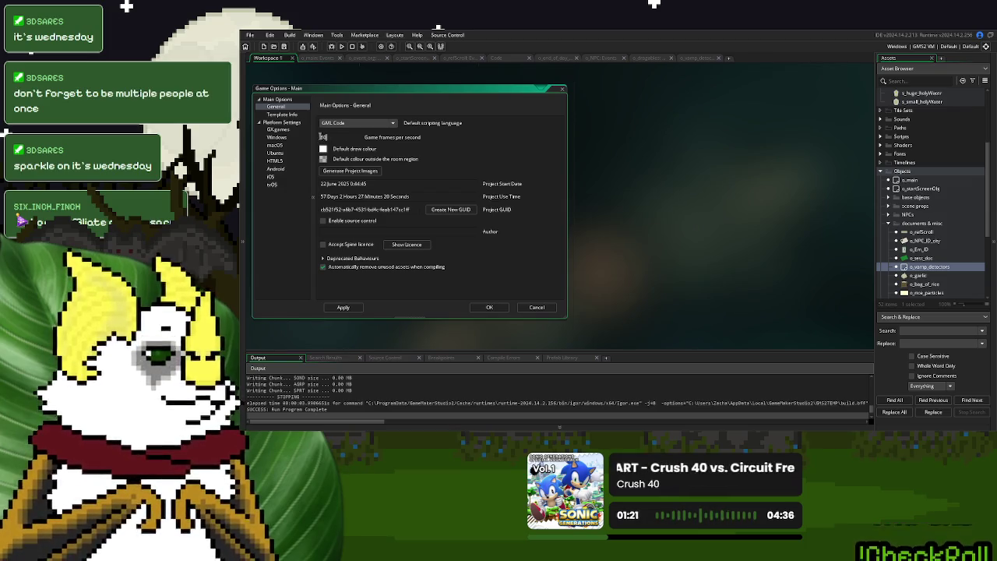
{"action": "left_click", "coordinate": [360, 308]}
{"action": "left_click", "coordinate": [339, 47]}
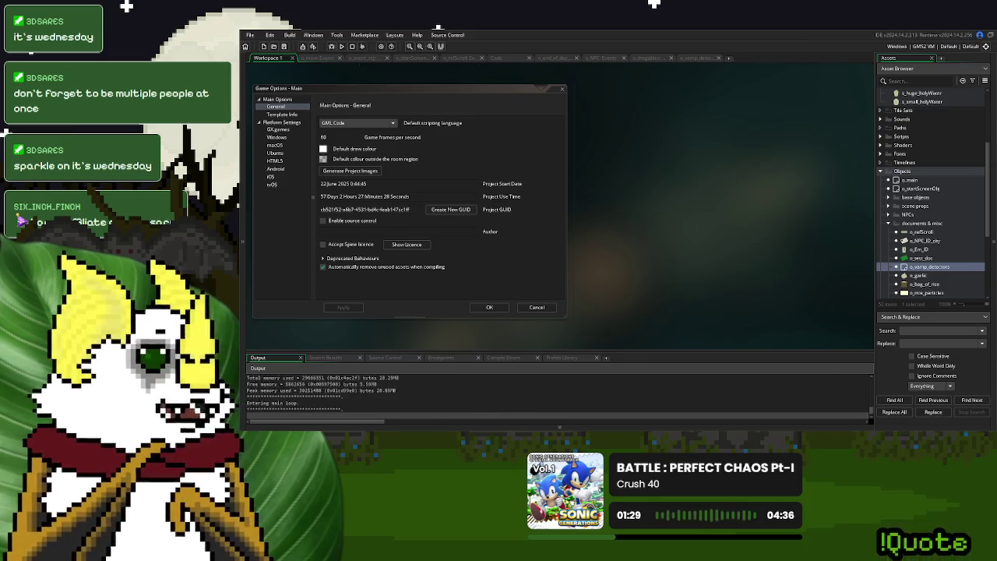
{"action": "left_click", "coordinate": [637, 168]}
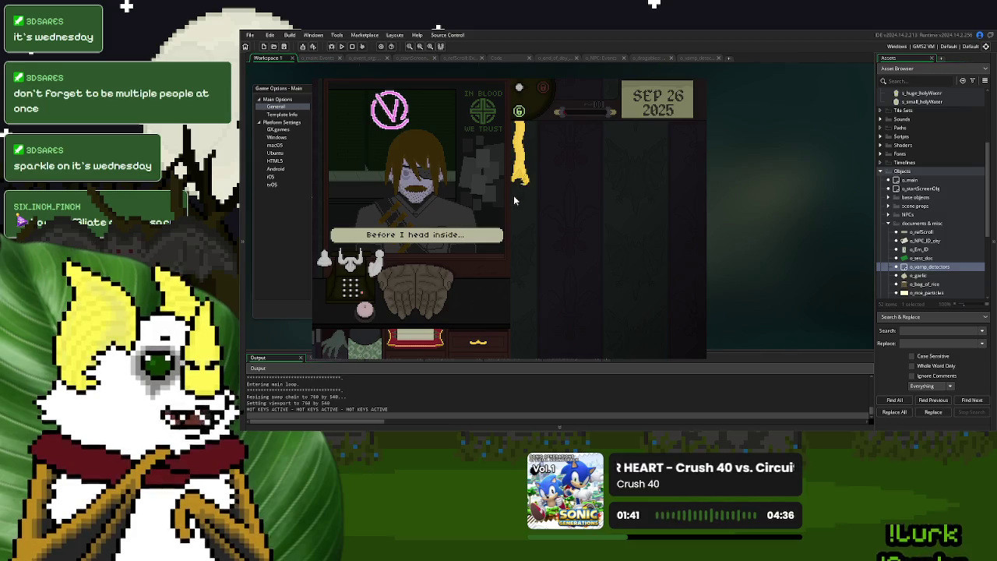
- Finish the customer's dialogue, set the received rice bag on the desk, and end the test run
{"action": "left_click", "coordinate": [421, 293]}
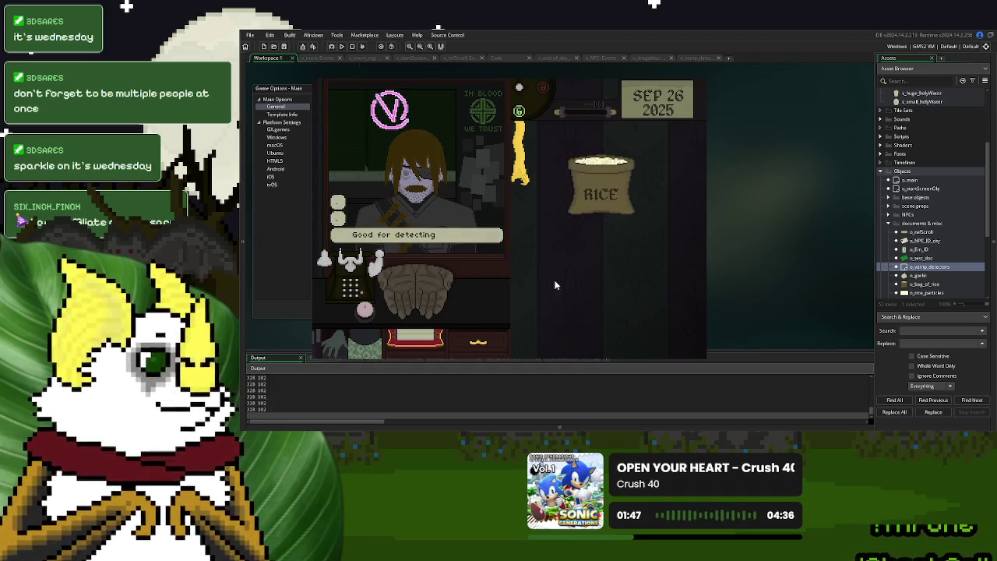
{"action": "left_click", "coordinate": [522, 179]}
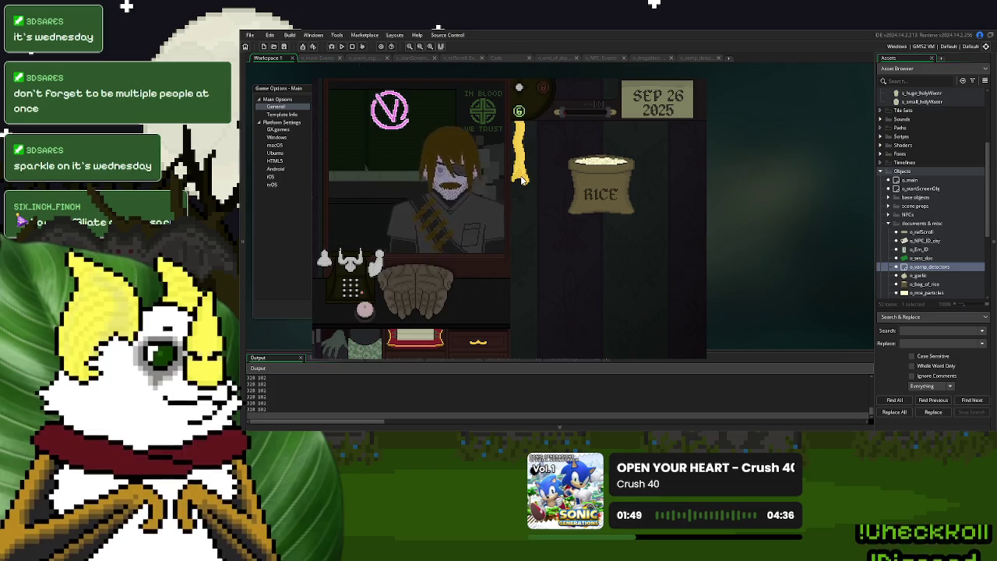
{"action": "left_click_drag", "start_coordinate": [586, 187], "coordinate": [607, 194]}
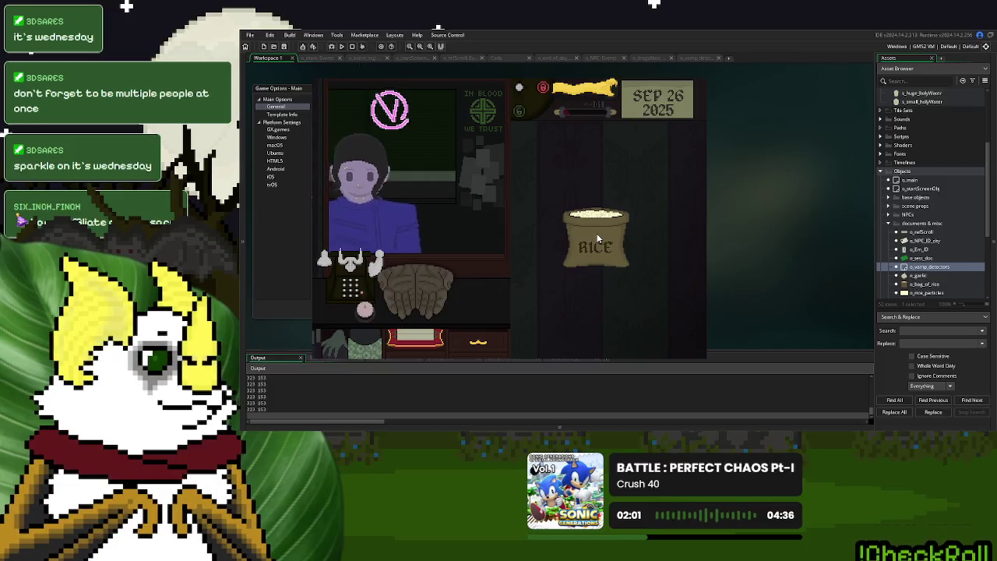
{"action": "left_click", "coordinate": [421, 278]}
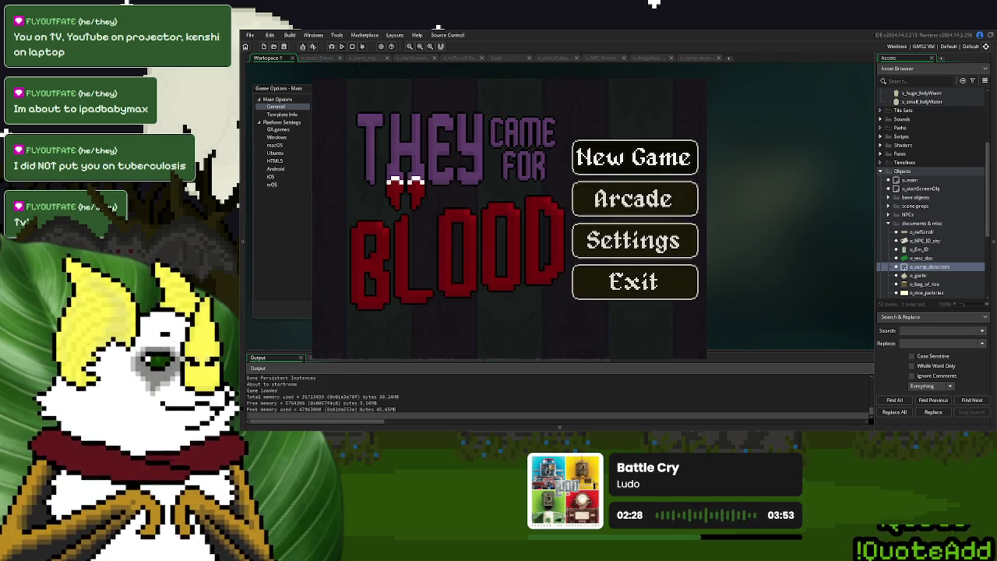
{"action": "left_click", "coordinate": [619, 155]}
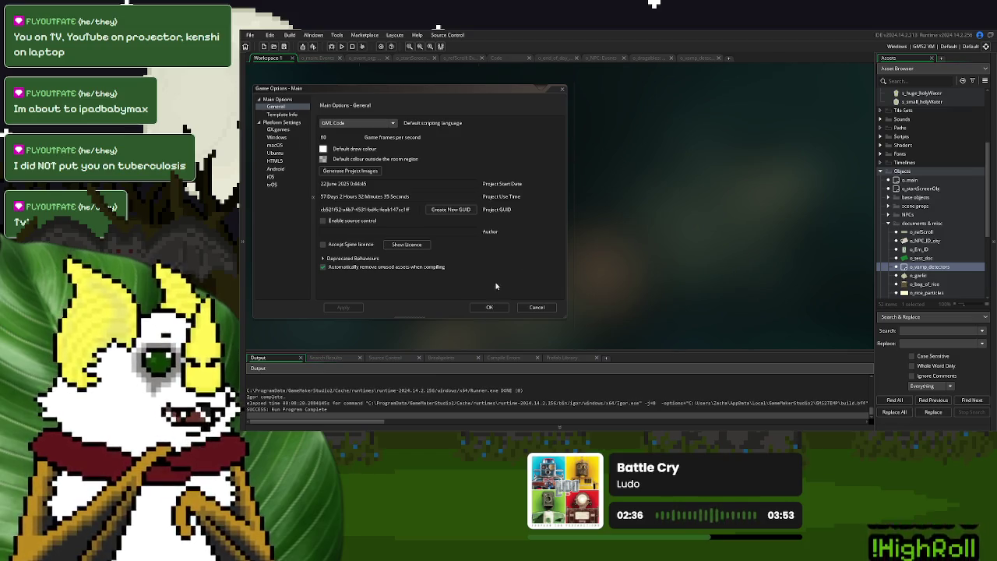
- Set Game frames per second to 120 in Game Options, apply it and close the dialog
{"action": "left_click", "coordinate": [337, 146]}
{"action": "double_click", "coordinate": [326, 137]}
{"action": "type", "text": "120"}
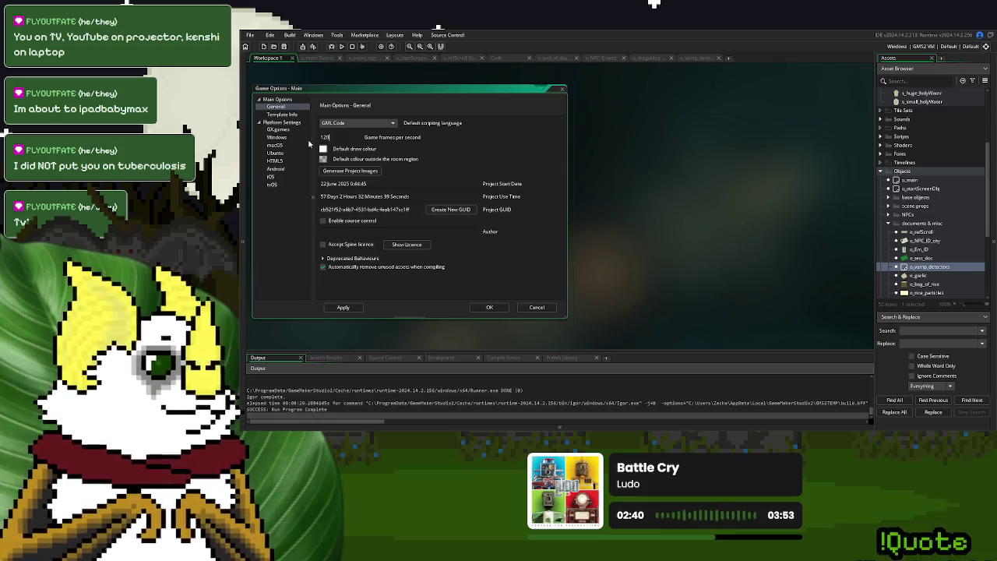
{"action": "left_click", "coordinate": [355, 308]}
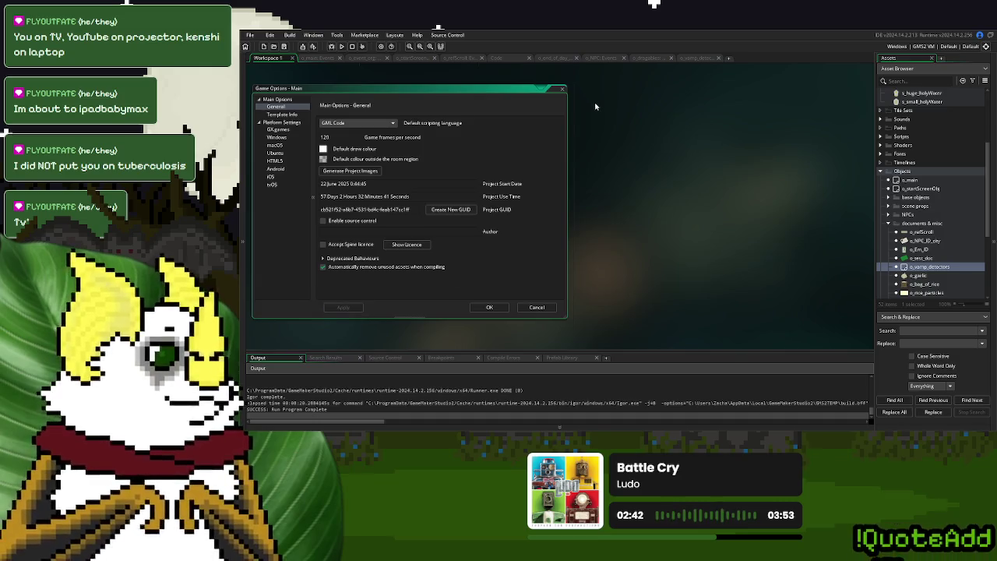
{"action": "left_click", "coordinate": [503, 59]}
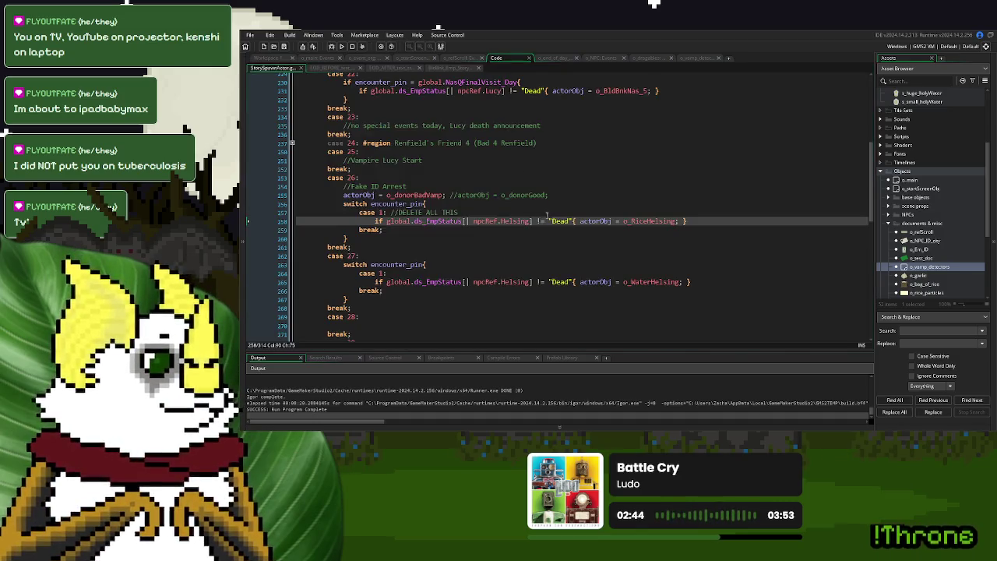
- Undo line 258 back to o_GarlicHelsing in case 26 and run the game
{"action": "left_click", "coordinate": [548, 214]}
{"action": "key", "text": "ctrl+z"}
{"action": "left_click", "coordinate": [589, 228]}
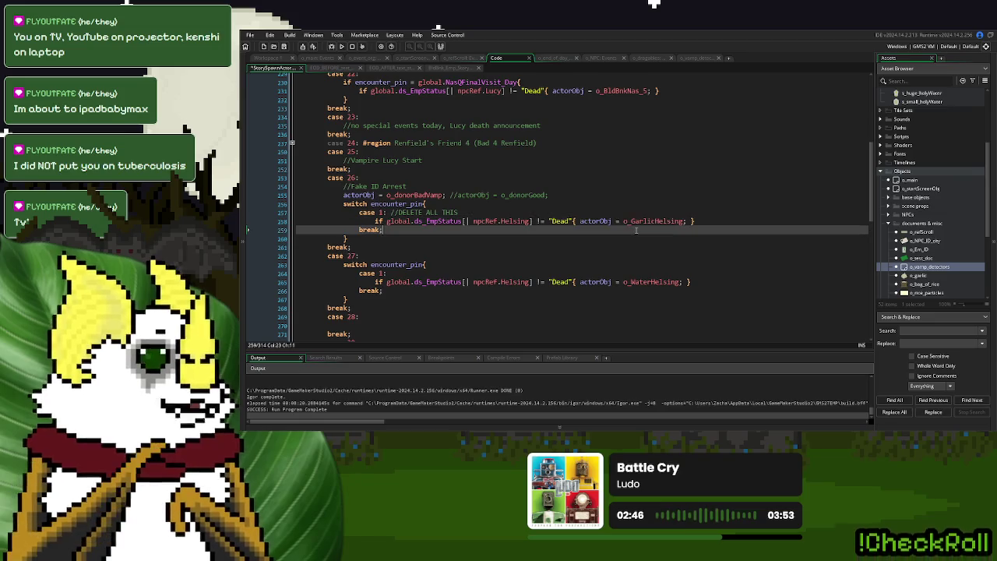
{"action": "left_click", "coordinate": [341, 46]}
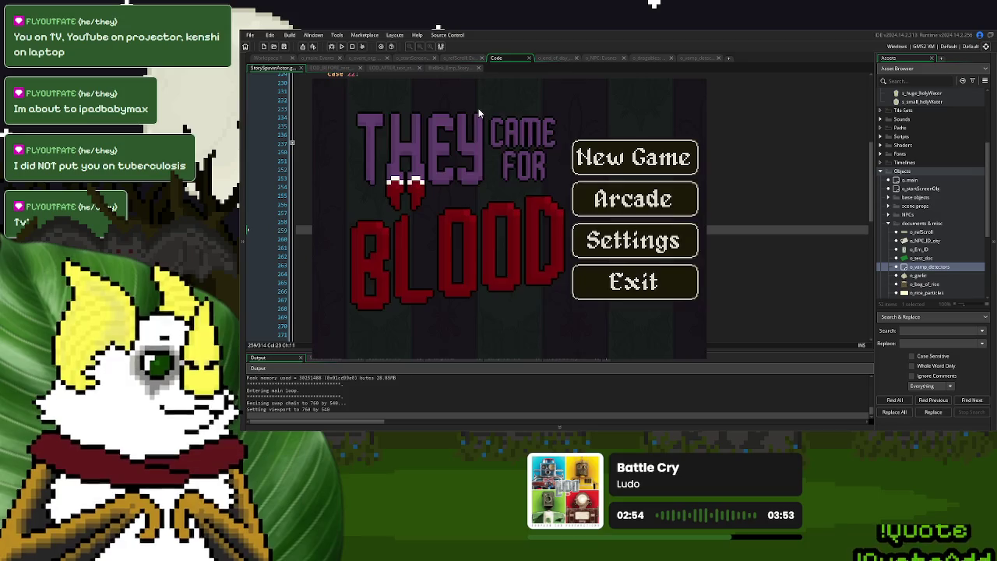
- Start a New Game, place the garlic bulb on the desk, and stop the test run
{"action": "left_click", "coordinate": [637, 165]}
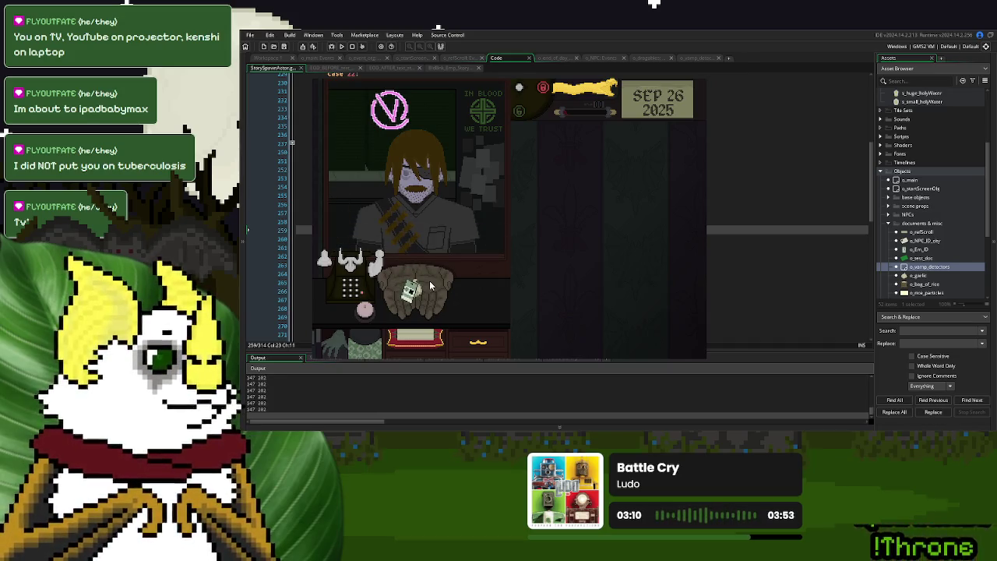
{"action": "left_click_drag", "start_coordinate": [413, 290], "coordinate": [340, 297]}
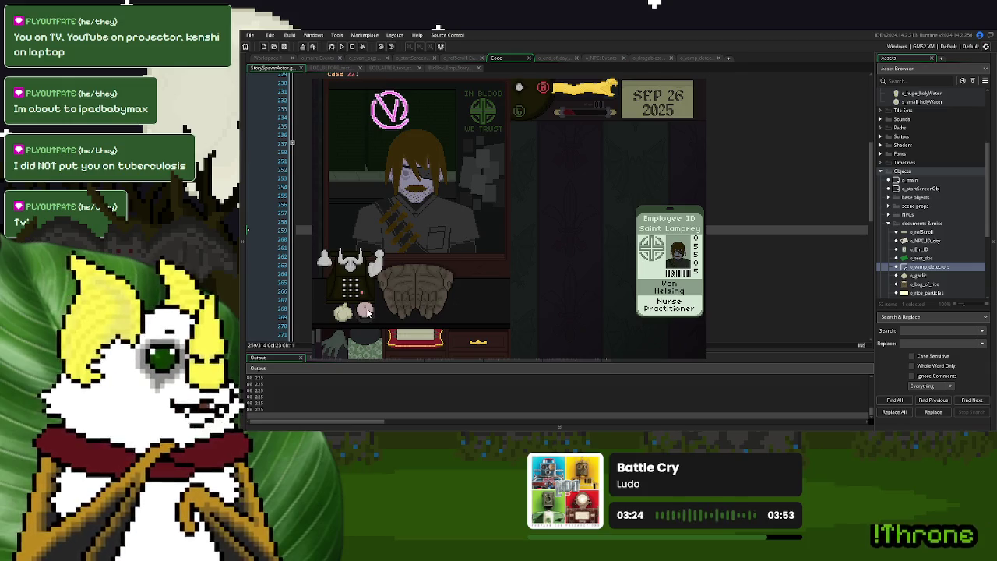
{"action": "mouse_move", "coordinate": [343, 311]}
{"action": "left_mouse_down"}
{"action": "mouse_move", "coordinate": [397, 313]}
{"action": "mouse_move", "coordinate": [333, 313]}
{"action": "mouse_move", "coordinate": [396, 312]}
{"action": "mouse_move", "coordinate": [387, 315]}
{"action": "left_mouse_up"}
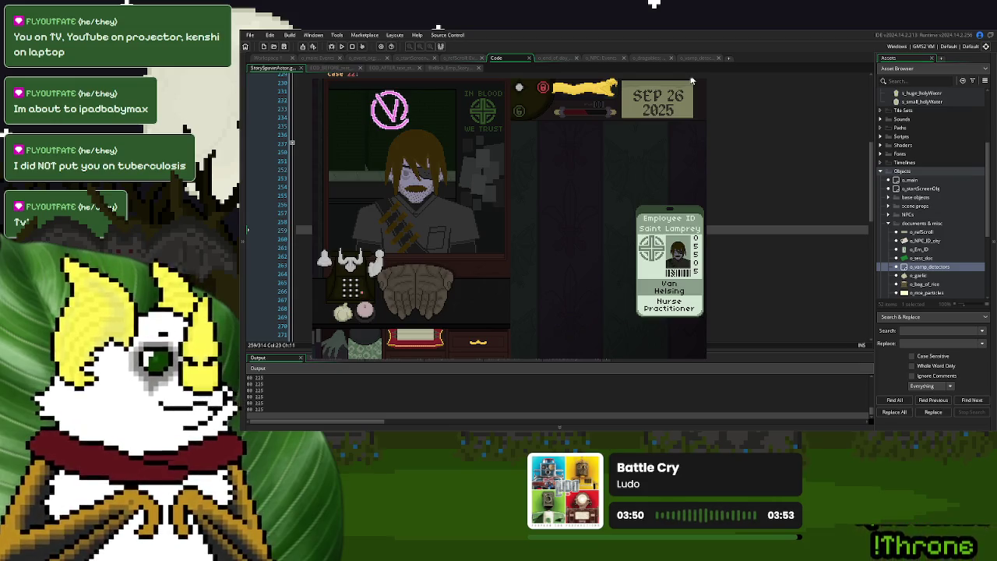
{"action": "key", "text": "Escape"}
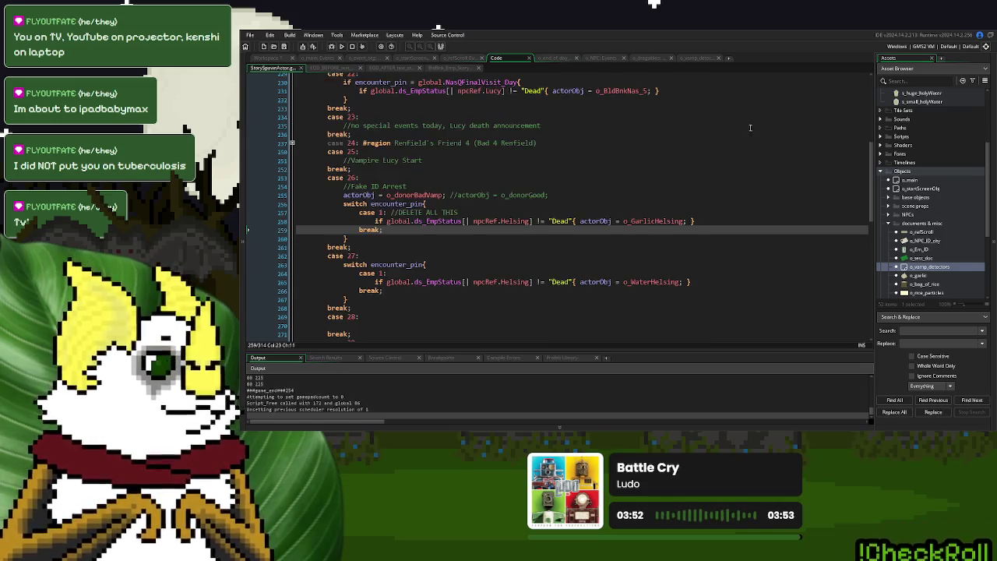
- Copy the docked_x and docked_y lines from o_vamp_detectors' Create event
{"action": "left_click", "coordinate": [531, 143]}
{"action": "left_click", "coordinate": [699, 57]}
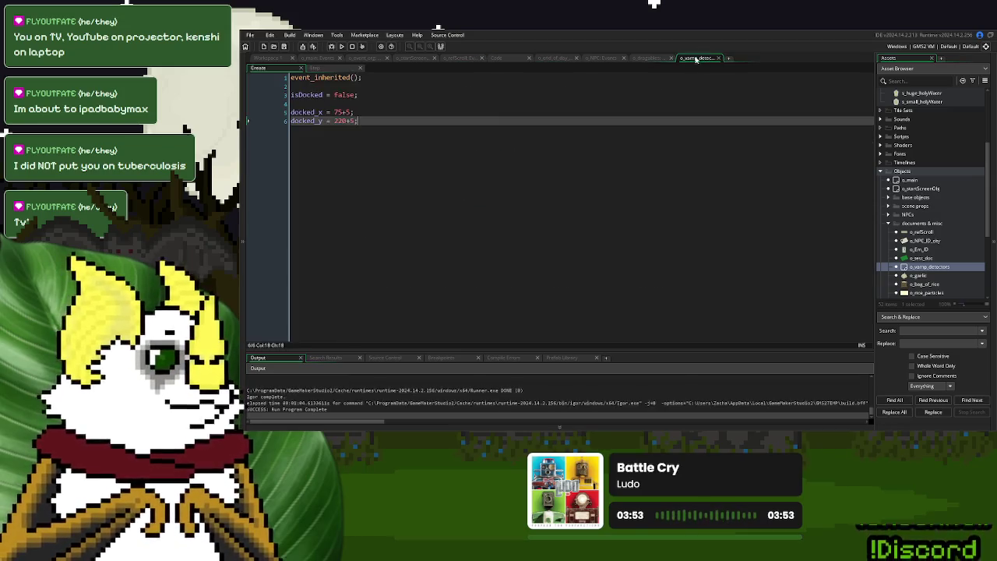
{"action": "left_click_drag", "start_coordinate": [366, 123], "coordinate": [291, 108]}
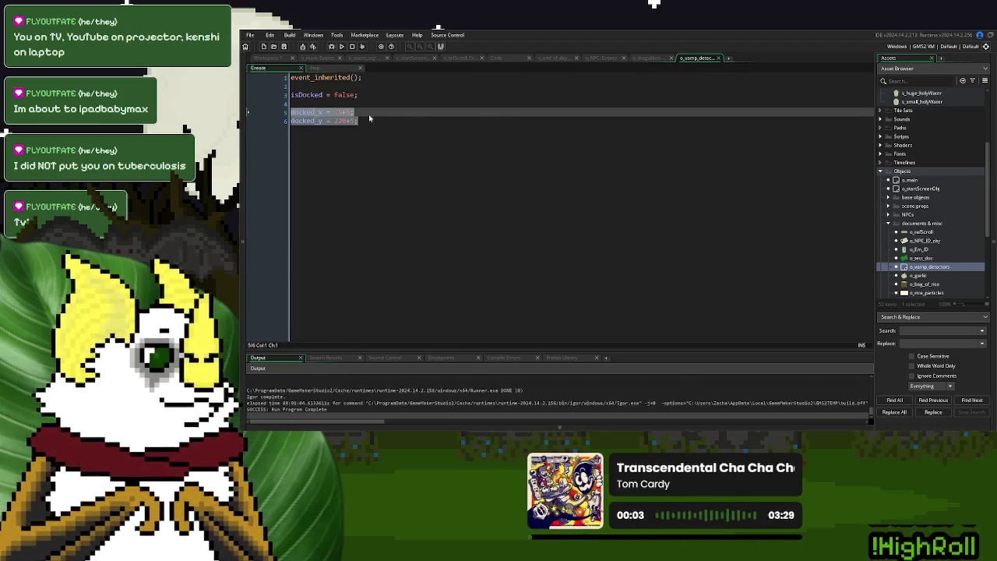
{"action": "scroll", "coordinate": [927, 227], "scroll_direction": "down", "scroll_amount": 3}
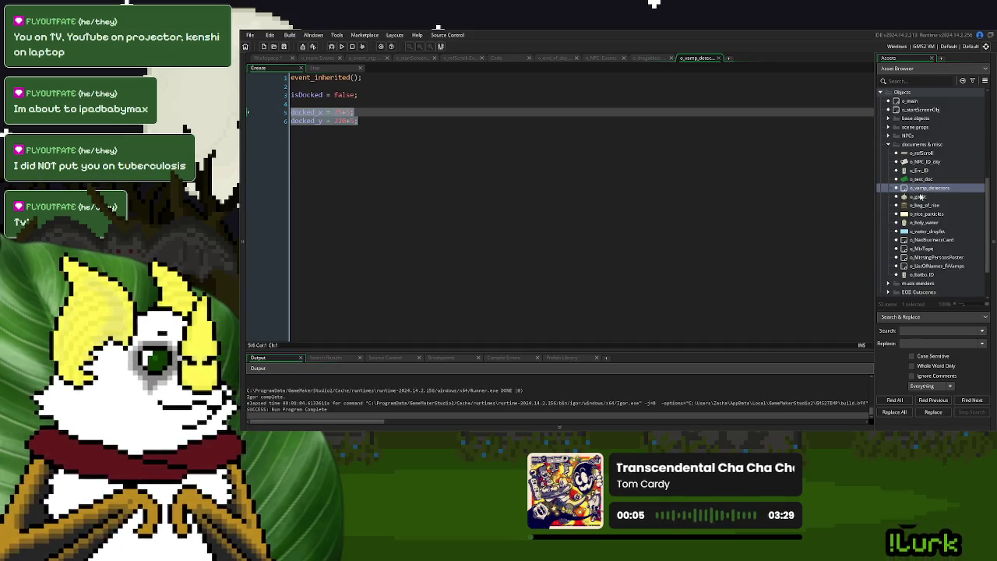
- Paste the docked lines into o_bag_of_rice's Create event and delete its inherited-event comment
{"action": "double_click", "coordinate": [923, 205]}
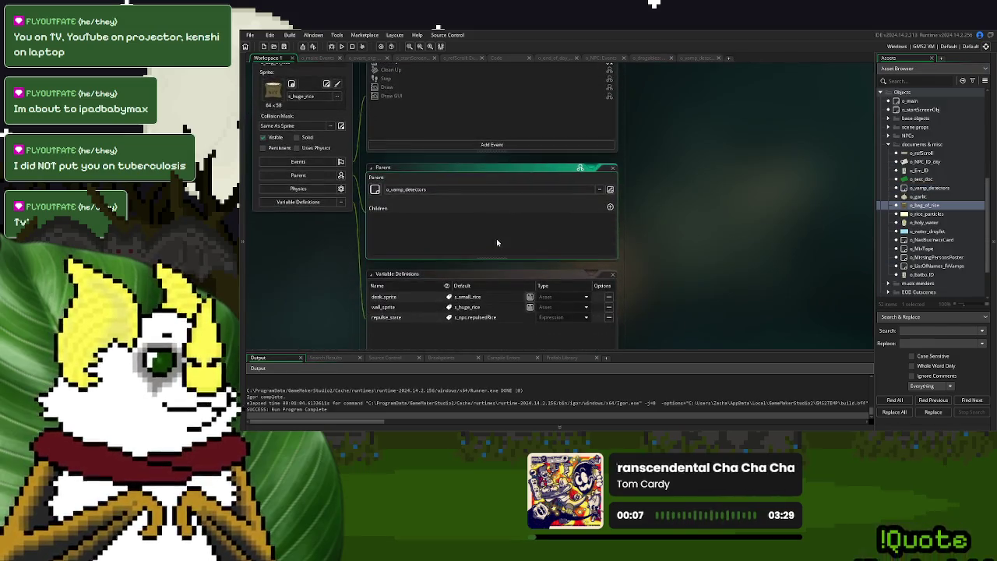
{"action": "scroll", "coordinate": [430, 175], "scroll_direction": "up", "scroll_amount": 2}
{"action": "double_click", "coordinate": [389, 124]}
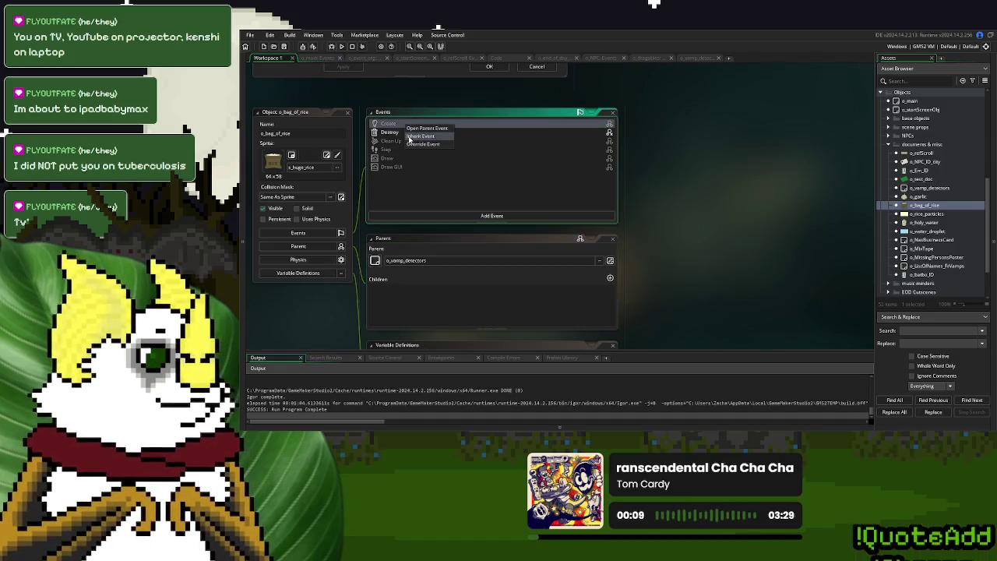
{"action": "left_click", "coordinate": [750, 161]}
{"action": "key", "text": "ctrl+v"}
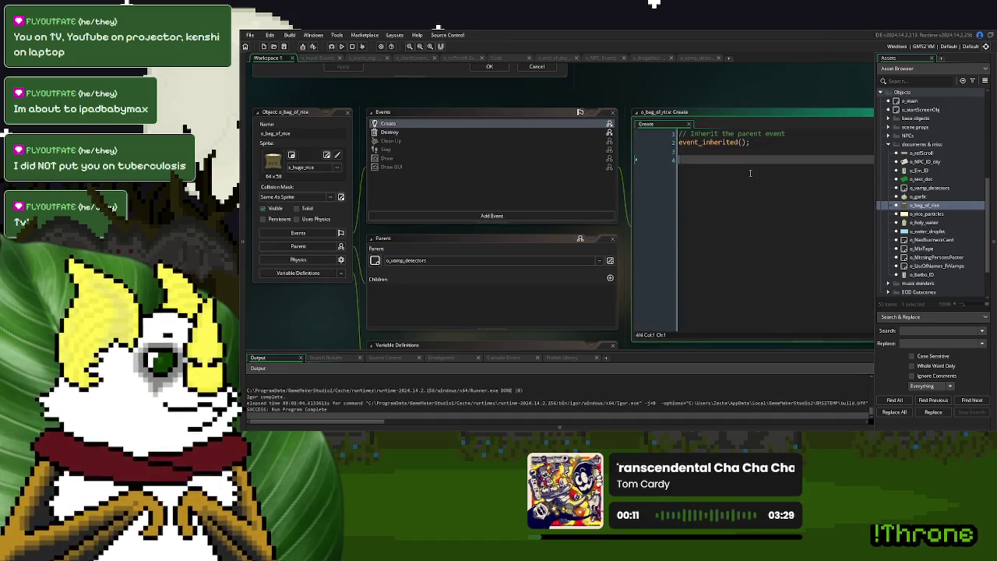
{"action": "left_click", "coordinate": [786, 132]}
{"action": "triple_click", "coordinate": [786, 132]}
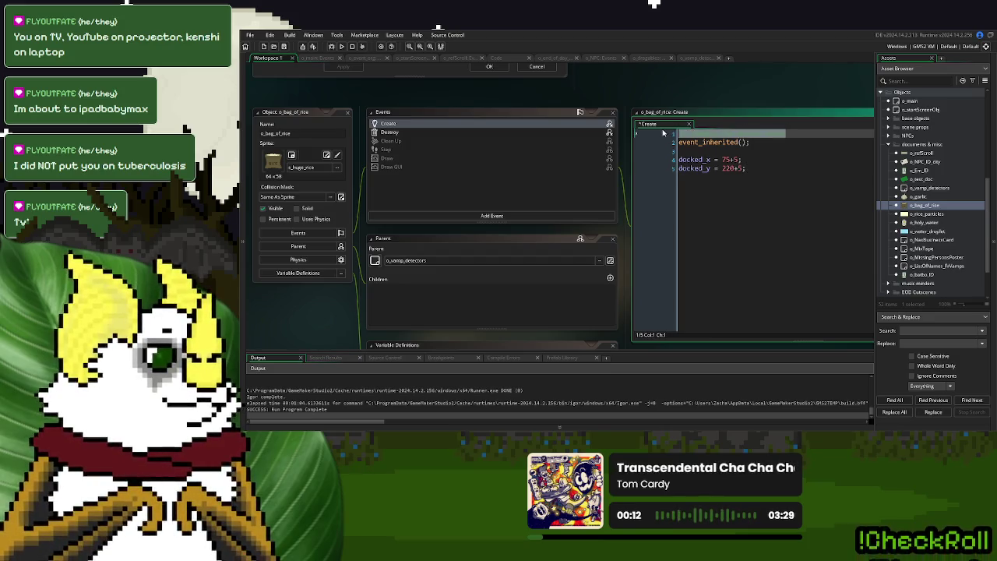
{"action": "key", "text": "Delete"}
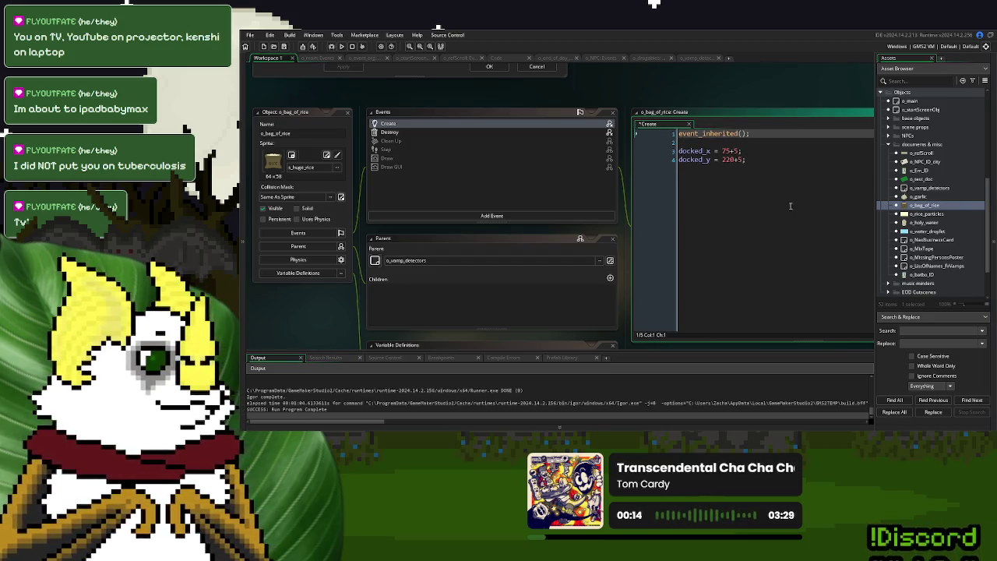
{"action": "double_click", "coordinate": [923, 204]}
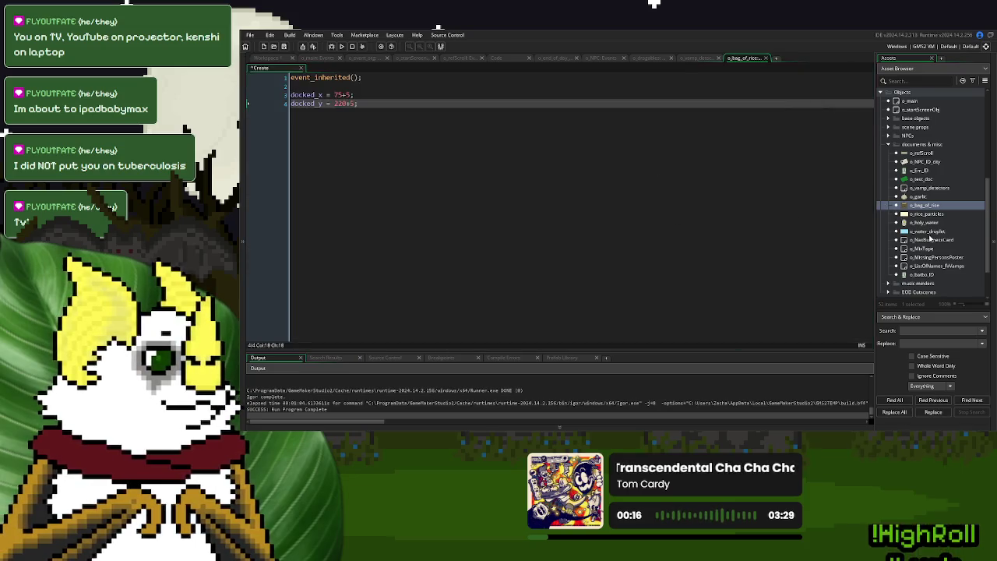
- Add the docked lines to o_holy_water's Create event, replacing its inherited-event comment
{"action": "double_click", "coordinate": [925, 223]}
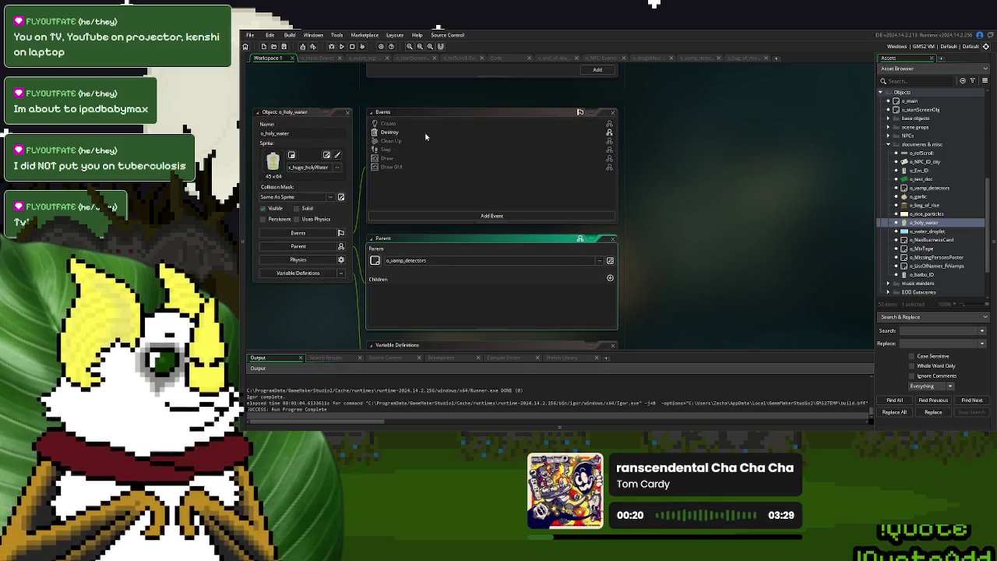
{"action": "double_click", "coordinate": [423, 123]}
{"action": "left_click_drag", "start_coordinate": [789, 134], "coordinate": [623, 115]}
{"action": "key", "text": "BackSpace"}
{"action": "key", "text": "Delete"}
{"action": "left_click", "coordinate": [683, 181]}
{"action": "left_click", "coordinate": [816, 114]}
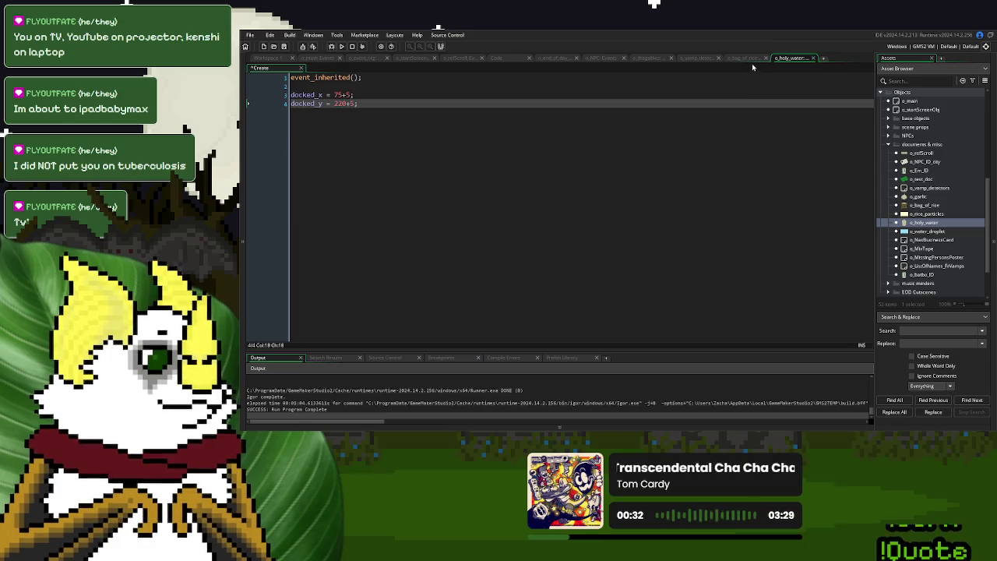
- Check o_vamp_detectors' Step docking code, then append +40 to its docked_x in Create
{"action": "left_click", "coordinate": [697, 58]}
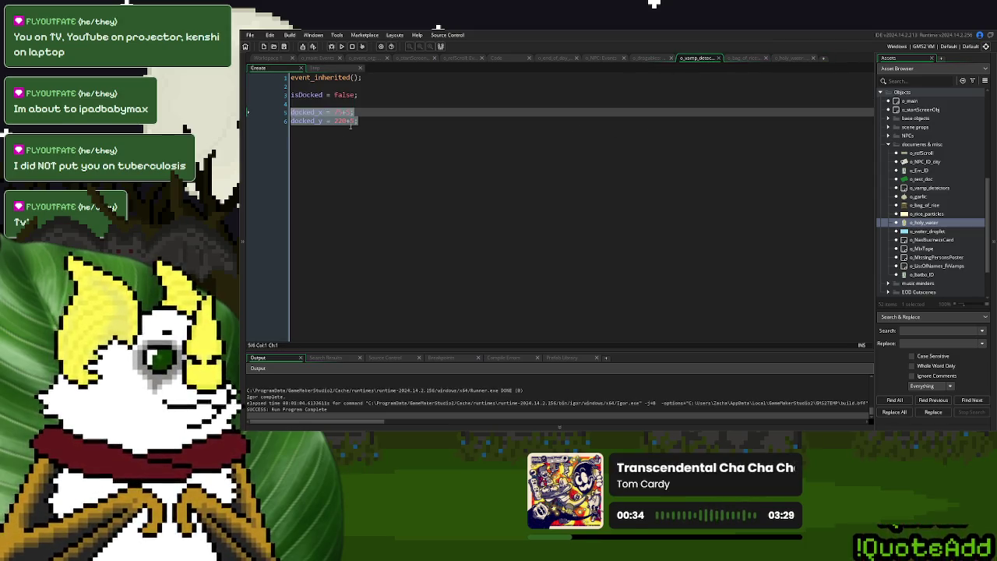
{"action": "left_click", "coordinate": [366, 122]}
{"action": "left_click", "coordinate": [314, 67]}
{"action": "left_click", "coordinate": [436, 250]}
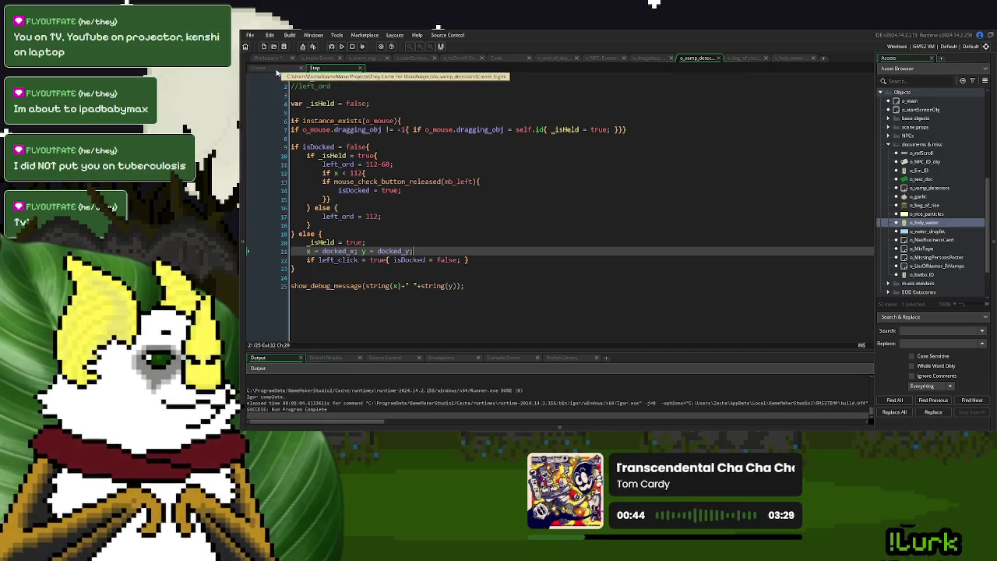
{"action": "left_click", "coordinate": [276, 70]}
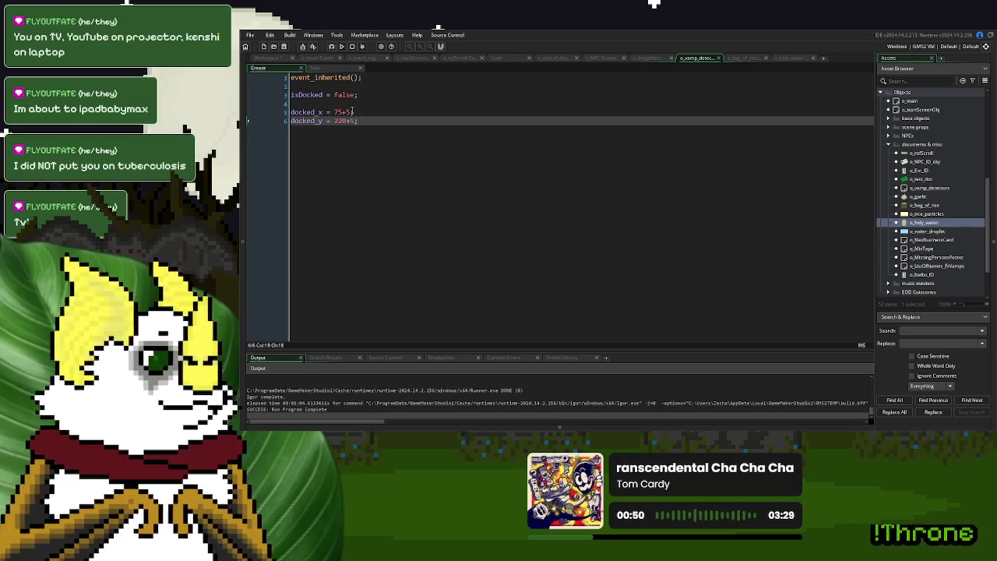
{"action": "left_click", "coordinate": [352, 112]}
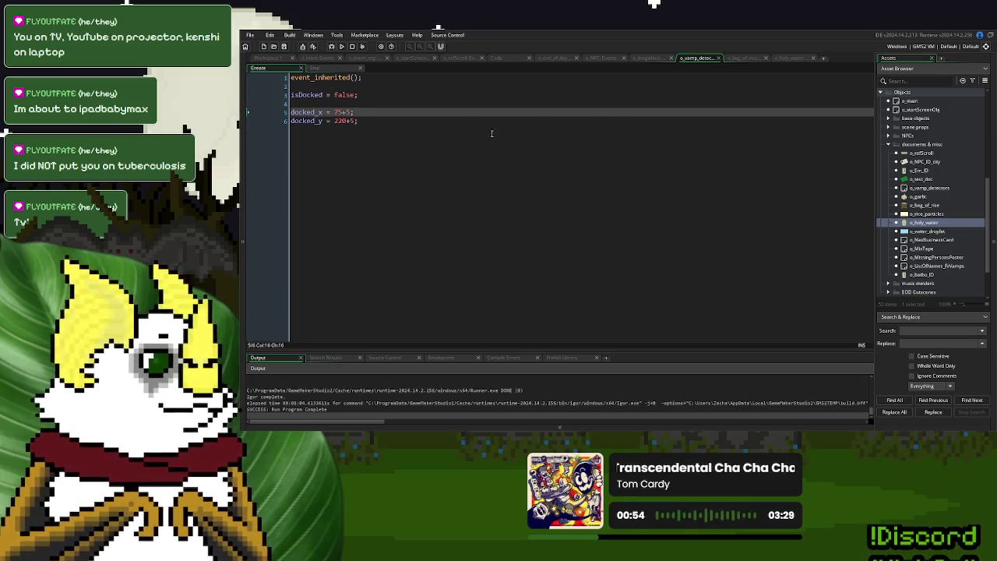
{"action": "type", "text": "+40"}
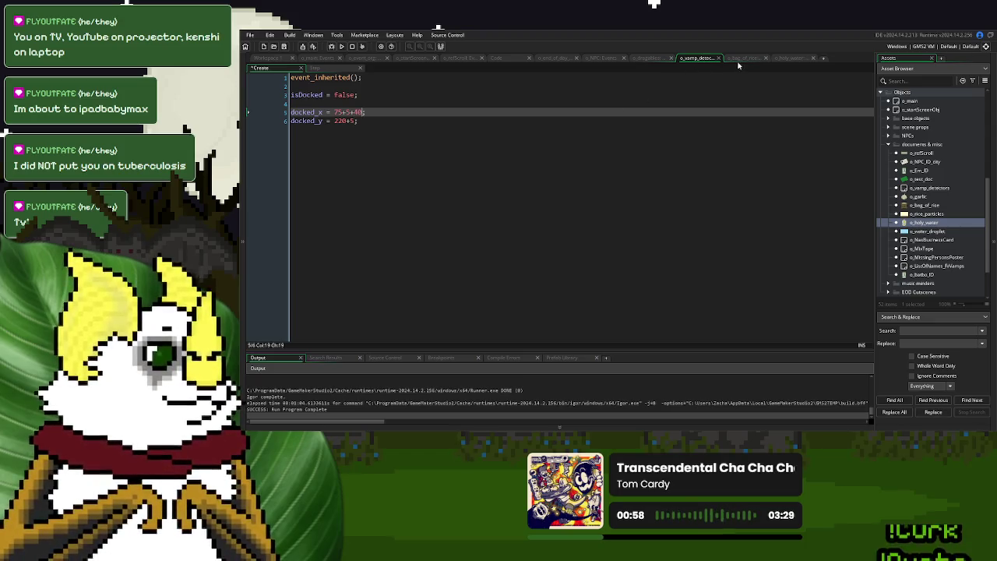
{"action": "left_click", "coordinate": [790, 59]}
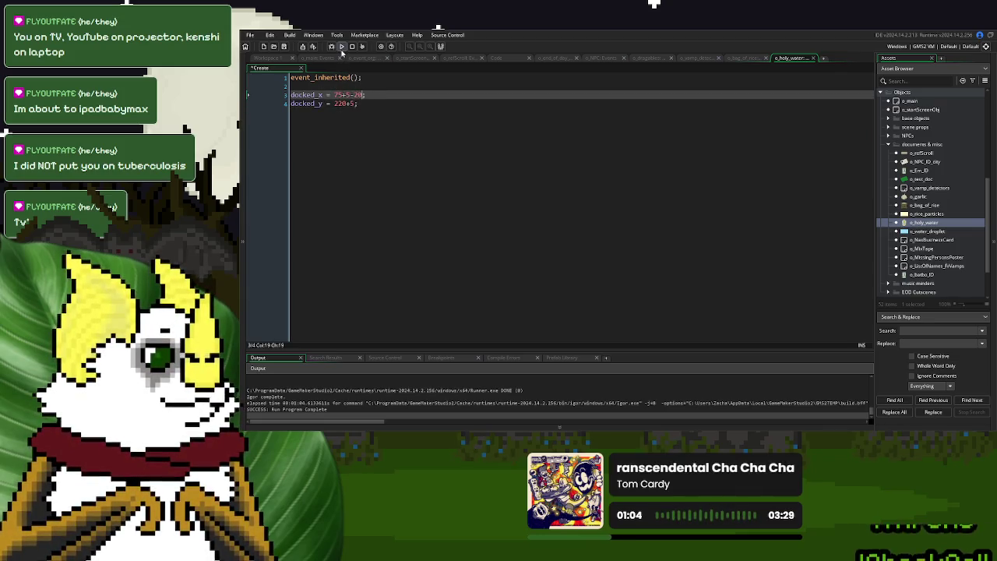
- Duplicate case 26's case 1 block twice and renumber the copies to case 2 and case 3
{"action": "left_click", "coordinate": [499, 58]}
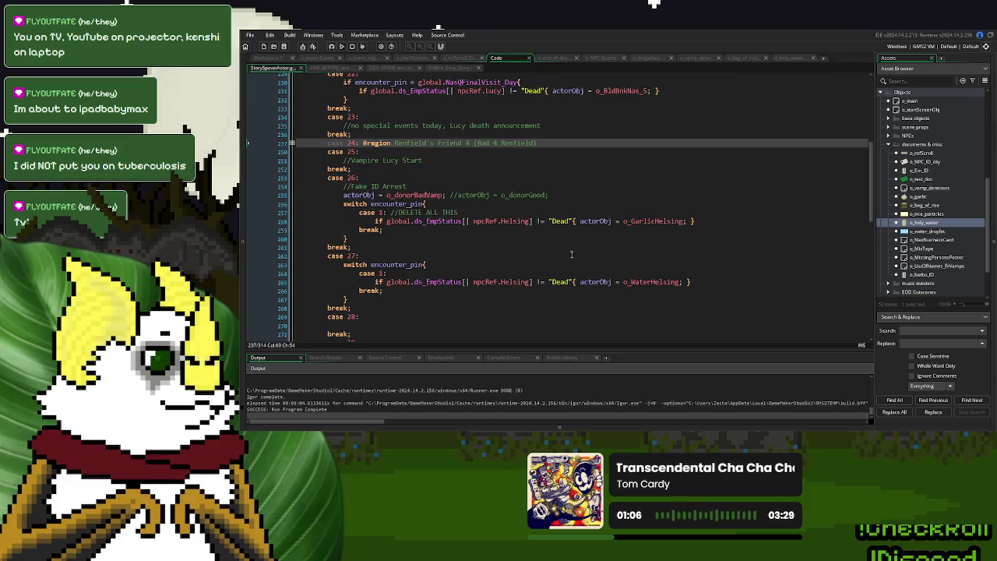
{"action": "mouse_move", "coordinate": [389, 230]}
{"action": "left_mouse_down"}
{"action": "mouse_move", "coordinate": [366, 212]}
{"action": "mouse_move", "coordinate": [459, 208]}
{"action": "left_mouse_up"}
{"action": "key", "text": "ctrl+c"}
{"action": "key", "text": "ctrl+v"}
{"action": "key", "text": "ctrl+v"}
{"action": "key", "text": "ctrl+v"}
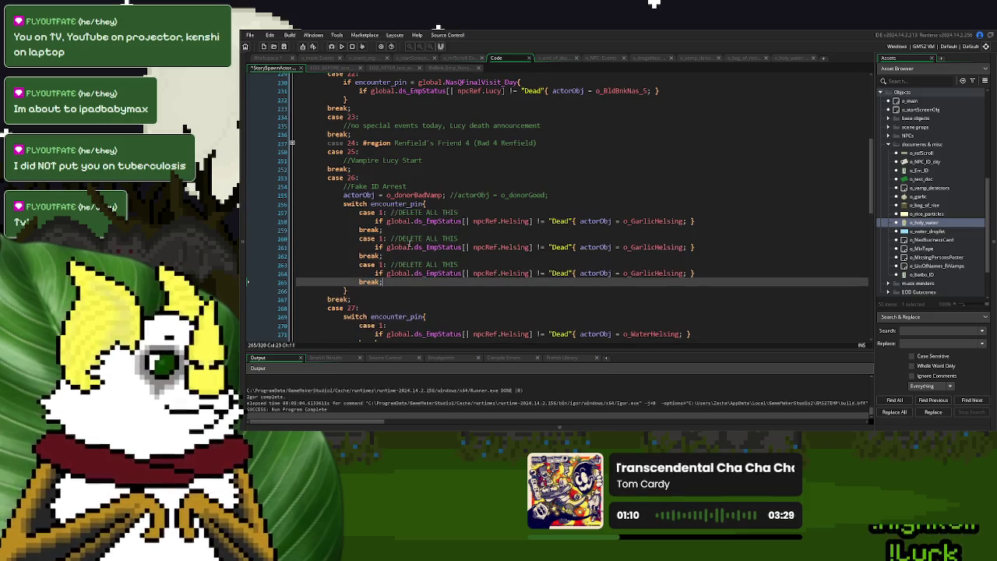
{"action": "double_click", "coordinate": [382, 238]}
{"action": "type", "text": "2"}
{"action": "double_click", "coordinate": [382, 265]}
{"action": "type", "text": "3"}
- Rename the new cases' objects to o_RiceHelsing and o_WaterHelsing, then run the game with F5
{"action": "left_click_drag", "start_coordinate": [655, 248], "coordinate": [632, 247]}
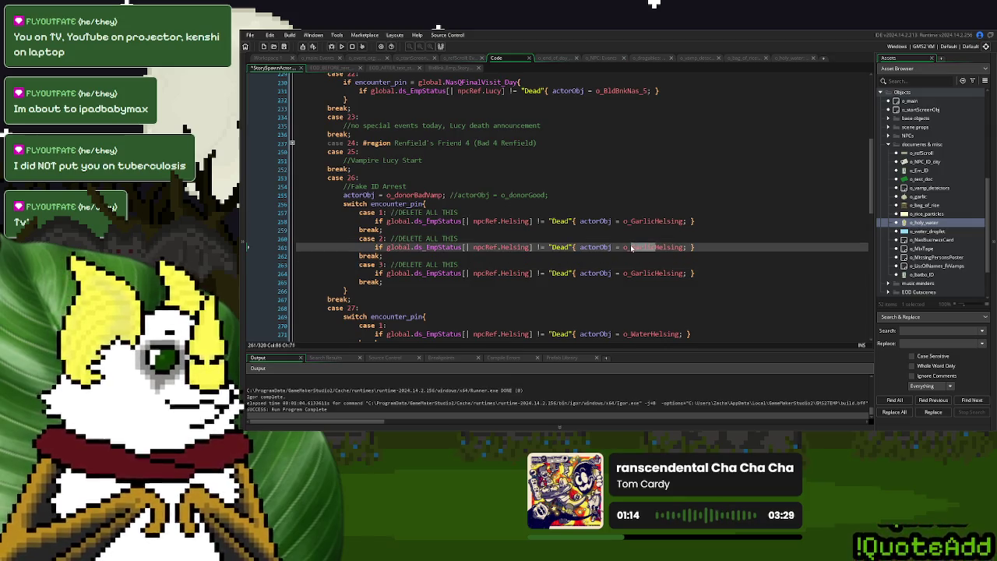
{"action": "type", "text": "Rice"}
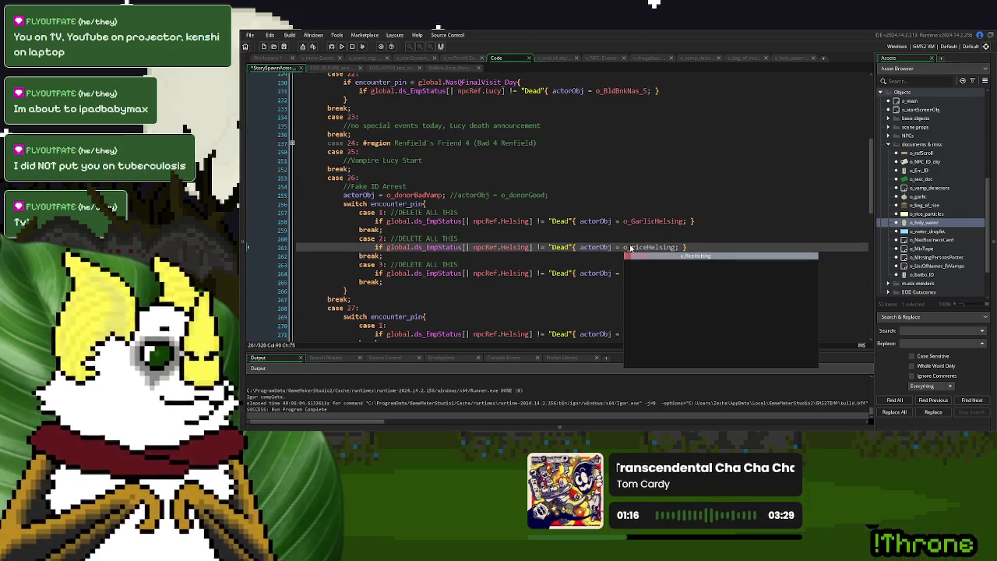
{"action": "key", "text": "Escape"}
{"action": "key", "text": "Down"}
{"action": "key", "text": "Down"}
{"action": "key", "text": "Down"}
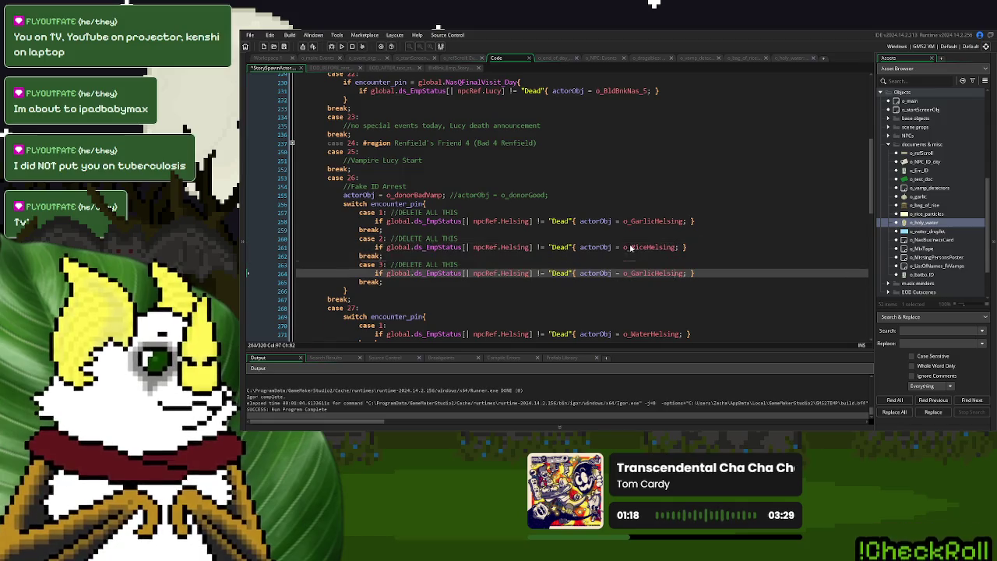
{"action": "key", "text": "Left"}
{"action": "key", "text": "shift+Left"}
{"action": "key", "text": "shift+Left"}
{"action": "type", "text": "Water"}
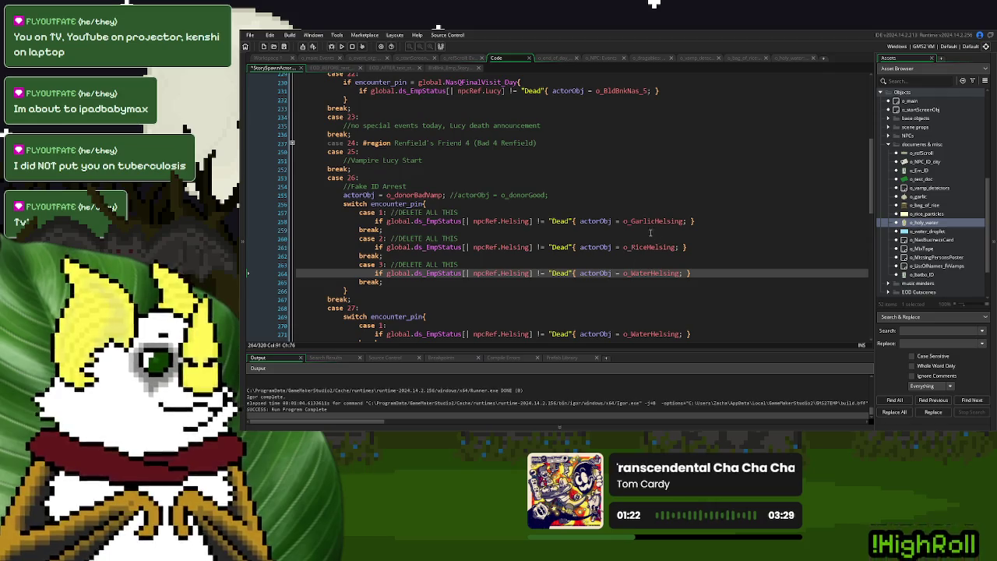
{"action": "left_click", "coordinate": [656, 221]}
{"action": "key", "text": "F5"}
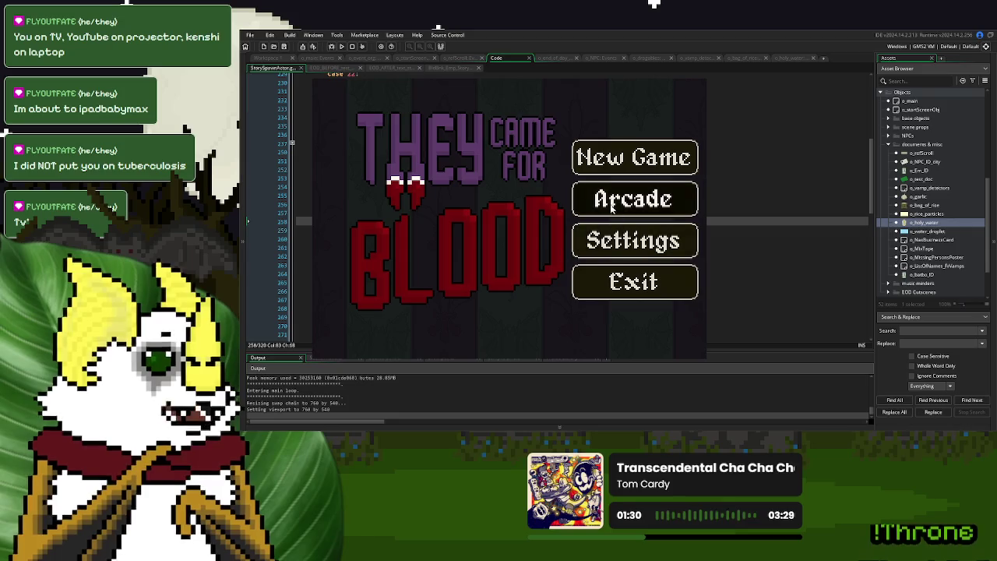
- Start a new game, advance the dialogue, settle the handed-over items on the desk, then close it
{"action": "key", "text": "Return"}
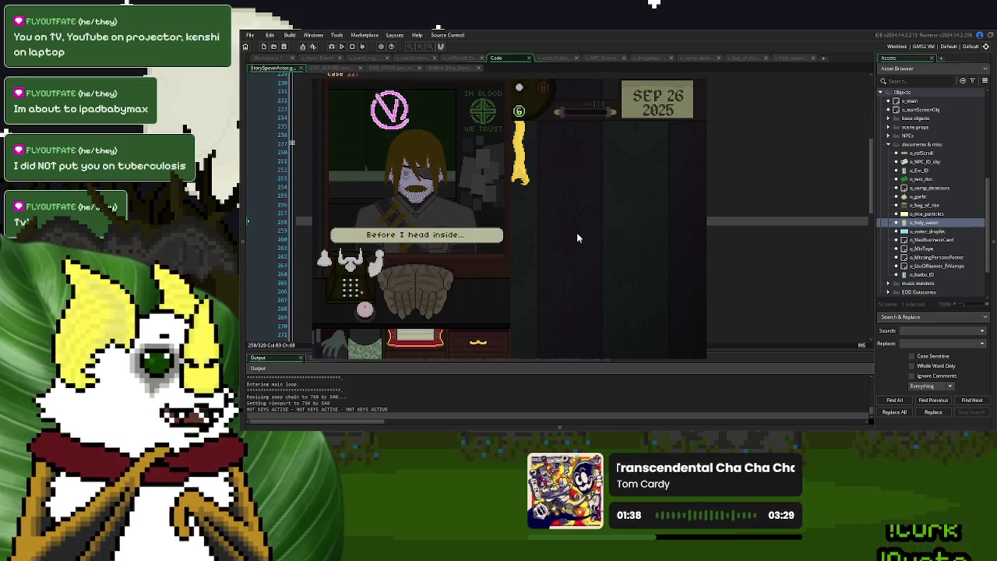
{"action": "key", "text": "Return"}
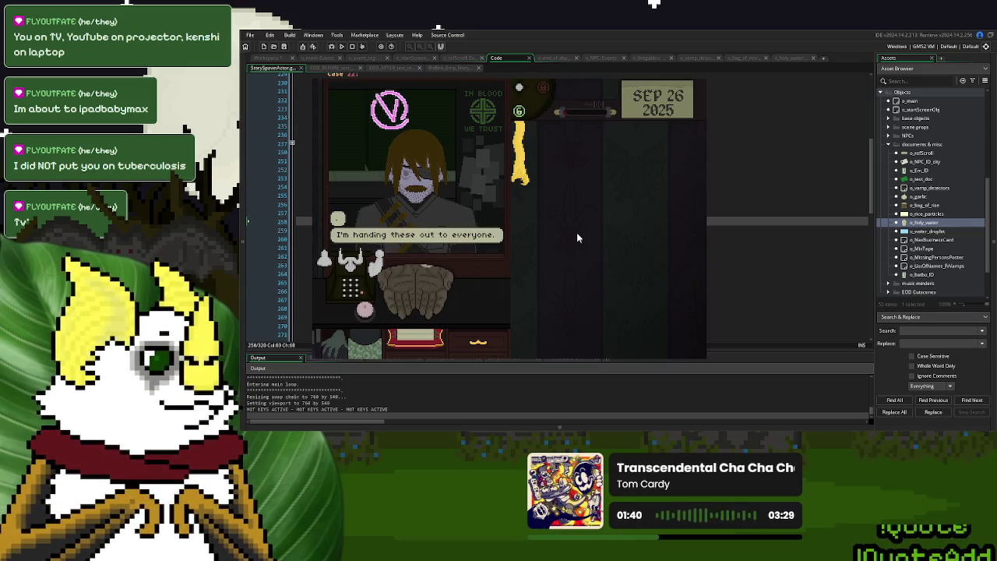
{"action": "key", "text": "Return"}
{"action": "key", "text": "Return"}
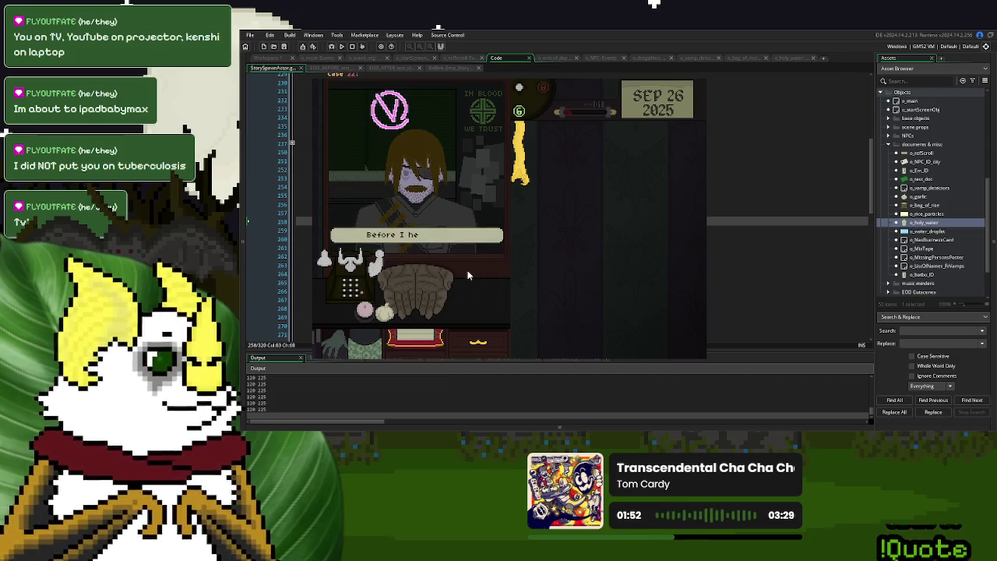
{"action": "key", "text": "Return"}
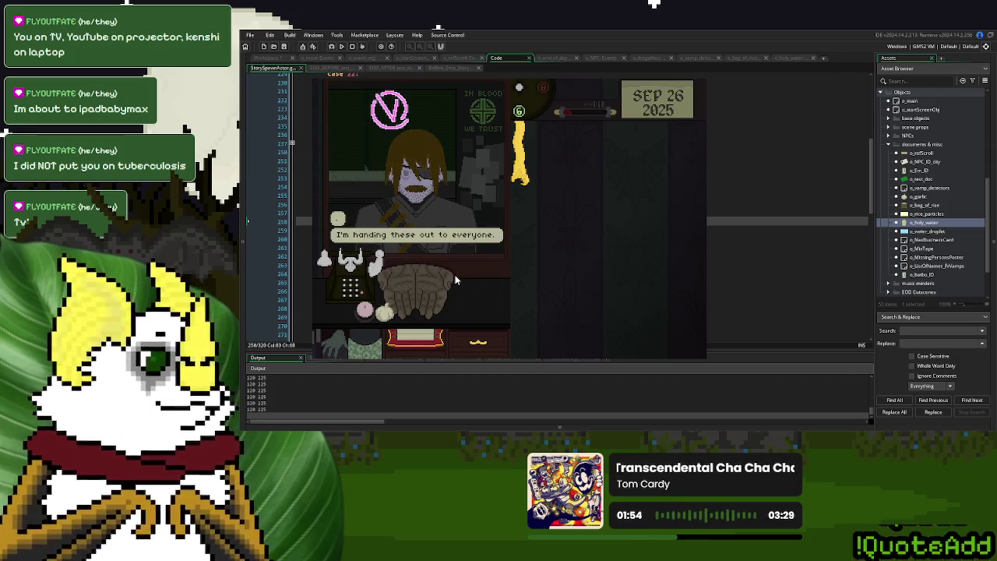
{"action": "key", "text": "Return"}
{"action": "left_click", "coordinate": [450, 291]}
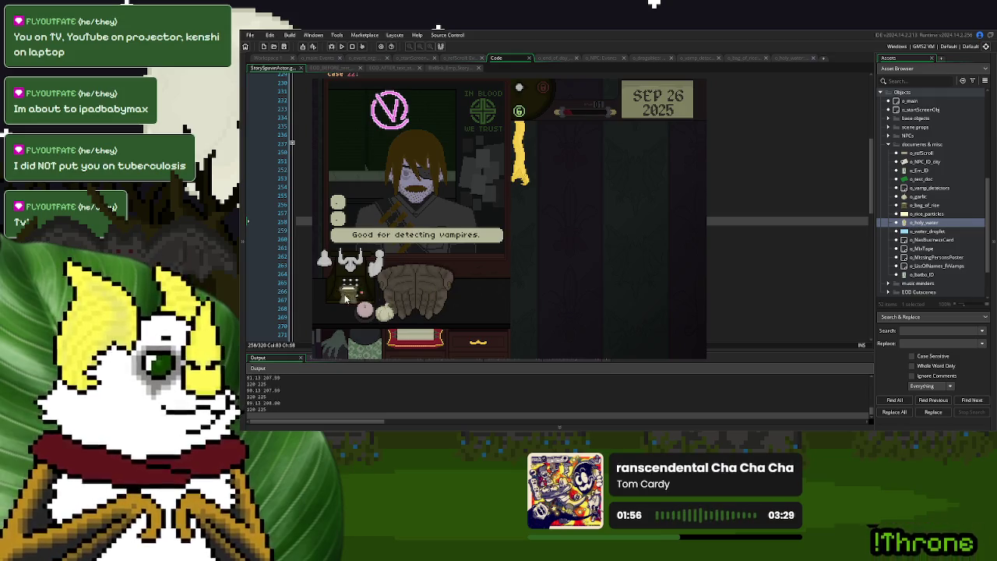
{"action": "mouse_move", "coordinate": [360, 315]}
{"action": "left_mouse_down"}
{"action": "mouse_move", "coordinate": [403, 314]}
{"action": "mouse_move", "coordinate": [342, 313]}
{"action": "left_mouse_up"}
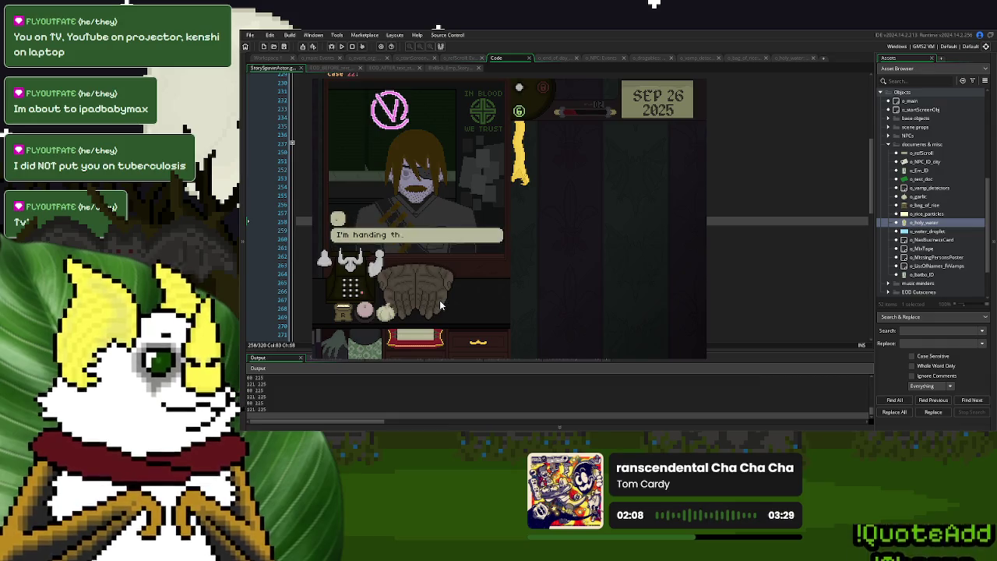
{"action": "left_click_drag", "start_coordinate": [419, 290], "coordinate": [358, 287]}
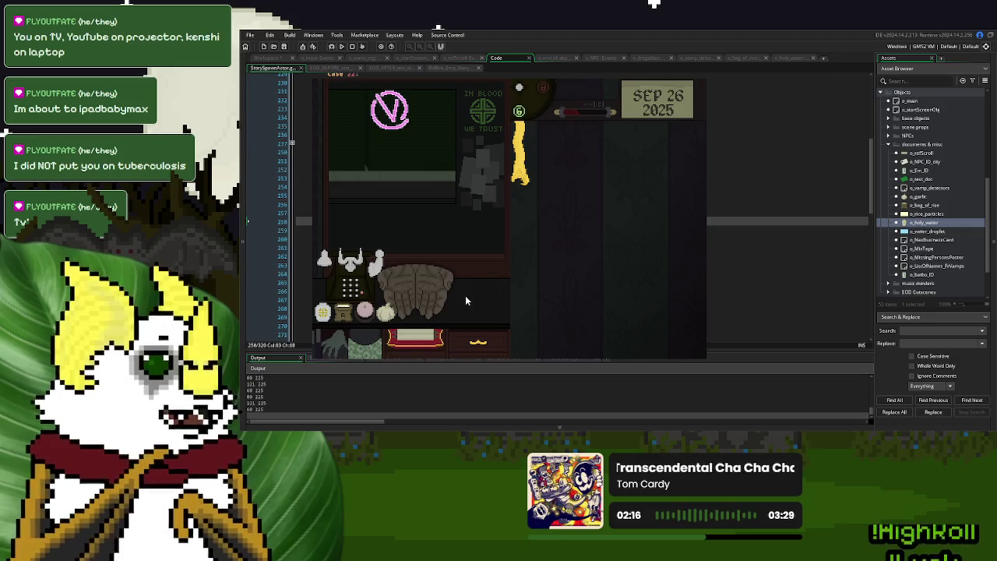
{"action": "key", "text": "Escape"}
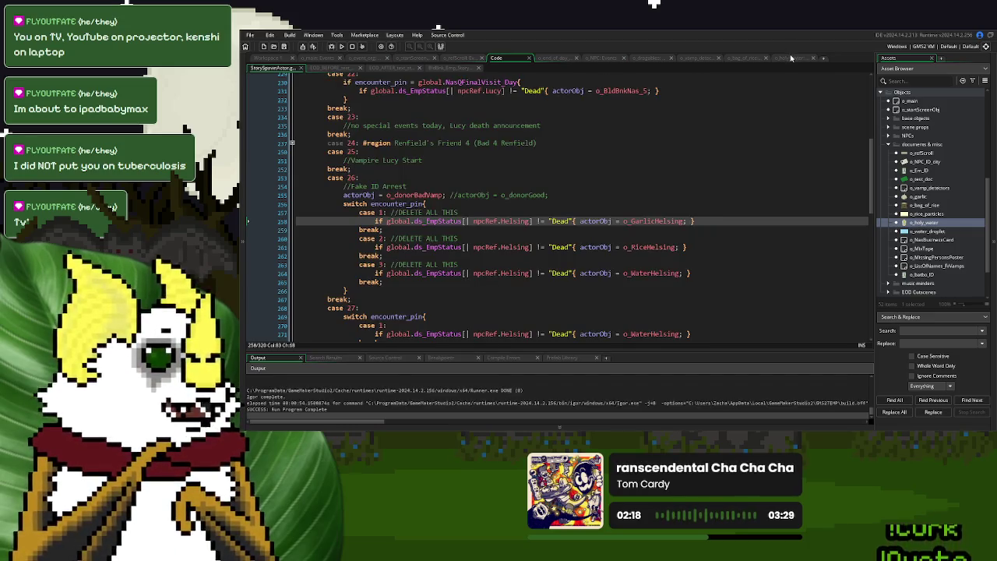
- Select the 40 offset in o_vamp_detectors' docked_x and run the game
{"action": "left_click", "coordinate": [647, 59]}
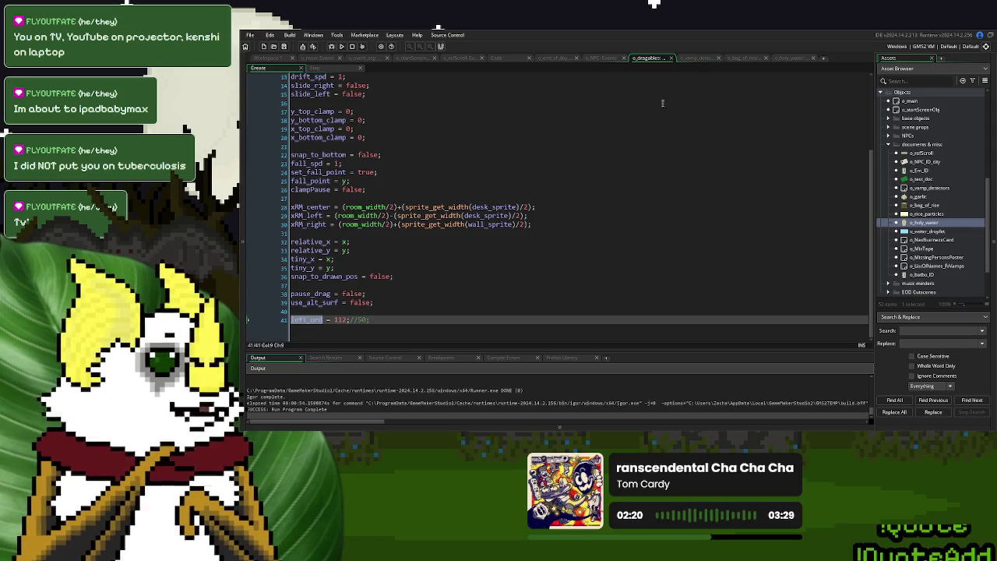
{"action": "left_click", "coordinate": [697, 58]}
{"action": "left_click", "coordinate": [359, 111]}
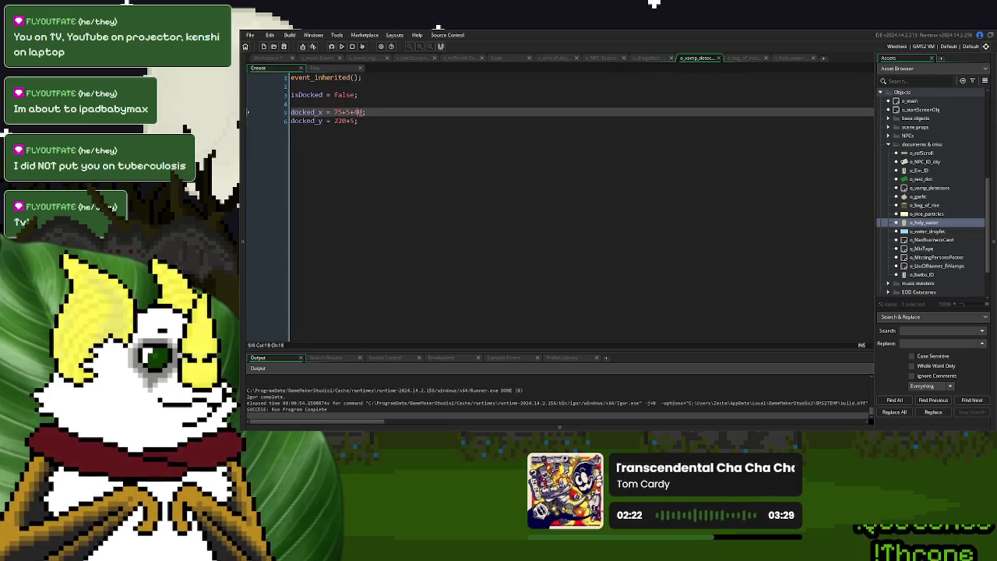
{"action": "double_click", "coordinate": [359, 111]}
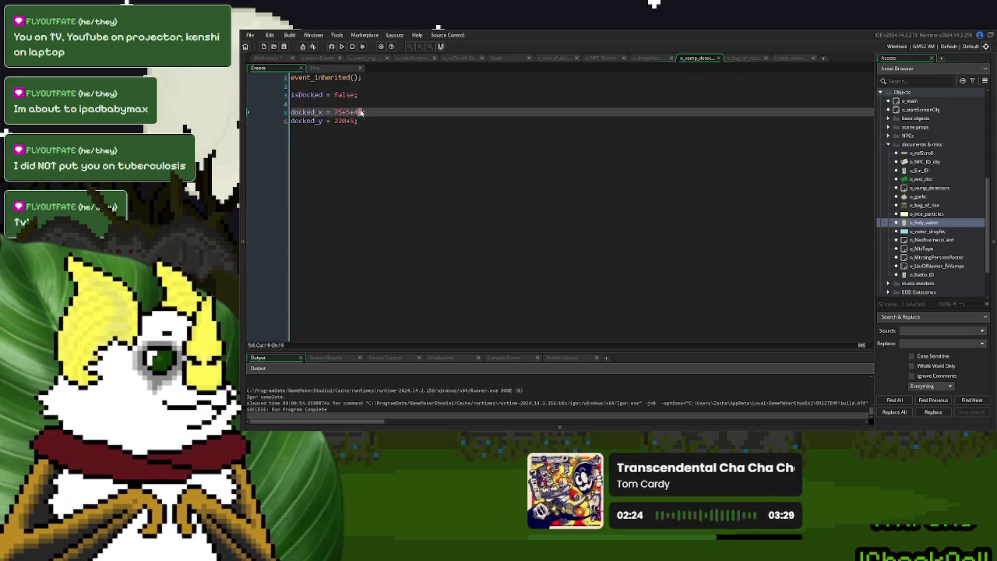
{"action": "left_click", "coordinate": [331, 46]}
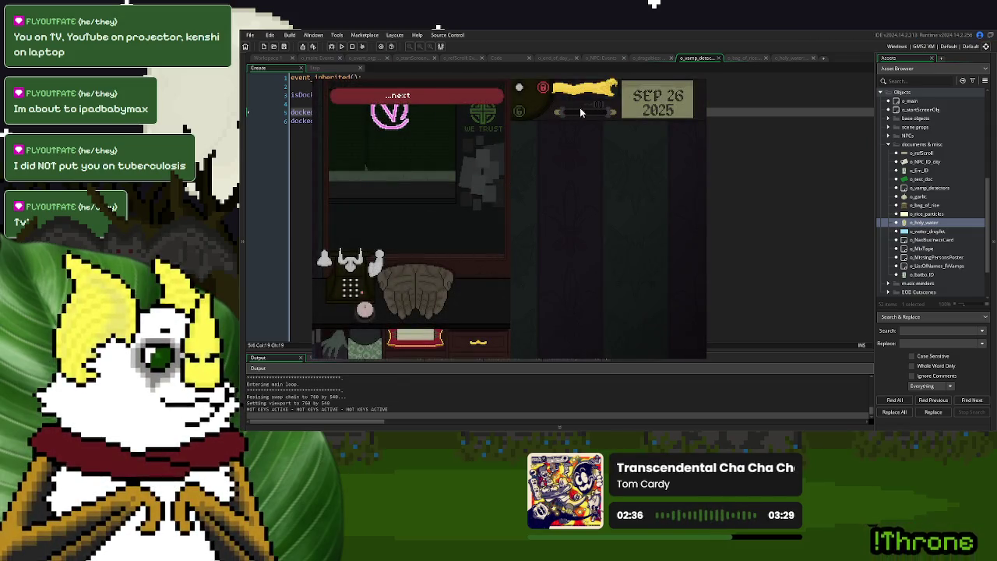
- Play through the dialogue, drop the handed-out item on the desk, and close the game
{"action": "left_click", "coordinate": [560, 217]}
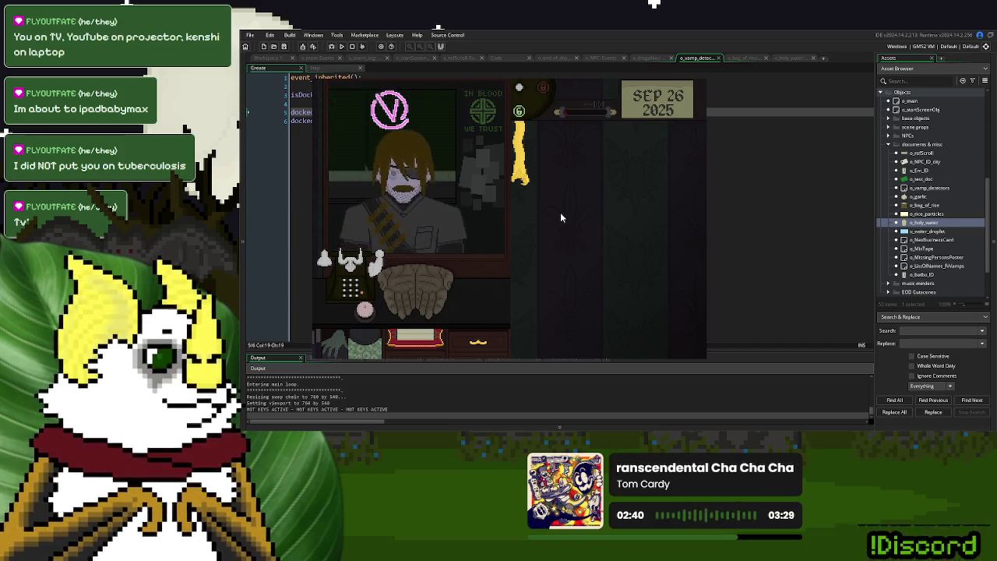
{"action": "left_click", "coordinate": [560, 217]}
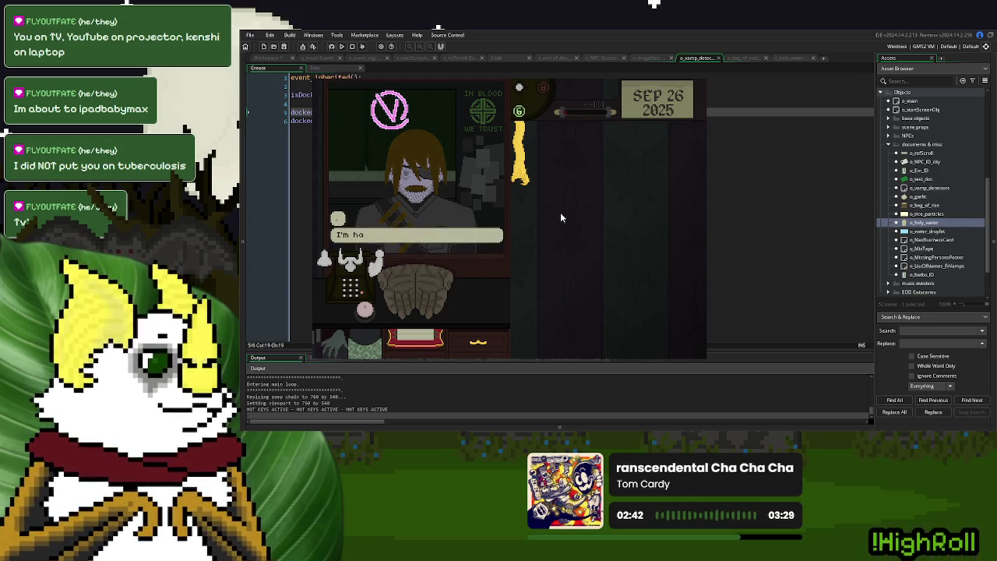
{"action": "left_click", "coordinate": [560, 217]}
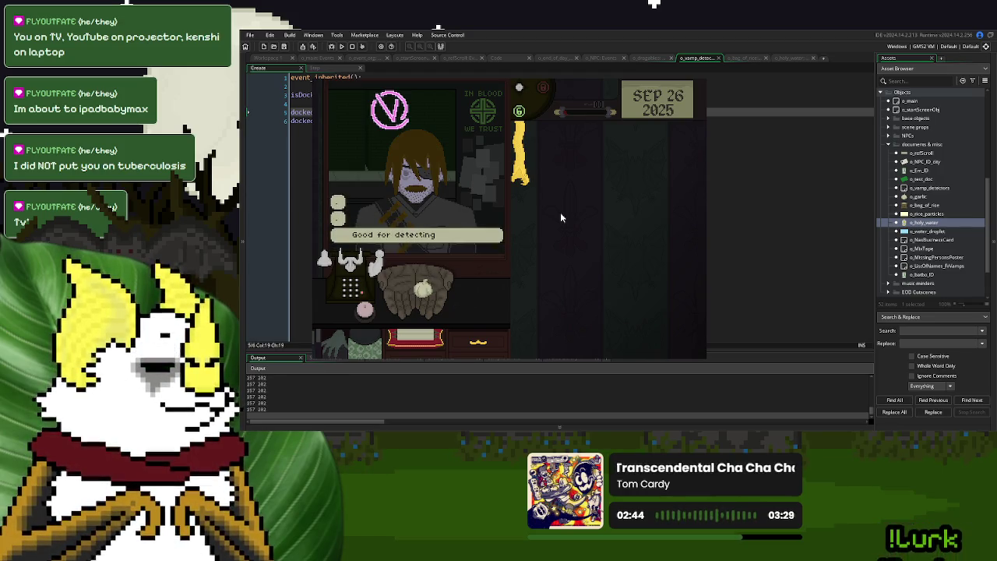
{"action": "left_click", "coordinate": [560, 217]}
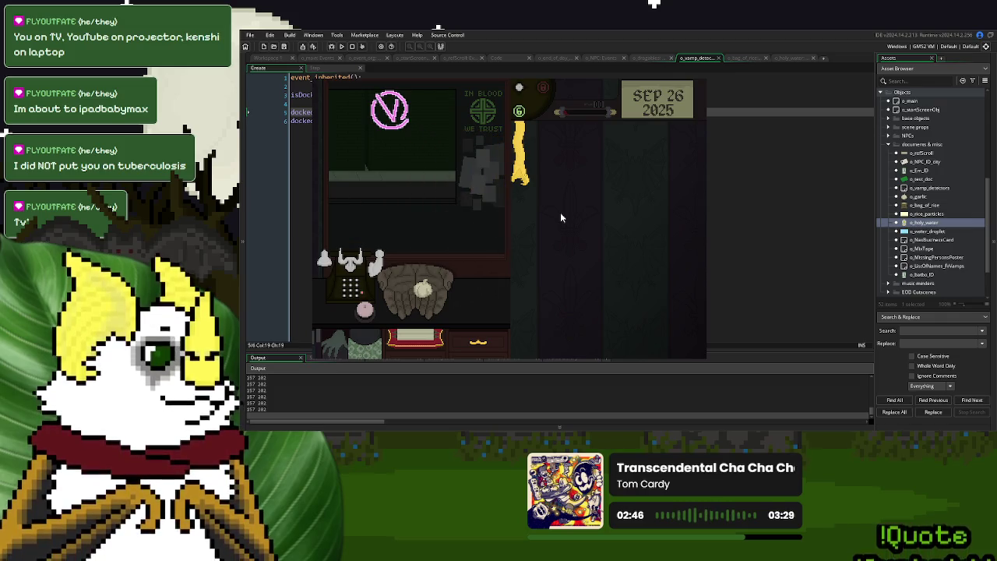
{"action": "left_click", "coordinate": [421, 293]}
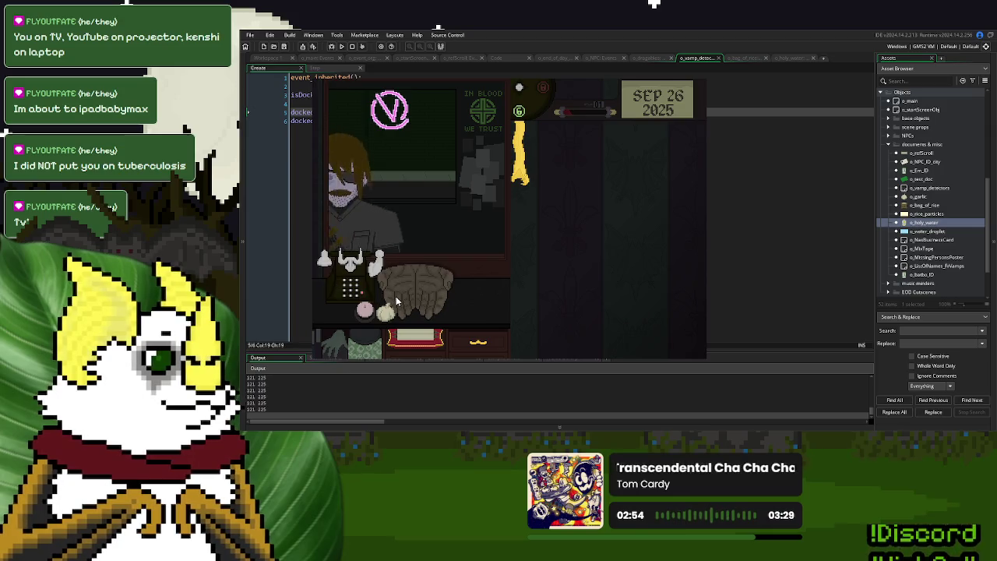
{"action": "left_click_drag", "start_coordinate": [394, 303], "coordinate": [348, 276]}
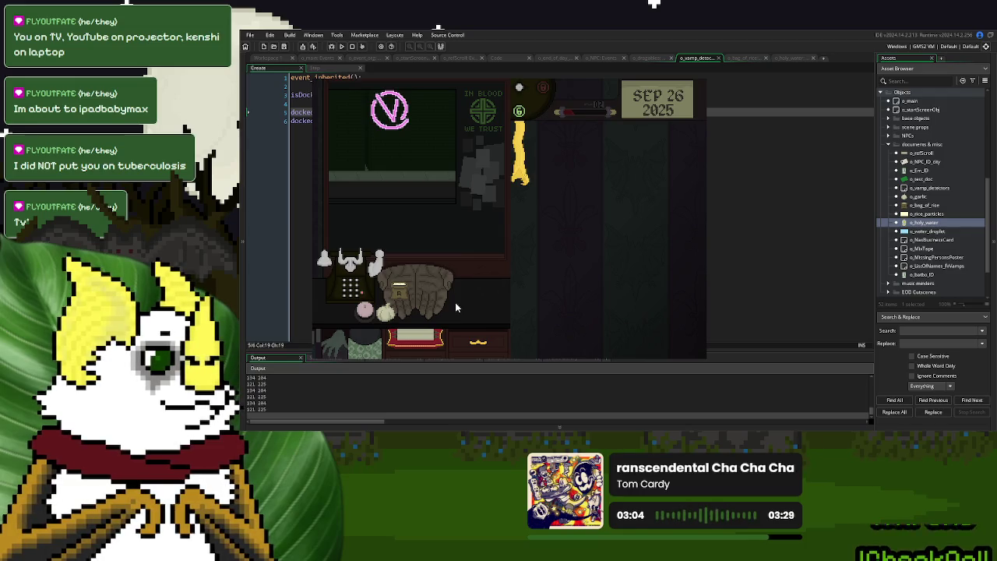
{"action": "left_click", "coordinate": [425, 296]}
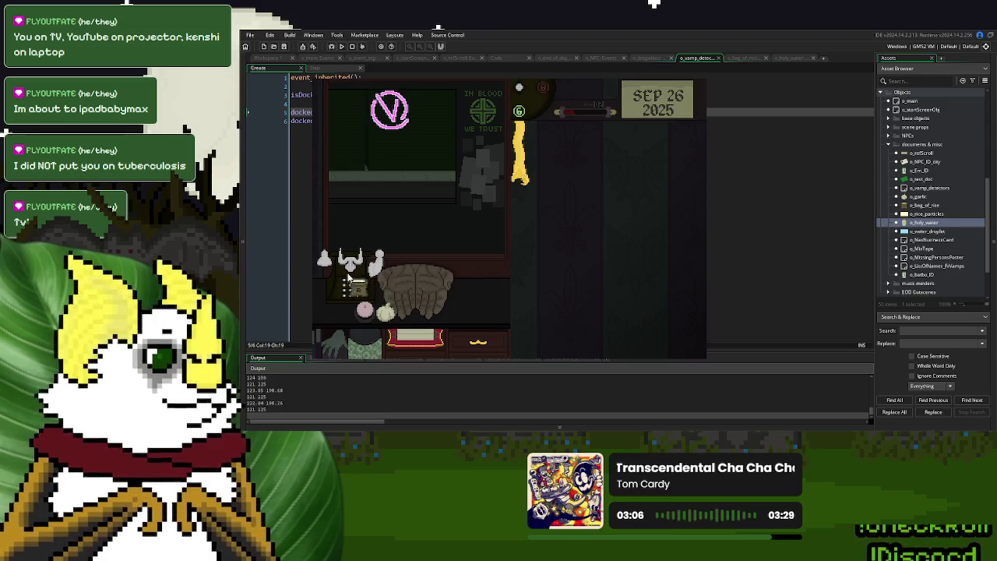
{"action": "key", "text": "Escape"}
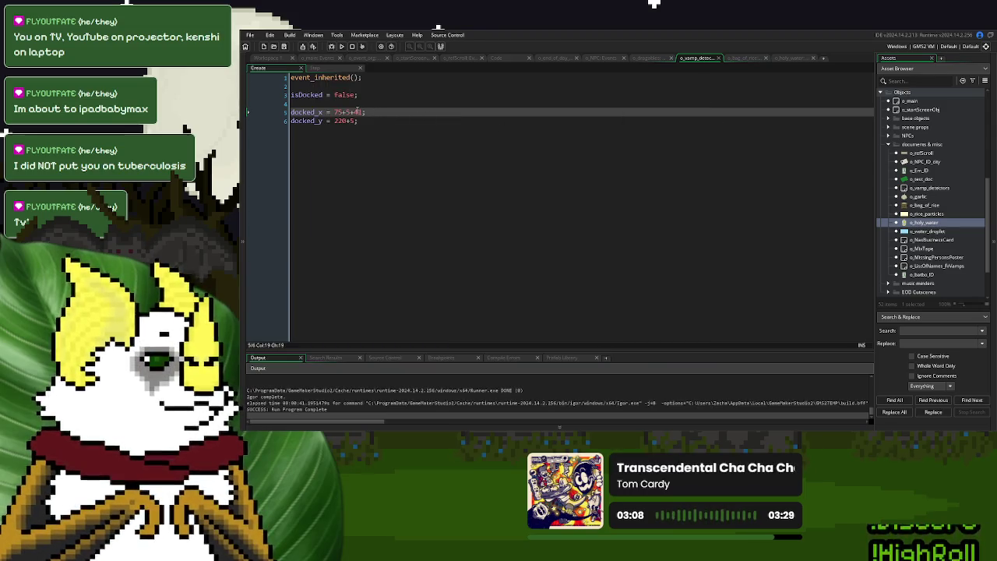
- Change docked_x to 75+5+42 with a //122 note, rerun, and start a new game
{"action": "type", "text": "2;//"}
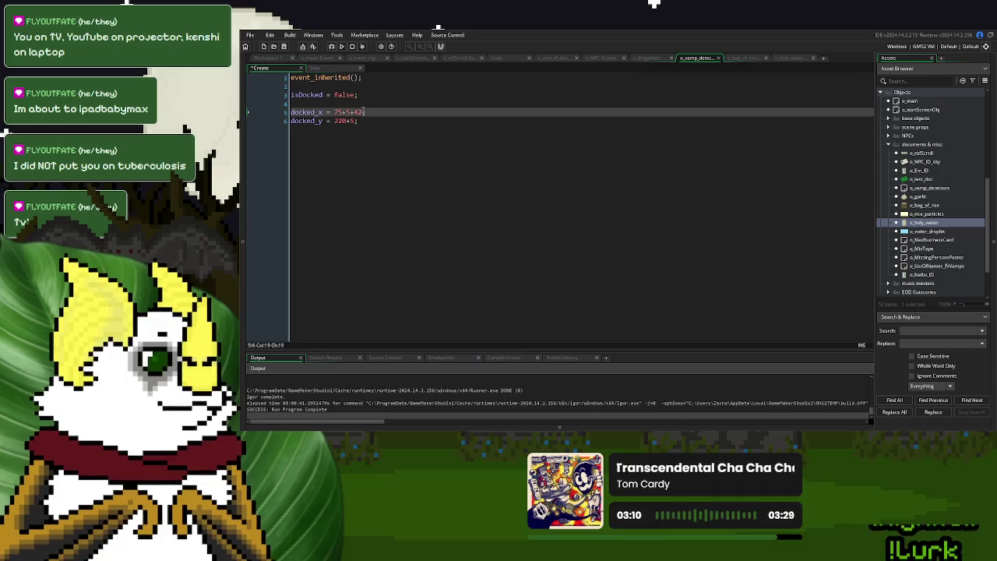
{"action": "type", "text": "122"}
{"action": "left_click", "coordinate": [341, 46]}
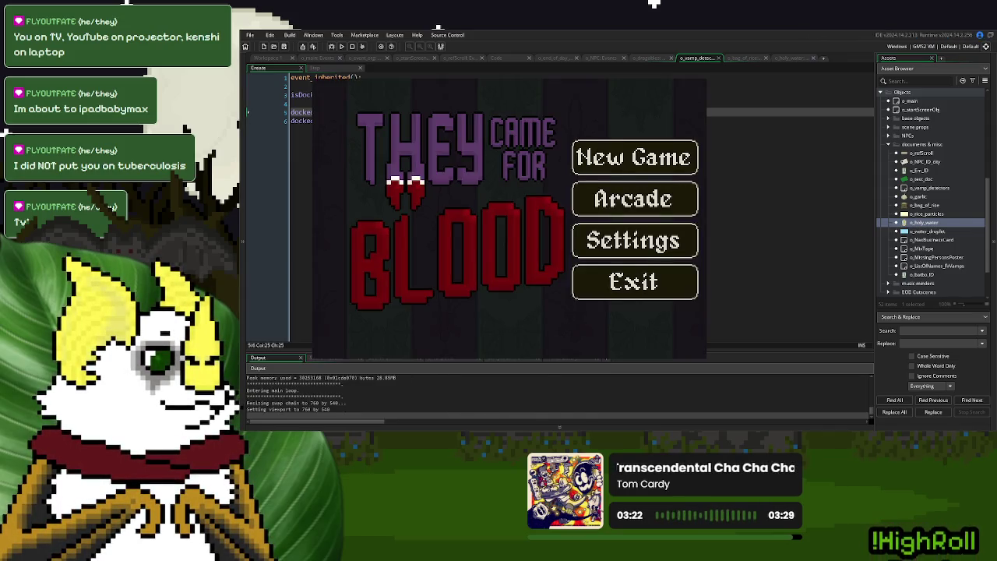
{"action": "left_click", "coordinate": [633, 163]}
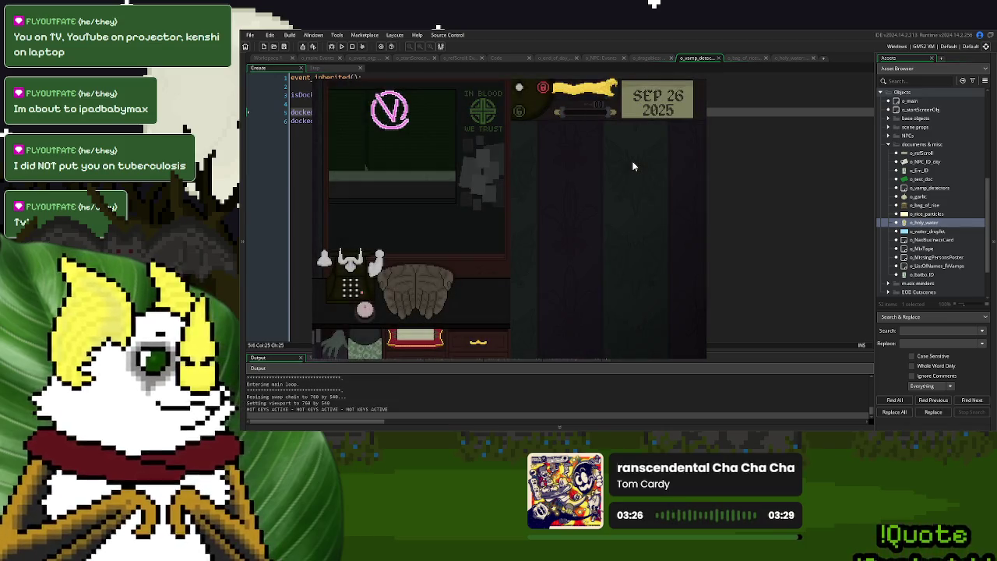
- Play through the customer's dialogue until the garlic docks at 122, 225, then close the game
{"action": "left_click", "coordinate": [365, 309]}
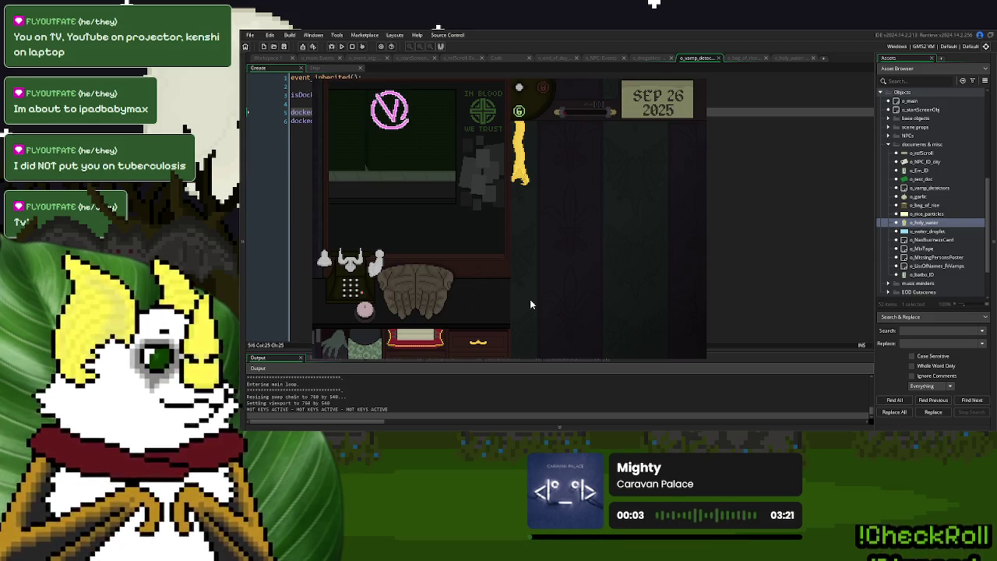
{"action": "left_click", "coordinate": [456, 303]}
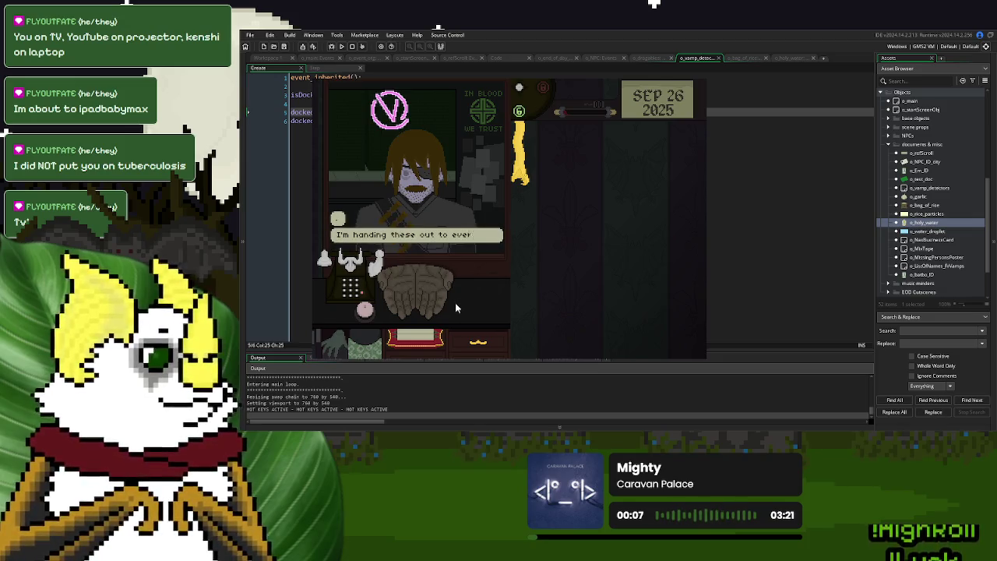
{"action": "left_click", "coordinate": [454, 304]}
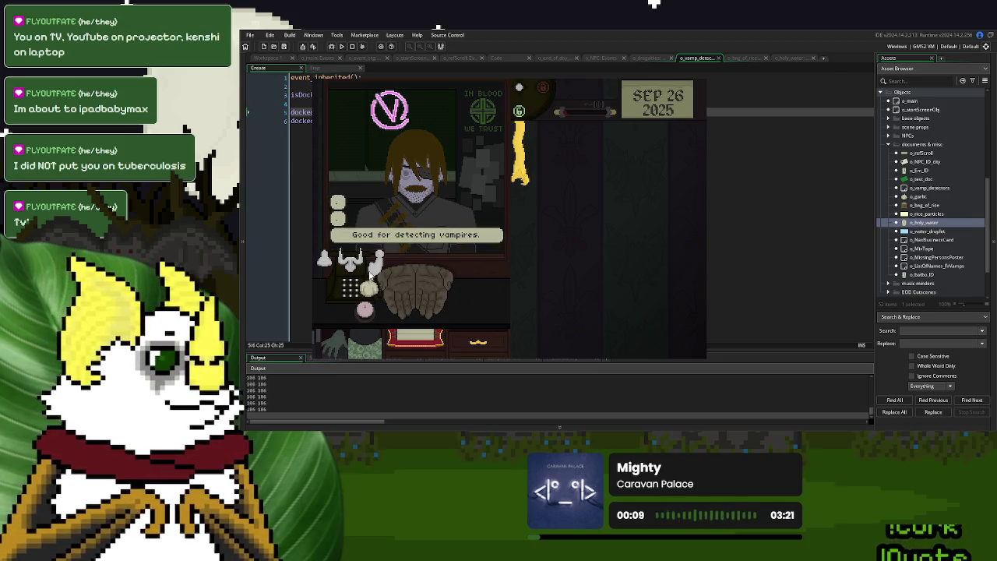
{"action": "left_click", "coordinate": [371, 275]}
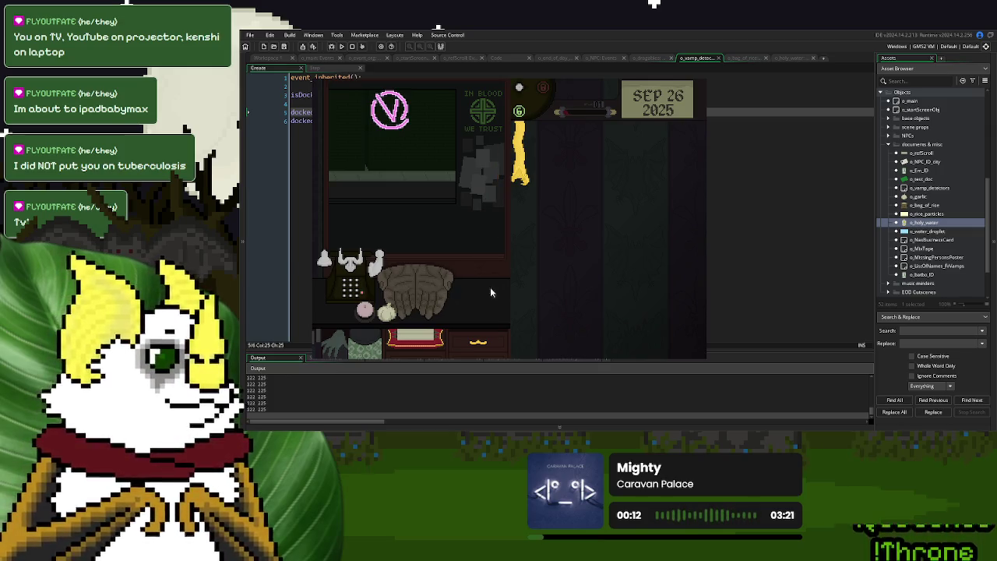
{"action": "left_click", "coordinate": [696, 80]}
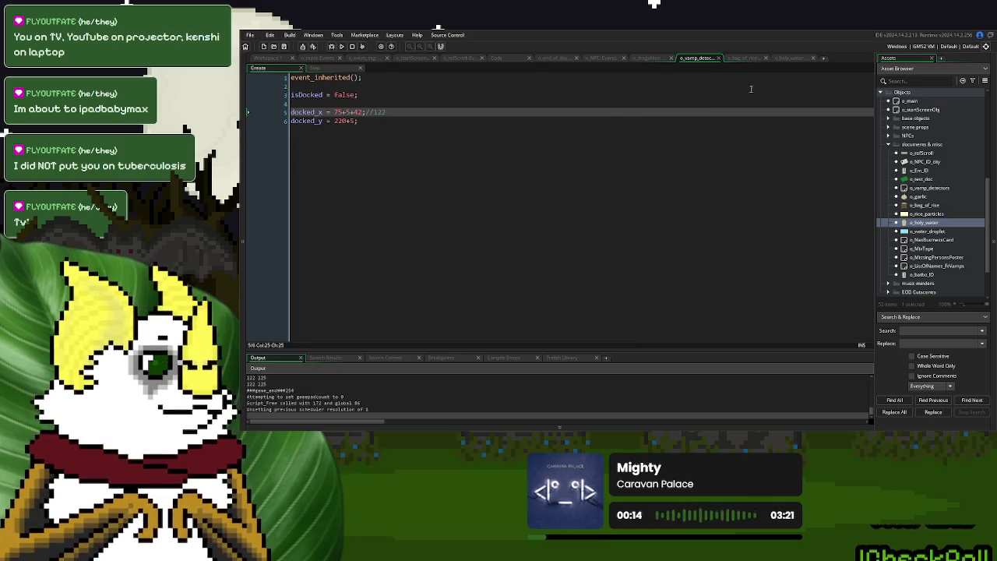
- Add a // note after o_bag_of_rice's docked_x and //60 after o_holy_water's, then open o_vamp_detectors
{"action": "left_click", "coordinate": [745, 59]}
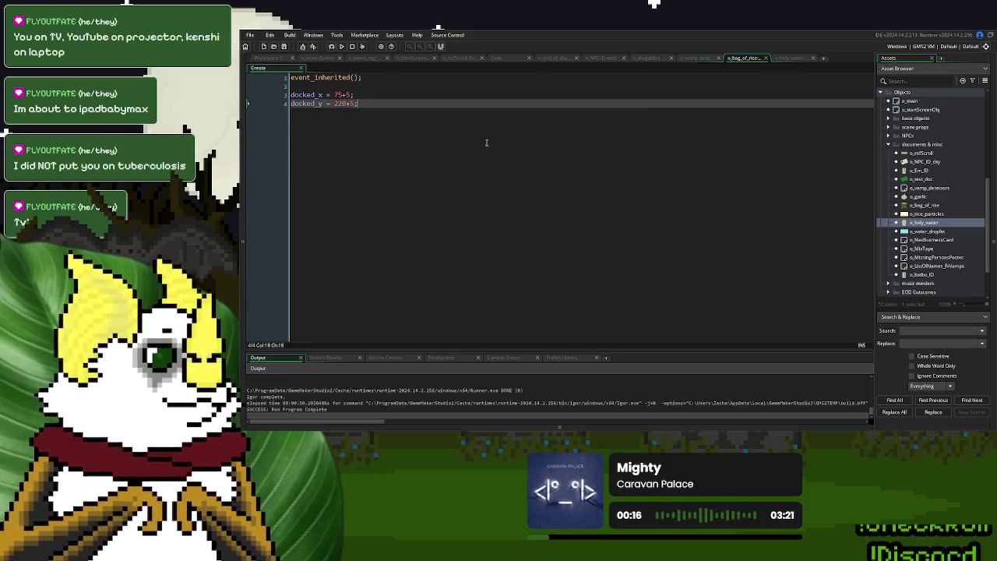
{"action": "left_click", "coordinate": [386, 95]}
{"action": "type", "text": "//80"}
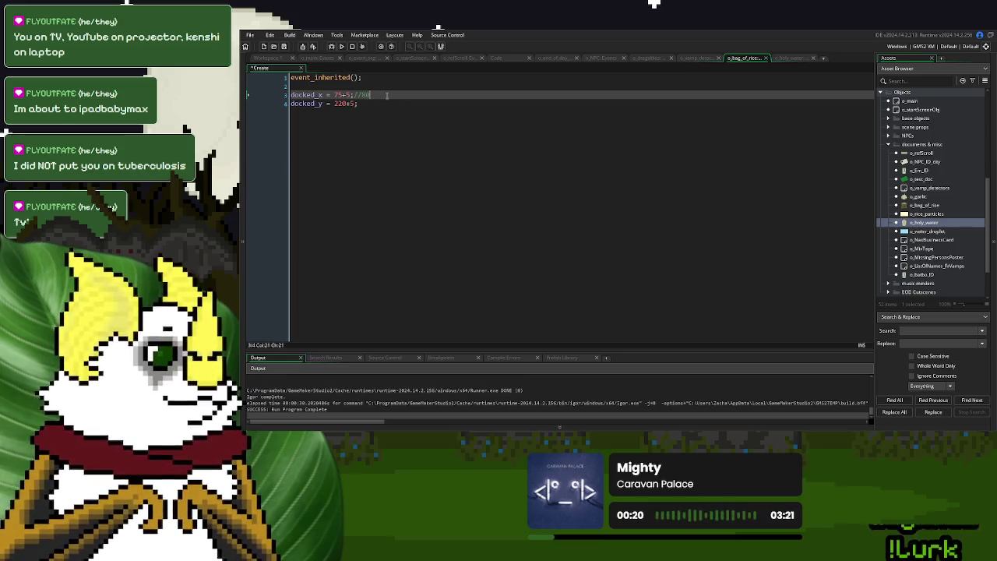
{"action": "left_click", "coordinate": [786, 59]}
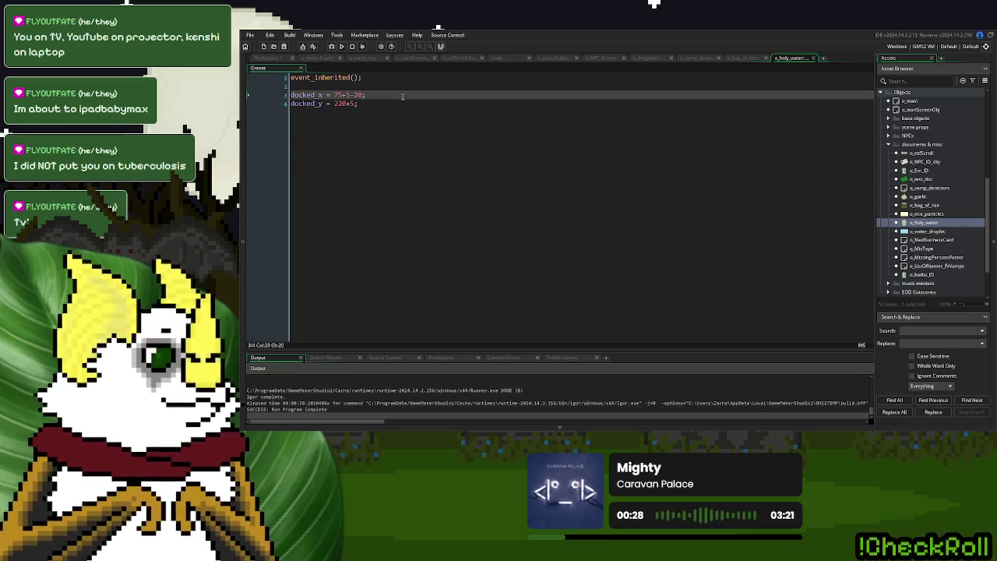
{"action": "type", "text": "//60"}
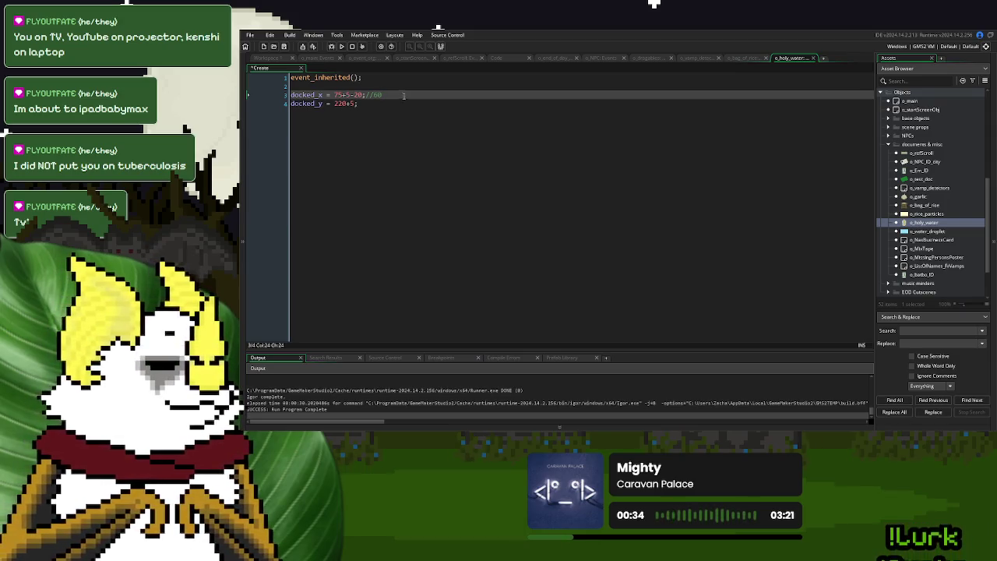
{"action": "left_click", "coordinate": [931, 189]}
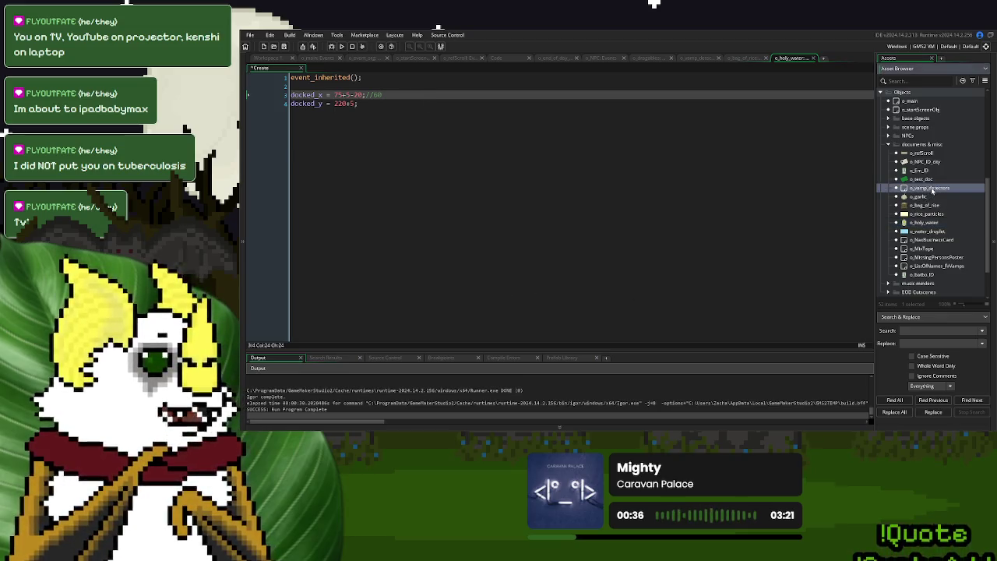
{"action": "double_click", "coordinate": [931, 190]}
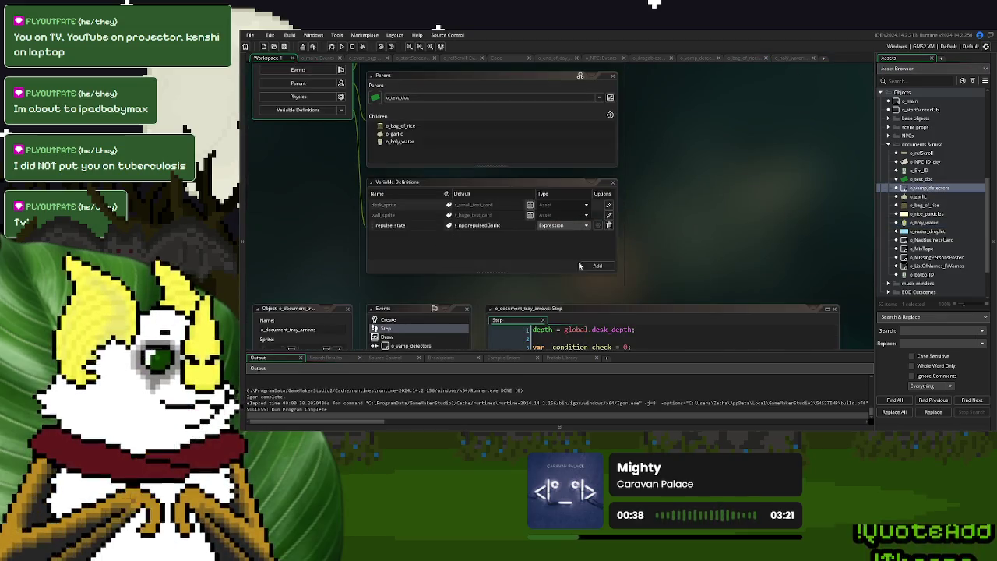
- Add two variable definitions to o_vamp_detectors named docked_x and docked_y
{"action": "left_click", "coordinate": [597, 265]}
{"action": "left_click", "coordinate": [597, 265]}
{"action": "double_click", "coordinate": [408, 235]}
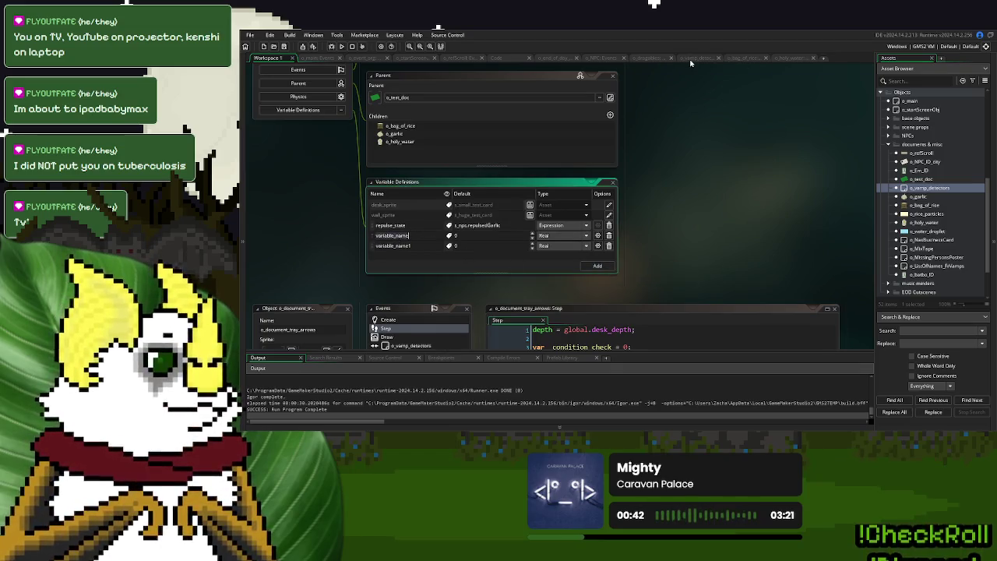
{"action": "left_click", "coordinate": [692, 63]}
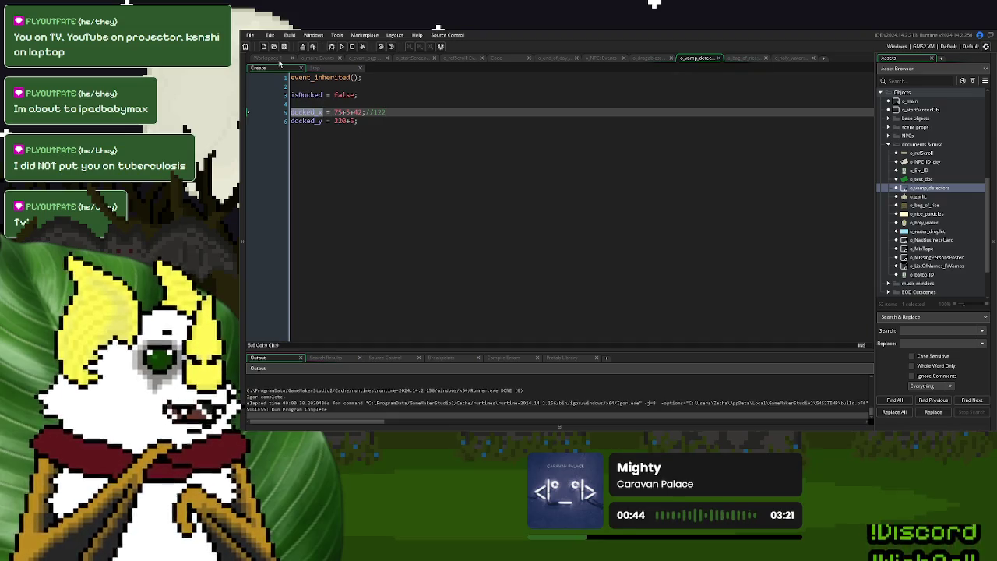
{"action": "left_click", "coordinate": [275, 58]}
{"action": "double_click", "coordinate": [393, 235]}
{"action": "type", "text": "docked_x"}
{"action": "double_click", "coordinate": [400, 246]}
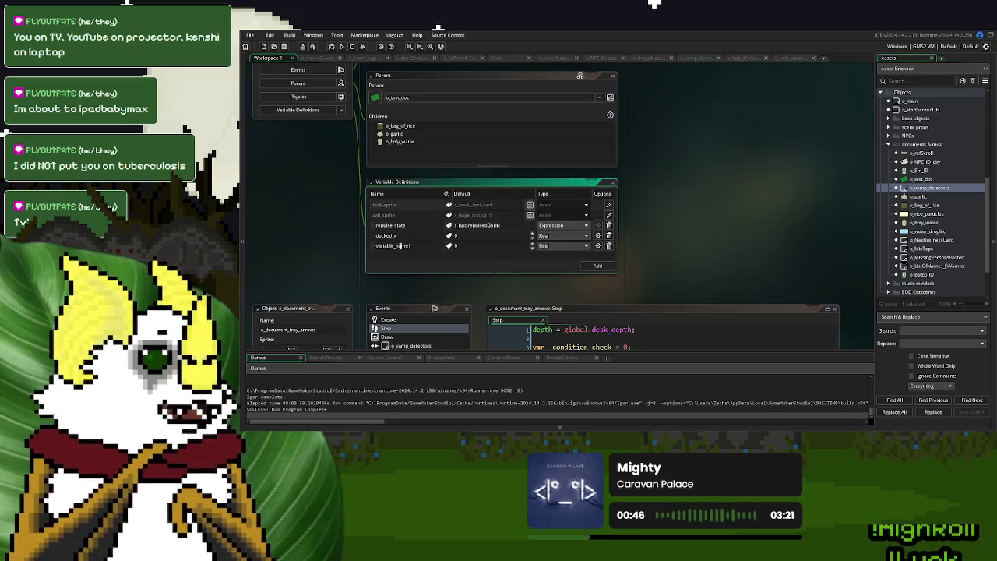
{"action": "type", "text": "docked_y"}
{"action": "left_click", "coordinate": [765, 120]}
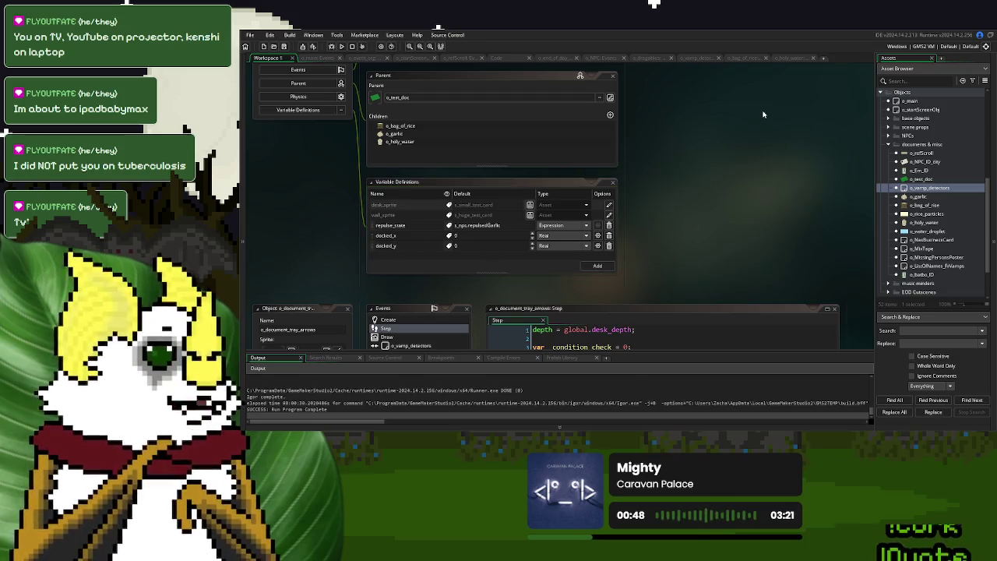
- Set the default values to 122 for docked_x and 225 for docked_y
{"action": "left_click", "coordinate": [705, 59]}
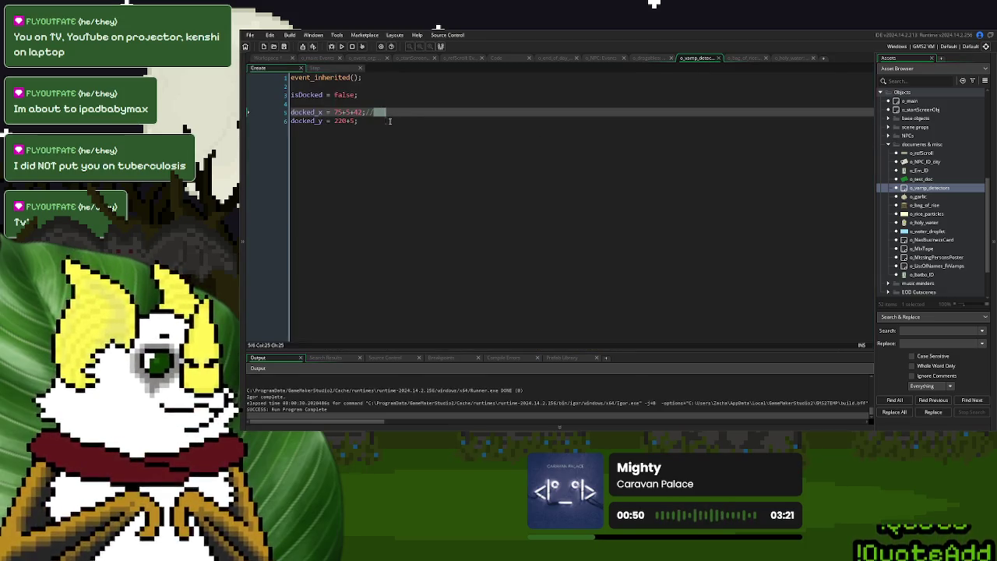
{"action": "left_click", "coordinate": [301, 68]}
{"action": "double_click", "coordinate": [463, 236]}
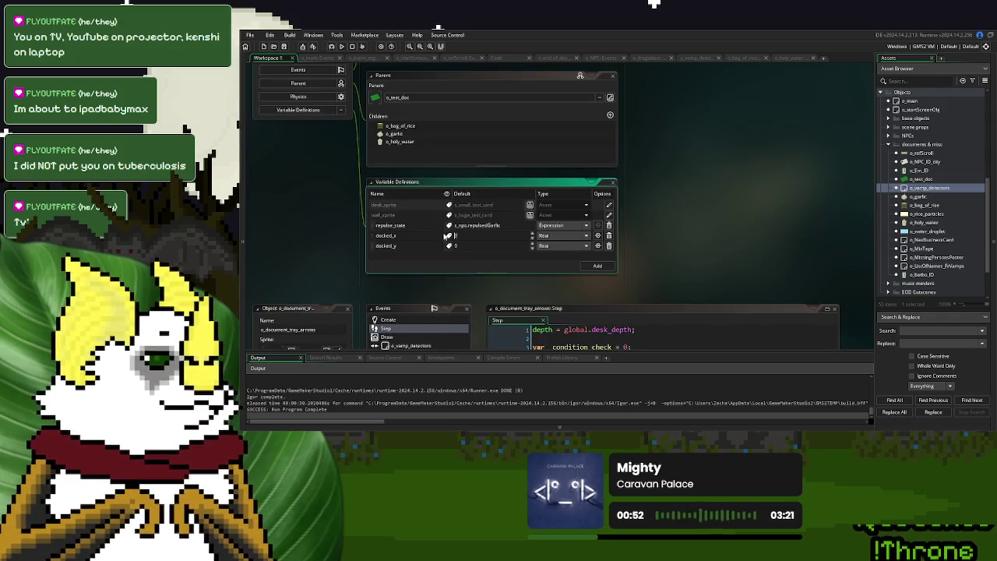
{"action": "type", "text": "122"}
{"action": "double_click", "coordinate": [442, 246]}
{"action": "type", "text": "255"}
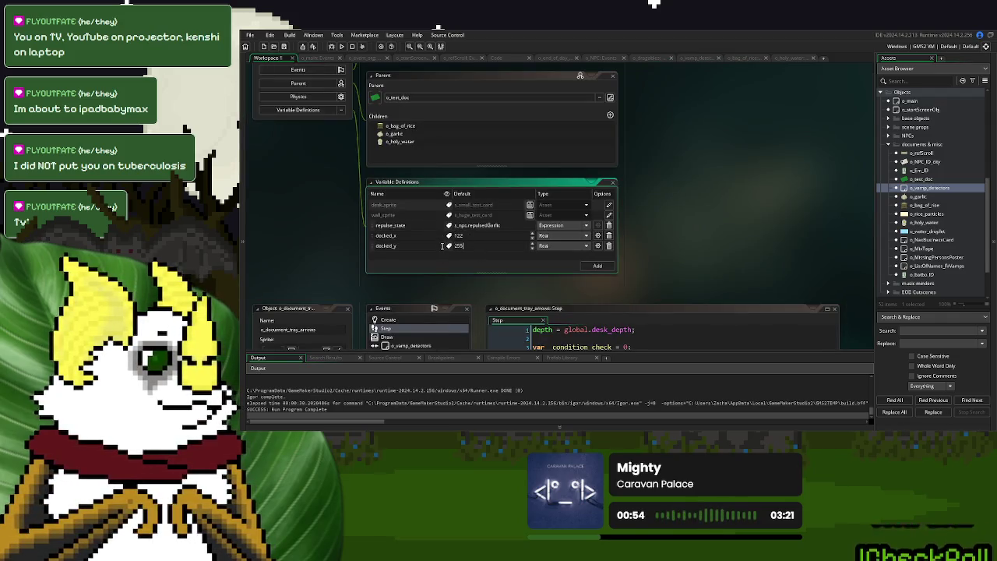
{"action": "left_click", "coordinate": [640, 176]}
- Delete the docked_x and docked_y lines from o_vamp_detectors' Create code
{"action": "left_click", "coordinate": [696, 57]}
{"action": "left_click_drag", "start_coordinate": [358, 121], "coordinate": [294, 106]}
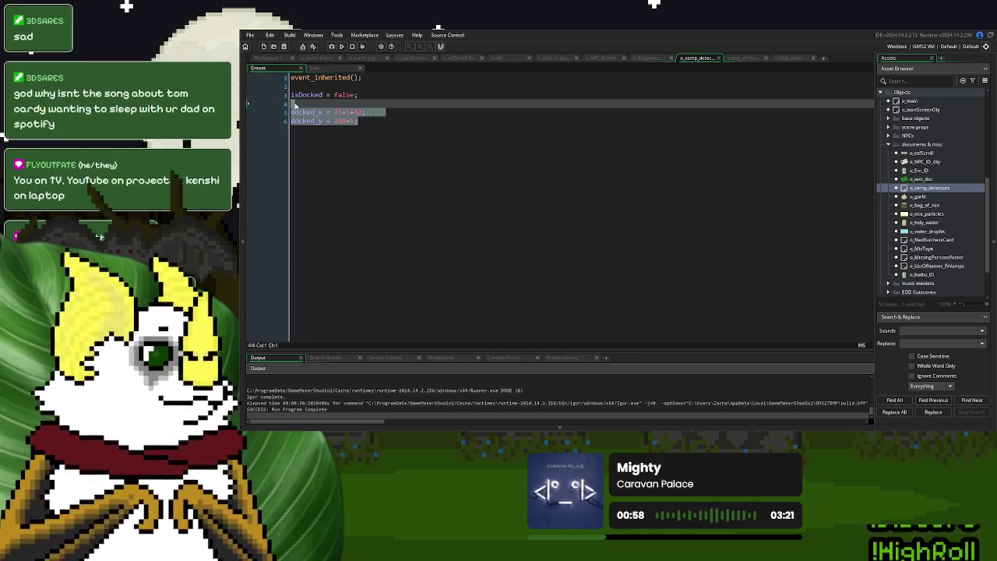
{"action": "key", "text": "BackSpace"}
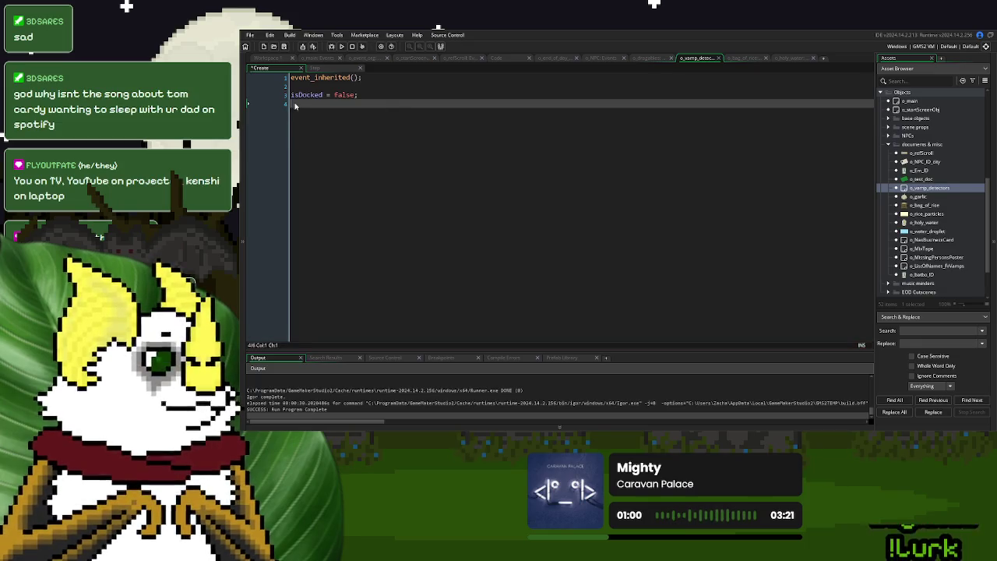
- Override the inherited docked_x variable in o_bag_of_rice, setting it to 80
{"action": "left_click", "coordinate": [742, 59]}
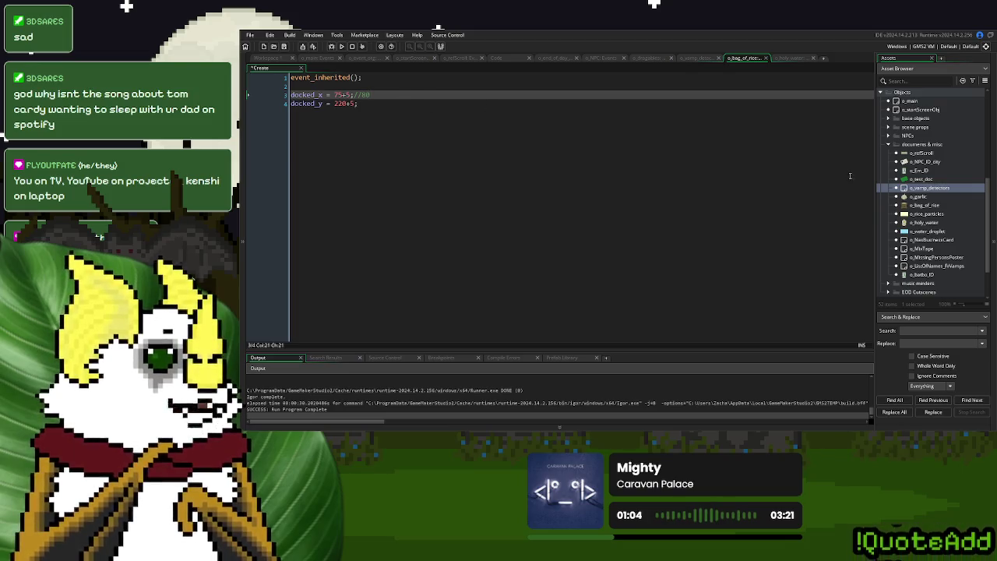
{"action": "double_click", "coordinate": [935, 204]}
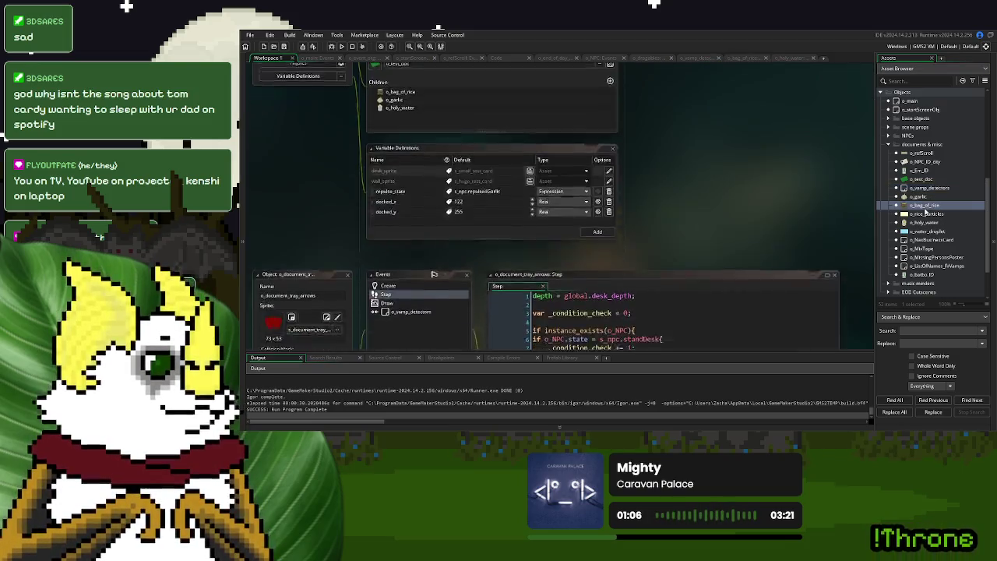
{"action": "left_click", "coordinate": [297, 230]}
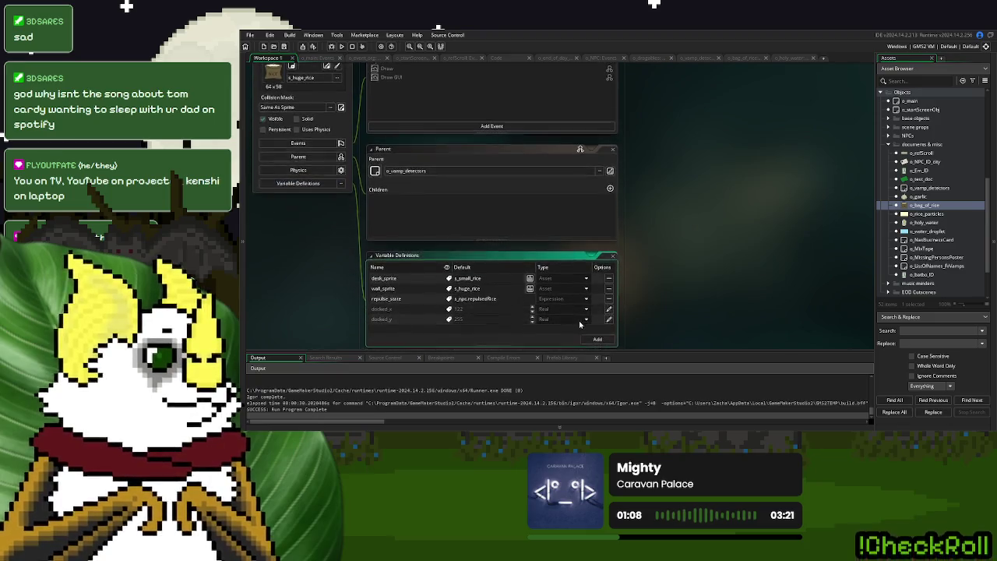
{"action": "left_click", "coordinate": [609, 321]}
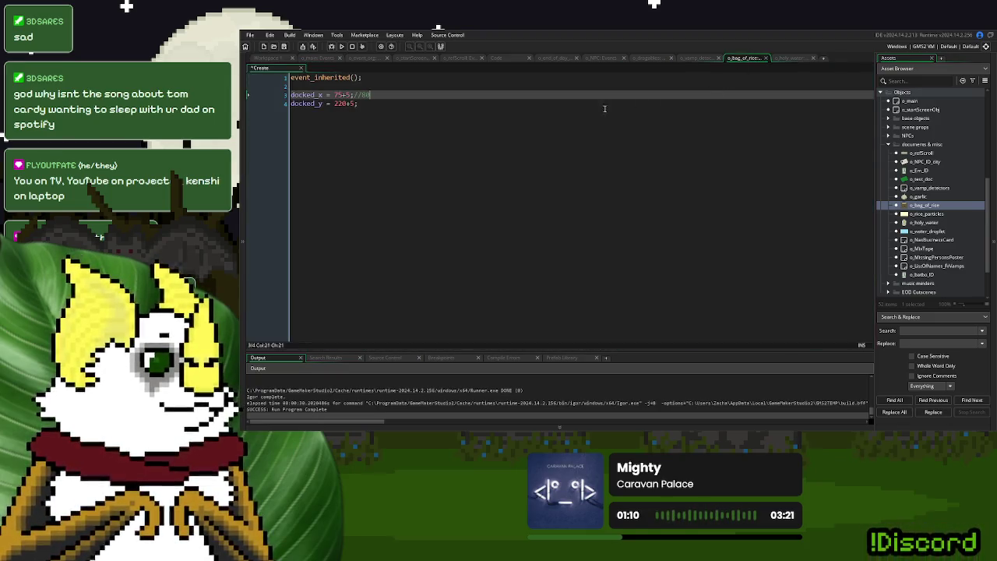
{"action": "left_click", "coordinate": [267, 58]}
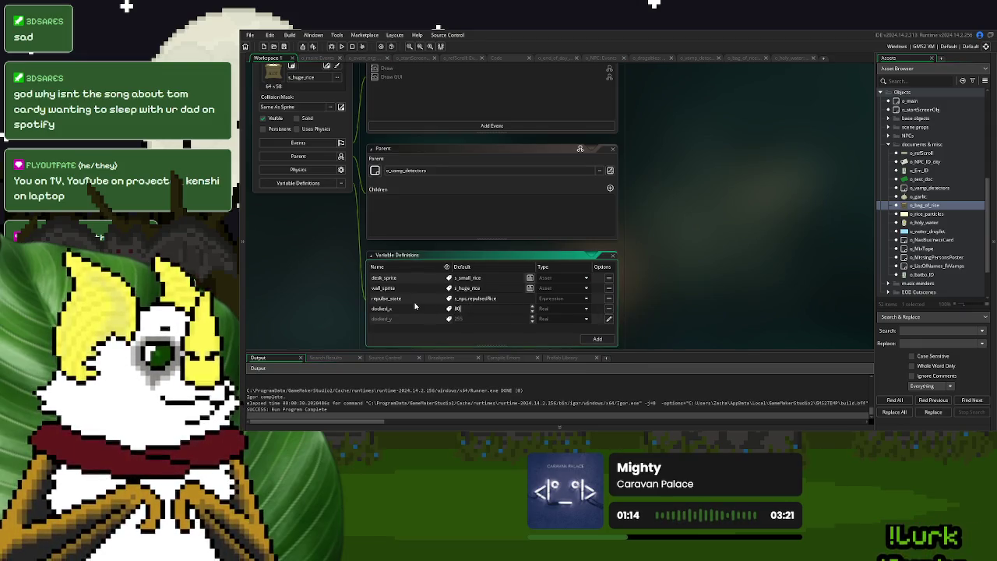
- Override the inherited docked_x variable in o_holy_water for its value of 60
{"action": "left_click", "coordinate": [789, 58]}
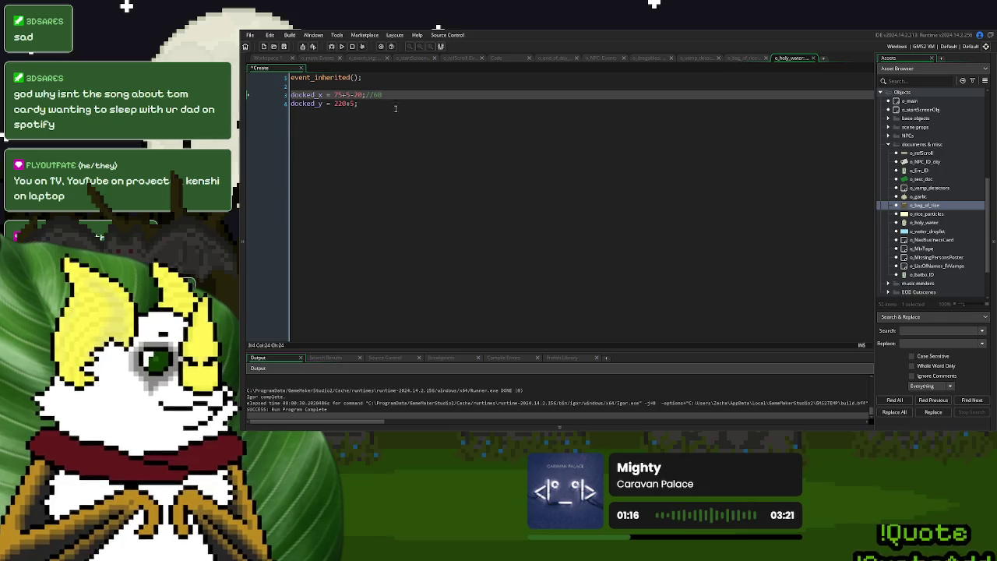
{"action": "double_click", "coordinate": [925, 223]}
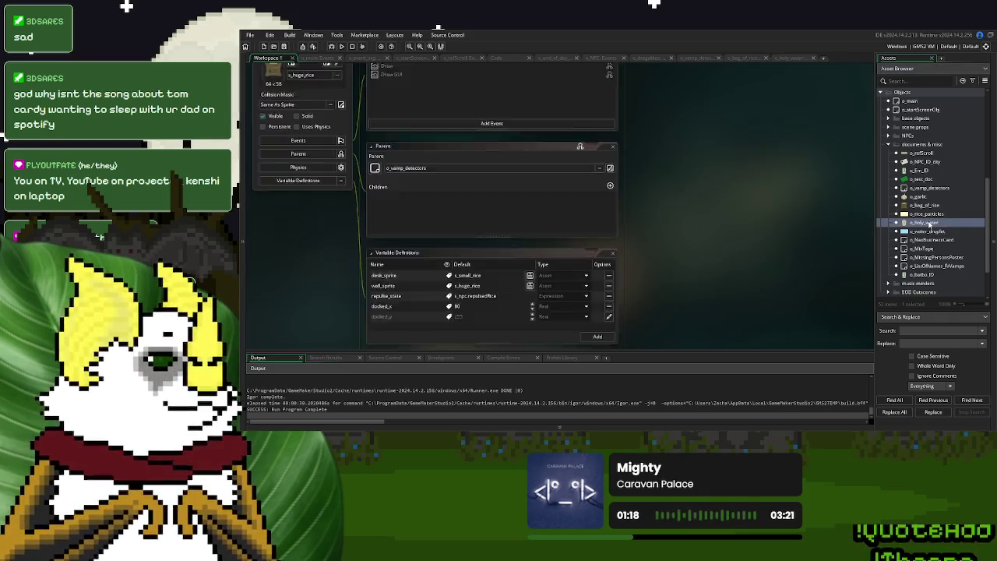
{"action": "left_click", "coordinate": [304, 229]}
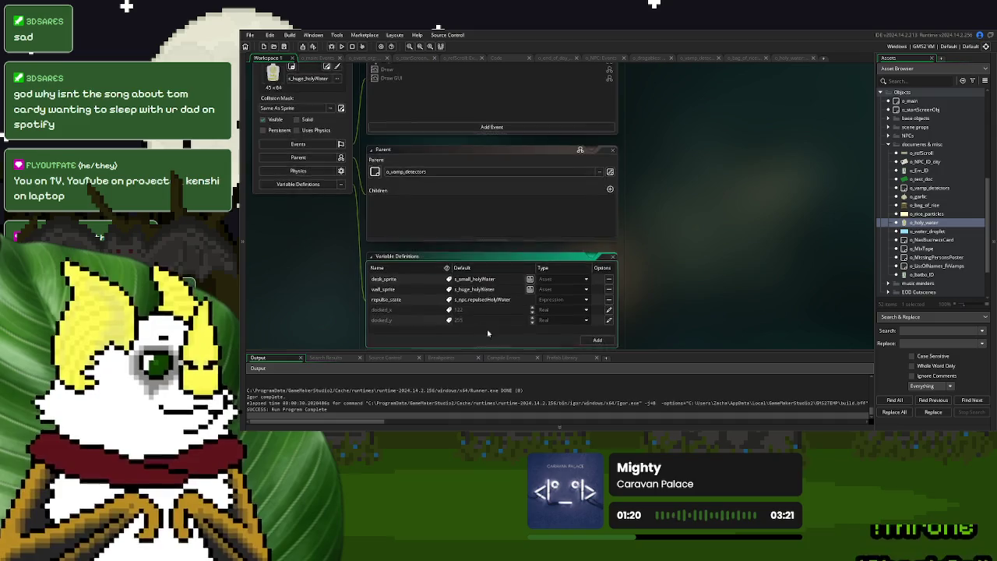
{"action": "left_click", "coordinate": [610, 310]}
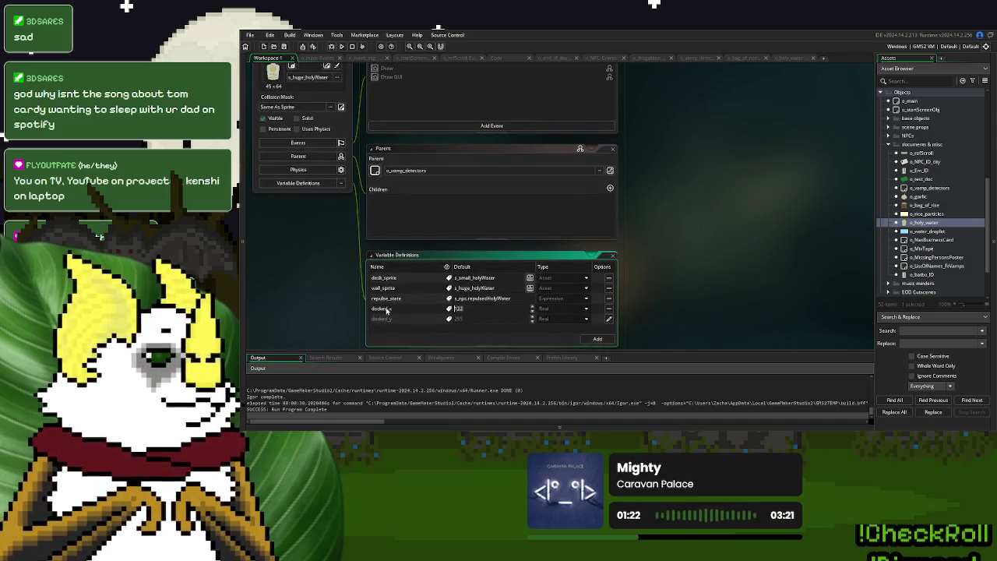
{"action": "left_click", "coordinate": [491, 307]}
{"action": "type", "text": "60"}
- Close all open object editors via the workspace's Windows > Close All
{"action": "right_click", "coordinate": [693, 148]}
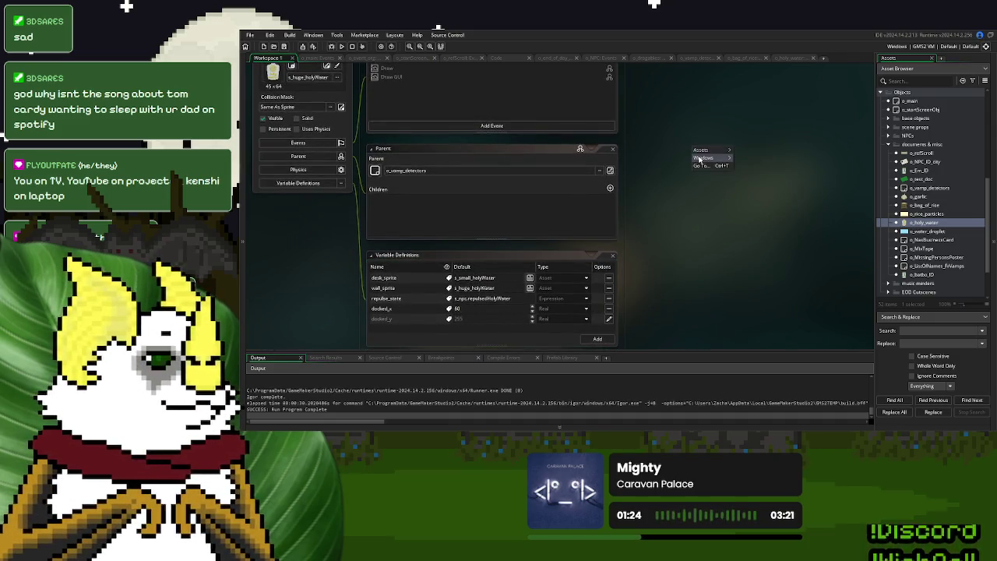
{"action": "mouse_move", "coordinate": [705, 157]}
{"action": "left_click", "coordinate": [746, 230]}
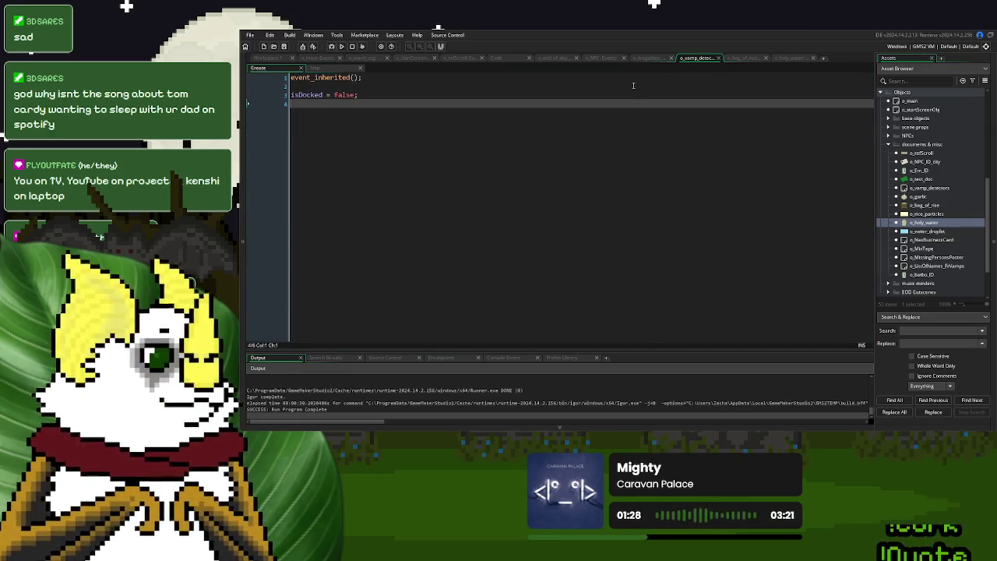
{"action": "left_click", "coordinate": [746, 61]}
- Delete the Create event from o_bag_of_rice
{"action": "left_click_drag", "start_coordinate": [358, 104], "coordinate": [303, 82]}
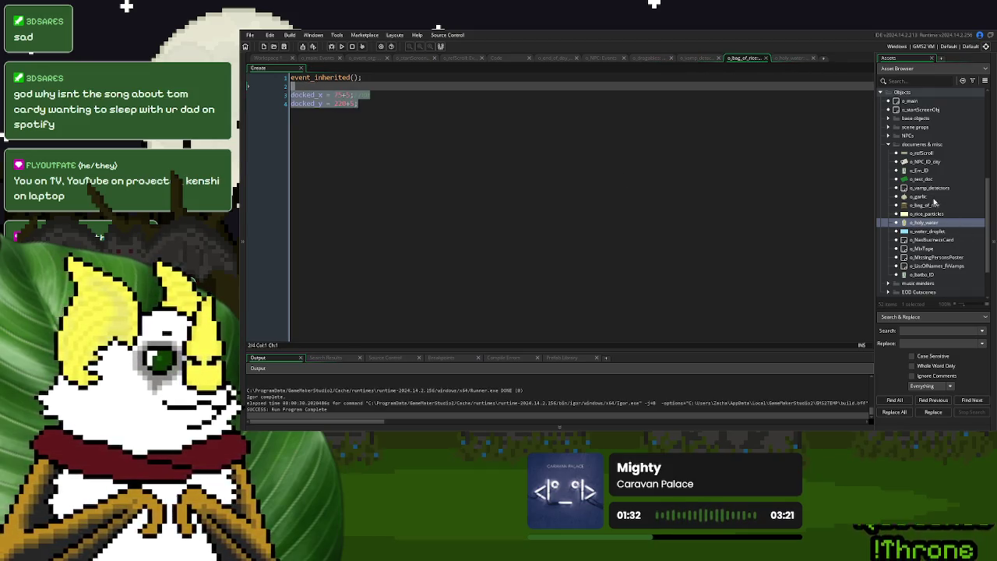
{"action": "left_click", "coordinate": [766, 58]}
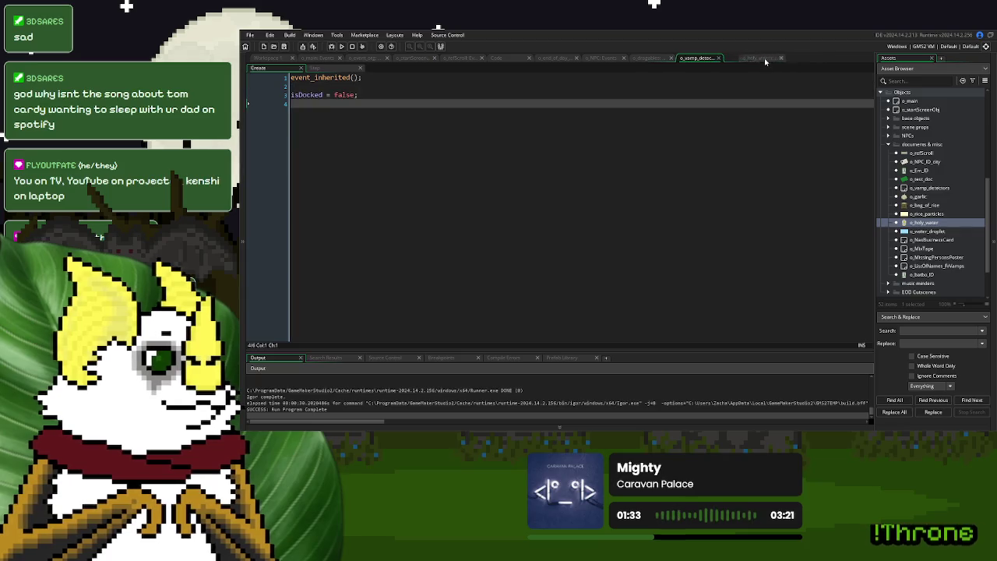
{"action": "double_click", "coordinate": [919, 196]}
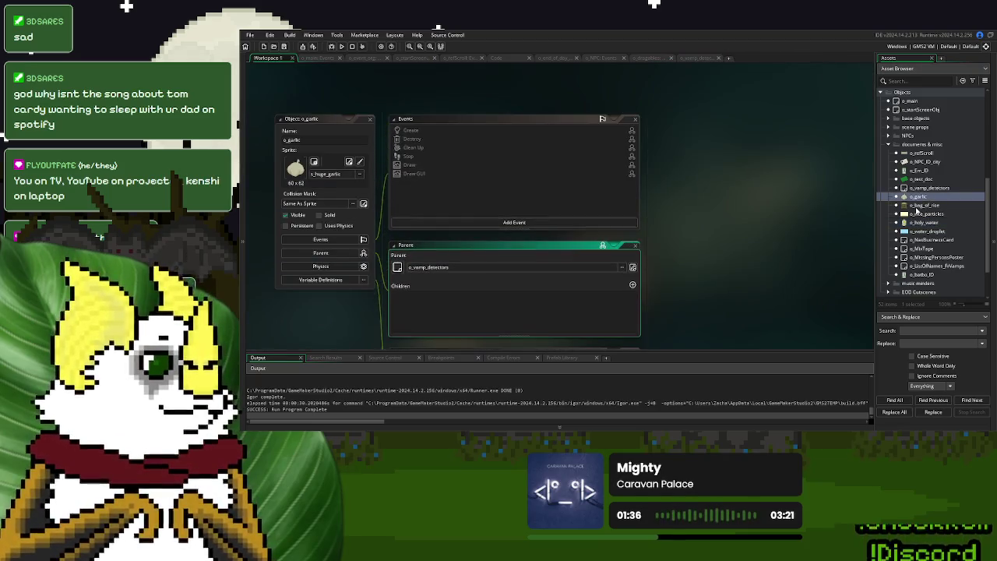
{"action": "left_click", "coordinate": [924, 205]}
{"action": "right_click", "coordinate": [425, 100]}
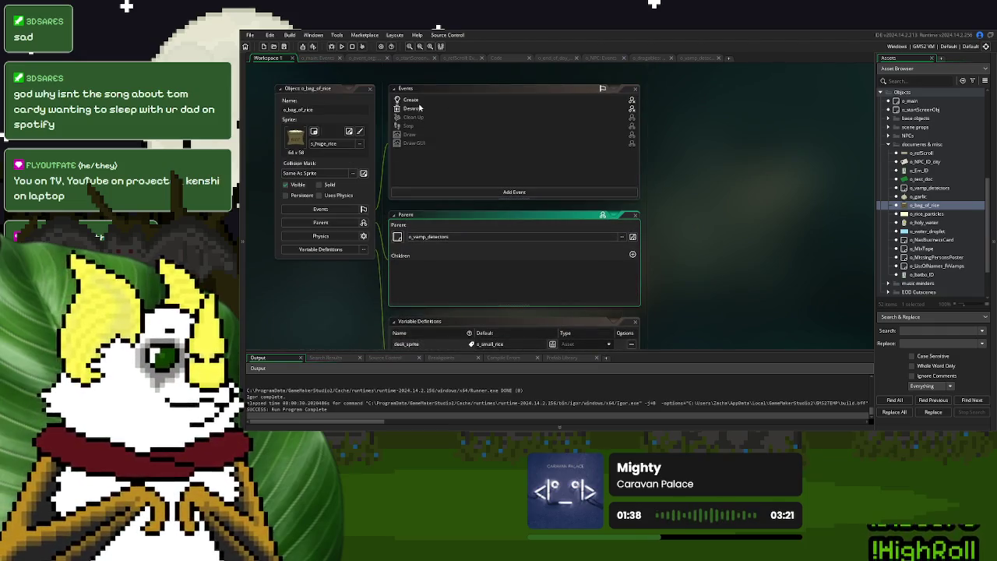
{"action": "left_click", "coordinate": [441, 180]}
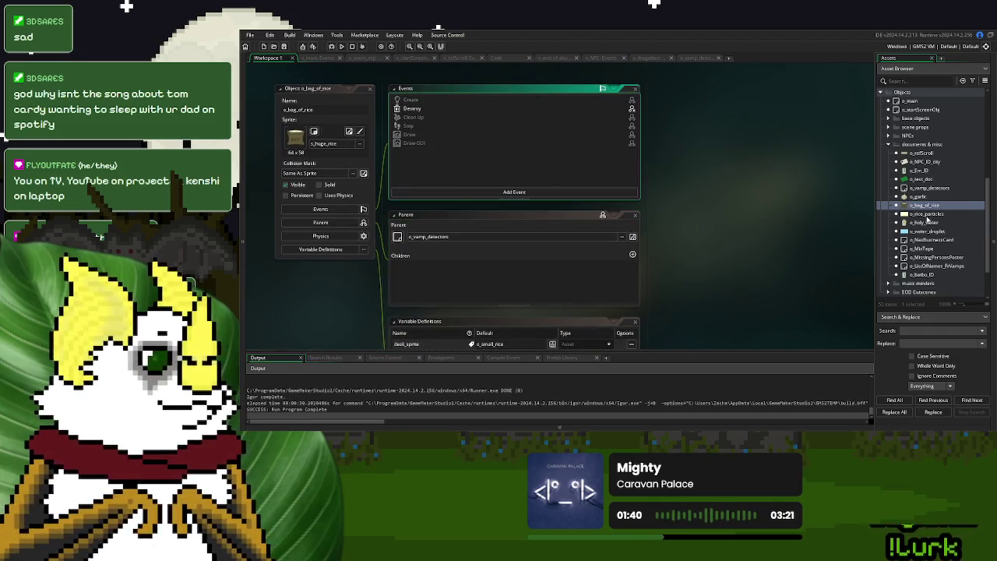
- Delete the Create event from o_holy_water
{"action": "left_click", "coordinate": [926, 223]}
{"action": "double_click", "coordinate": [925, 223]}
{"action": "right_click", "coordinate": [427, 100]}
{"action": "left_click", "coordinate": [454, 179]}
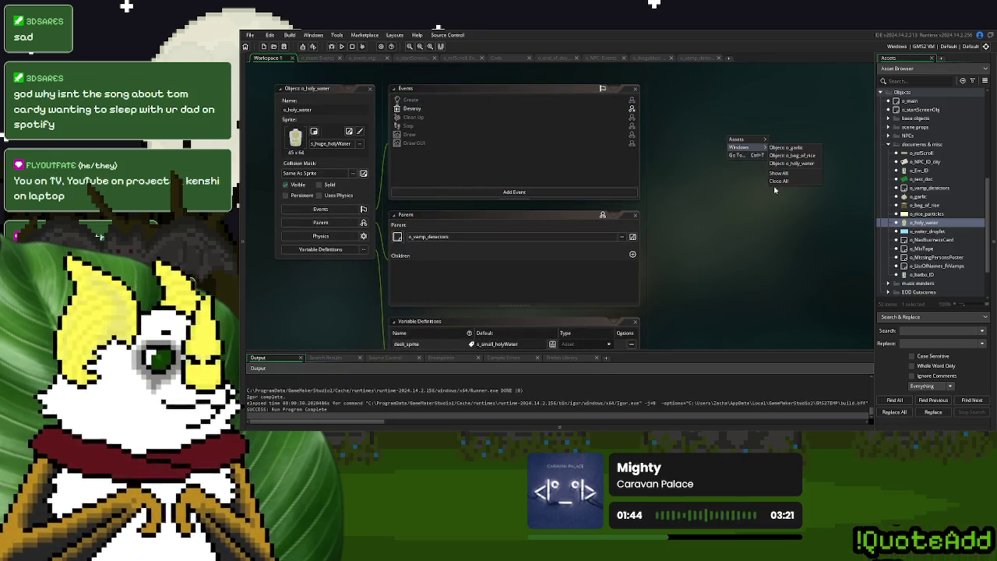
- Reopen the o_vamp_detectors object editor showing its three children
{"action": "left_click", "coordinate": [699, 58]}
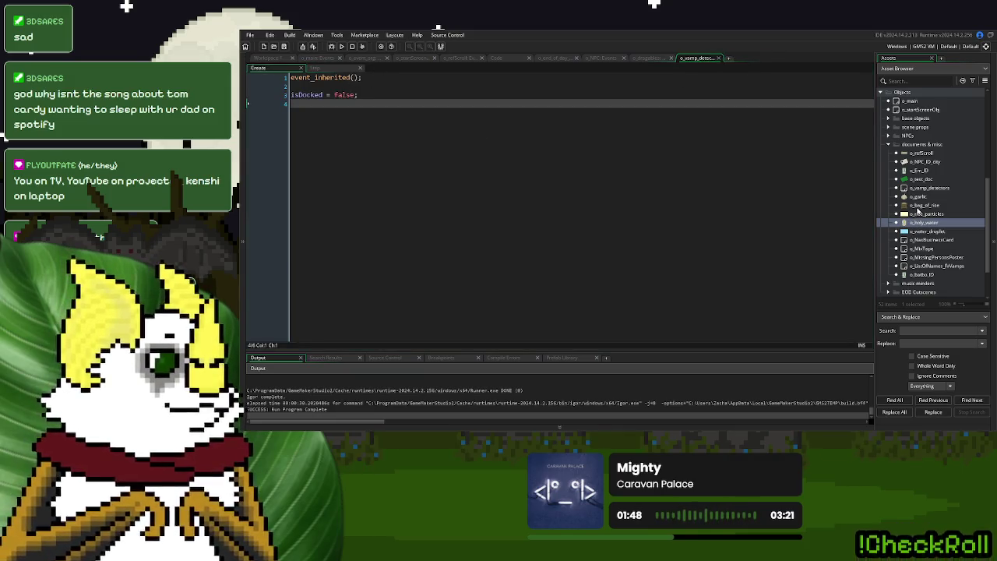
{"action": "left_click", "coordinate": [927, 190]}
{"action": "double_click", "coordinate": [927, 190]}
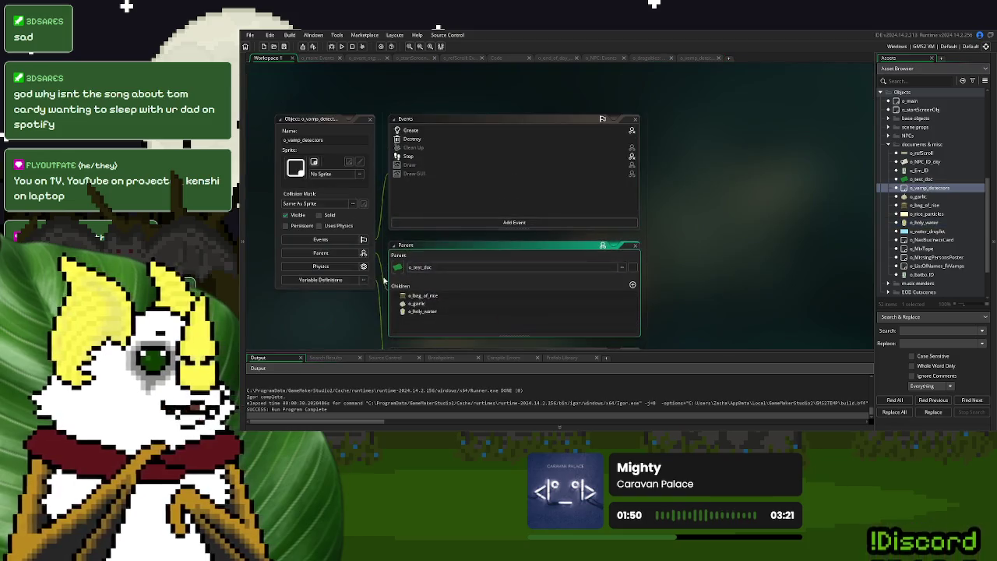
- Add a flagName variable definition of type Expression to o_vamp_detectors
{"action": "left_click", "coordinate": [320, 278]}
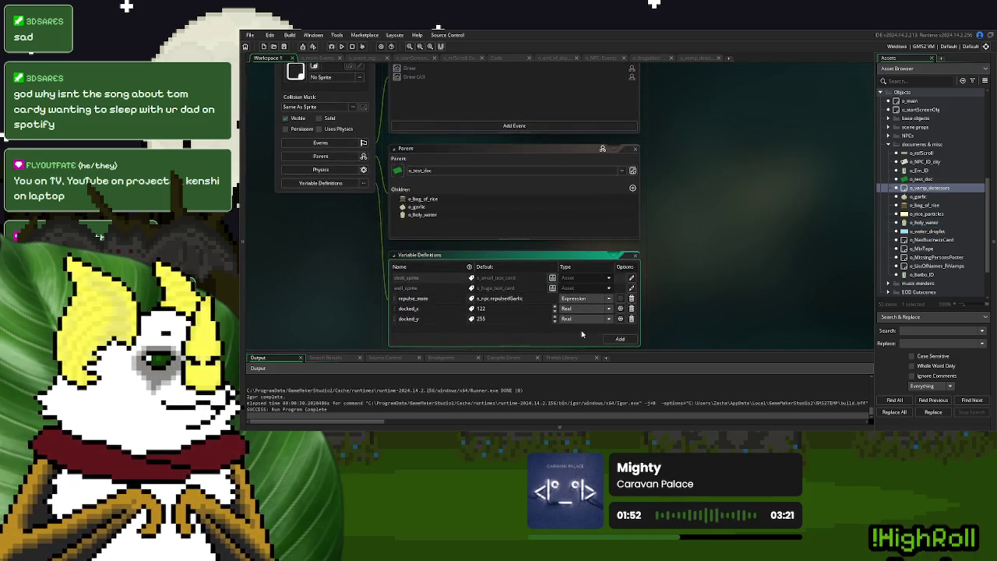
{"action": "left_click", "coordinate": [620, 339]}
{"action": "type", "text": "f"}
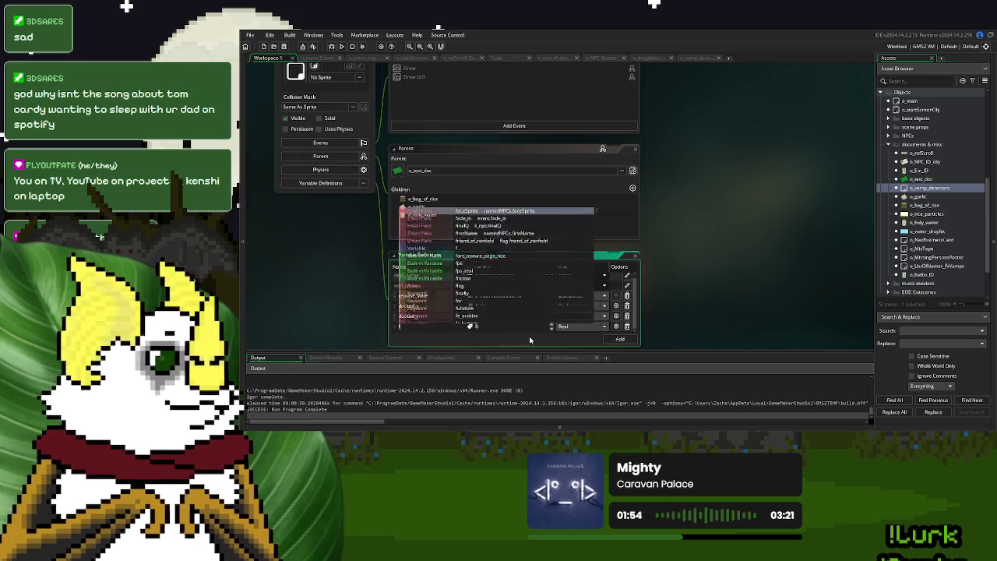
{"action": "type", "text": "lagName"}
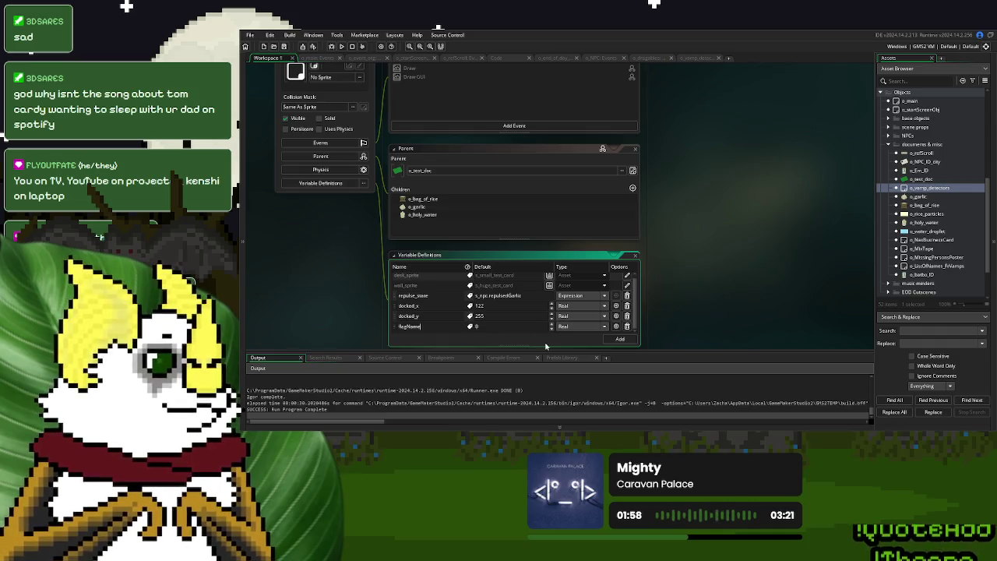
{"action": "left_click", "coordinate": [592, 326]}
{"action": "left_click", "coordinate": [585, 360]}
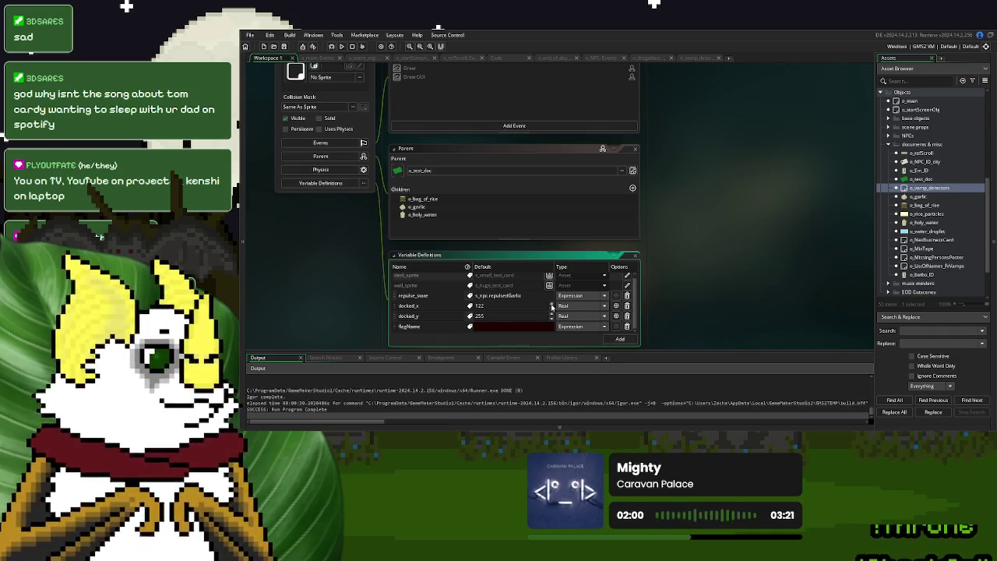
- Set flagName's default to flag.haveGarlic, copied from o_main's line 119
{"action": "left_click", "coordinate": [322, 59]}
{"action": "left_click_drag", "start_coordinate": [455, 282], "coordinate": [398, 282]}
{"action": "key", "text": "ctrl+c"}
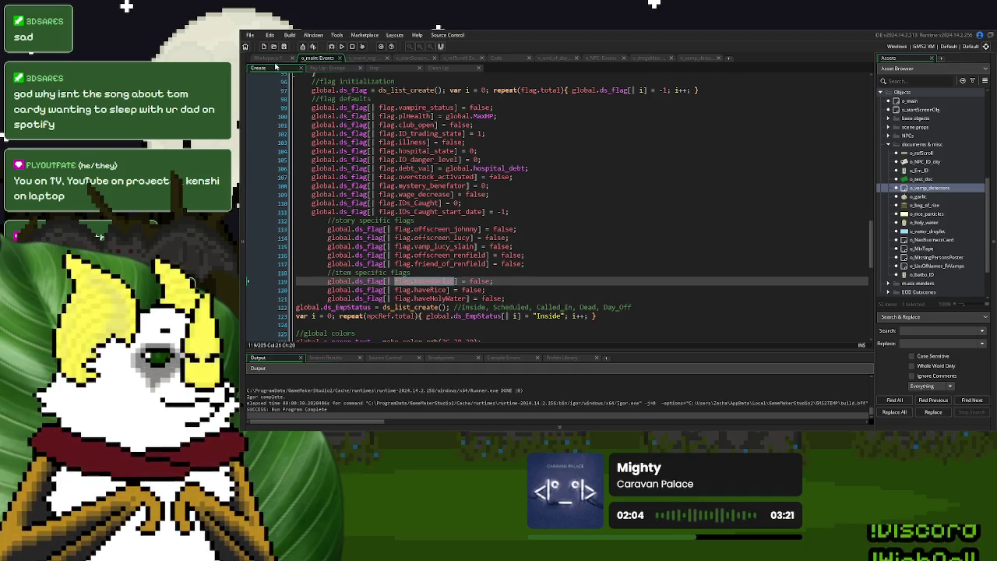
{"action": "left_click", "coordinate": [272, 58]}
{"action": "left_click", "coordinate": [499, 326]}
{"action": "key", "text": "ctrl+v"}
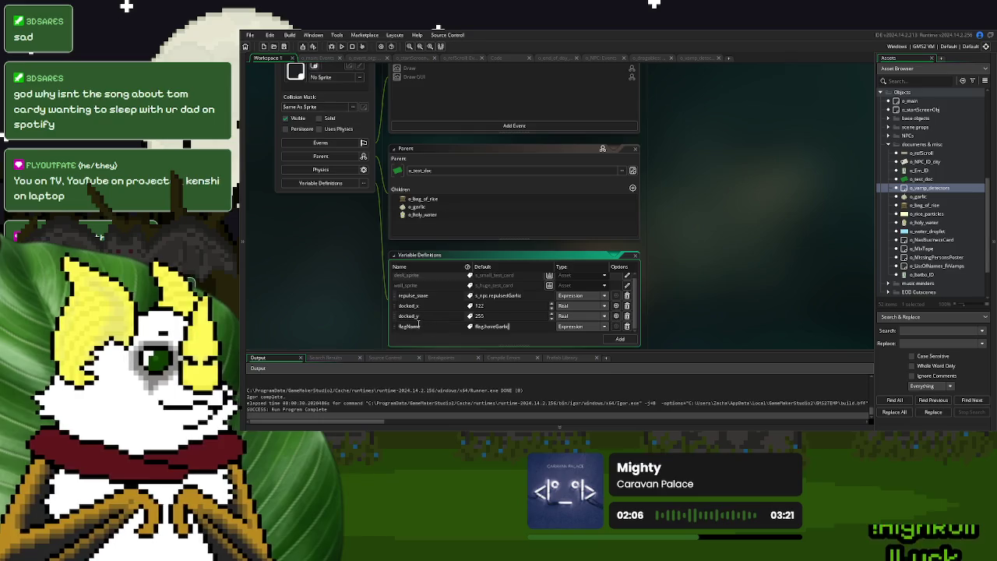
- Copy the global.ds_flag[ flag.haveGarlic lookup from o_main's line 119
{"action": "left_click", "coordinate": [318, 58]}
{"action": "mouse_move", "coordinate": [456, 282]}
{"action": "left_mouse_down"}
{"action": "mouse_move", "coordinate": [311, 278]}
{"action": "mouse_move", "coordinate": [327, 282]}
{"action": "left_mouse_up"}
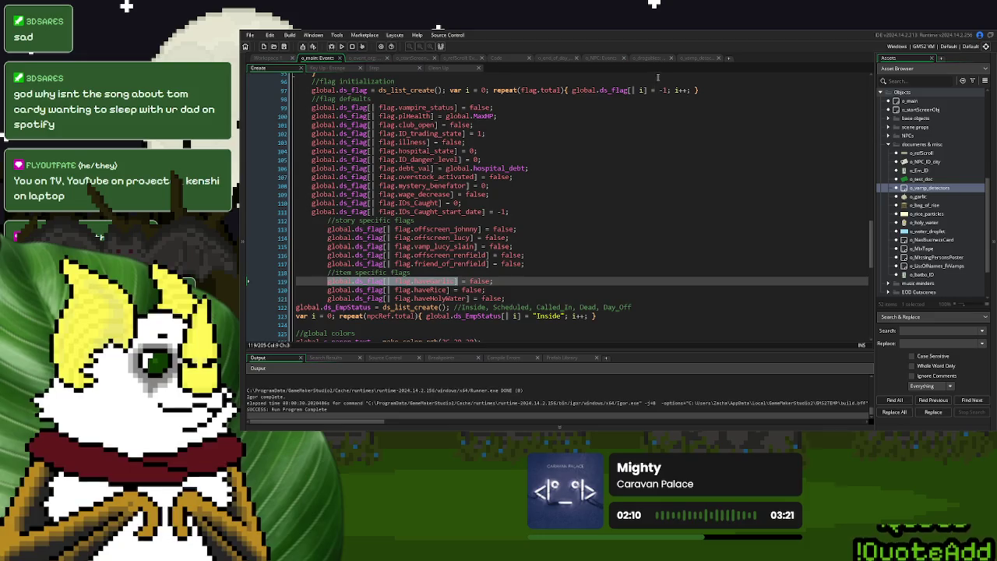
{"action": "left_click", "coordinate": [692, 58]}
- Start an if block in the Create code testing the pasted flag lookup equals true
{"action": "key", "text": "Return"}
{"action": "type", "text": "if"}
{"action": "type", "text": "global.ds_flag[| flag.haveGarlic]"}
{"action": "type", "text": "= true{"}
{"action": "key", "text": "Return"}
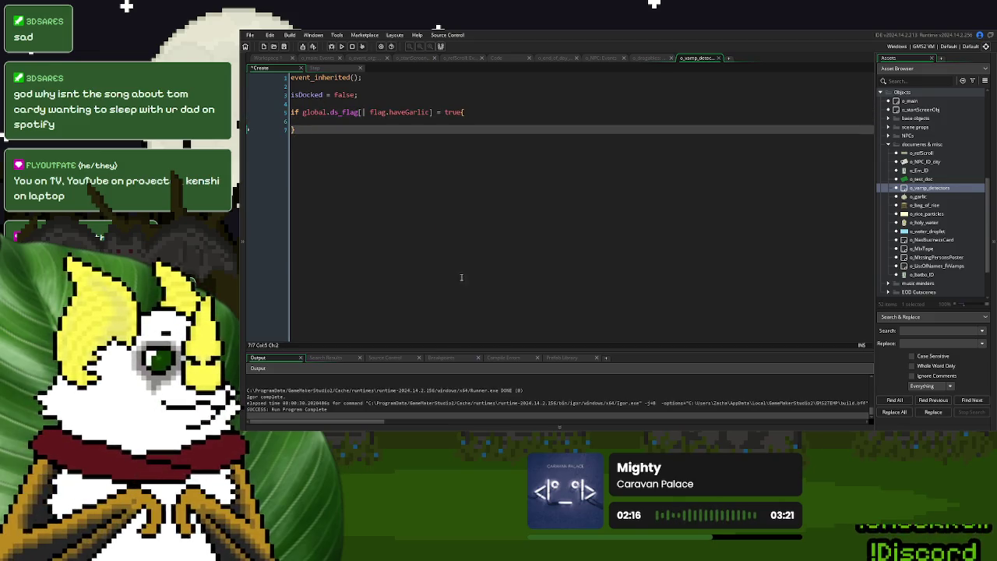
- Replace the hard-coded flag.haveGarlic in the condition with flagName
{"action": "left_click", "coordinate": [270, 60]}
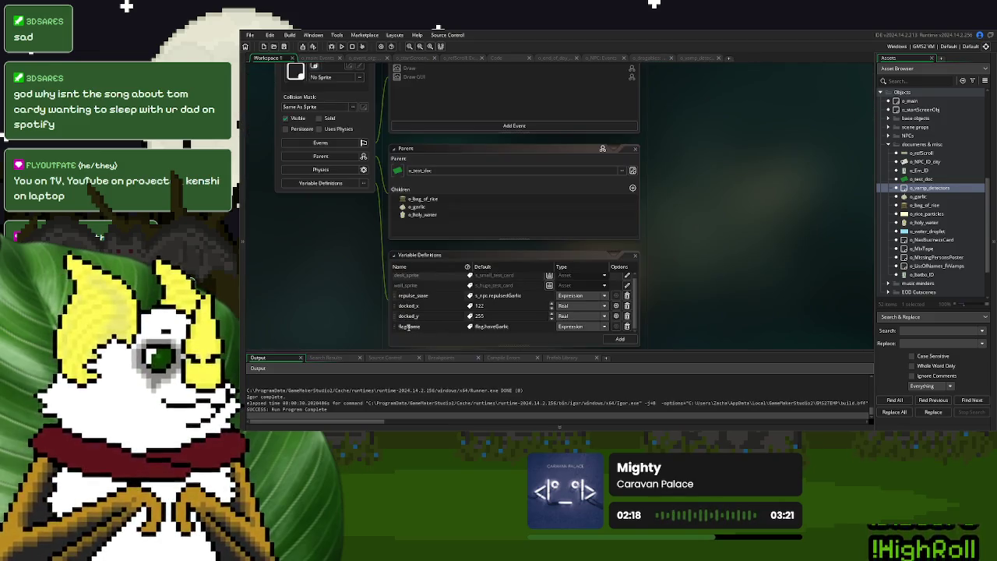
{"action": "left_click", "coordinate": [408, 327]}
{"action": "left_click", "coordinate": [698, 60]}
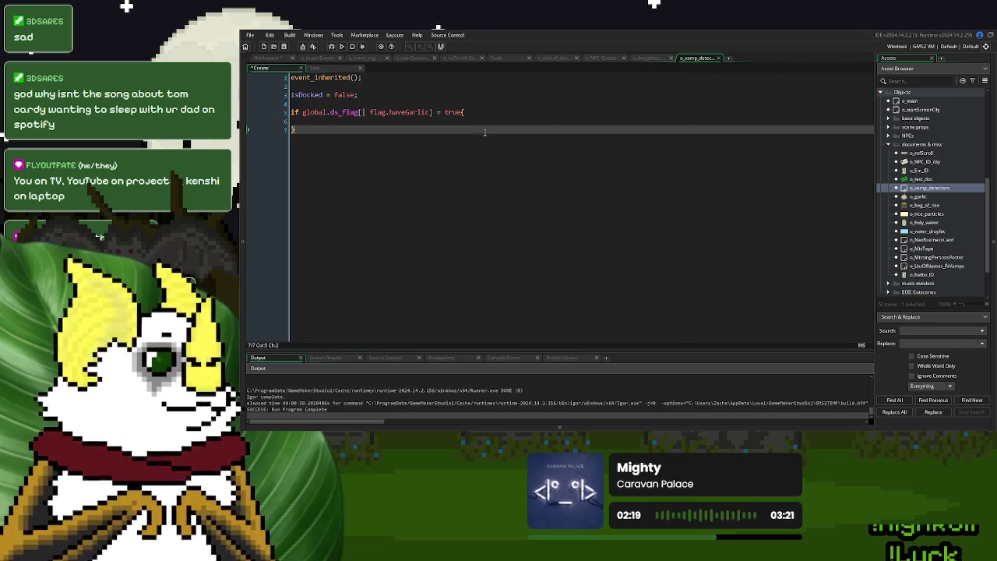
{"action": "left_click", "coordinate": [430, 112]}
{"action": "left_click_drag", "start_coordinate": [430, 113], "coordinate": [370, 113]}
{"action": "type", "text": "flagName"}
{"action": "key", "text": "Return"}
- Fill the block with x = docked_x; y = docked_y; isDocked = true; and tidy the blank lines
{"action": "type", "text": "x = docked"}
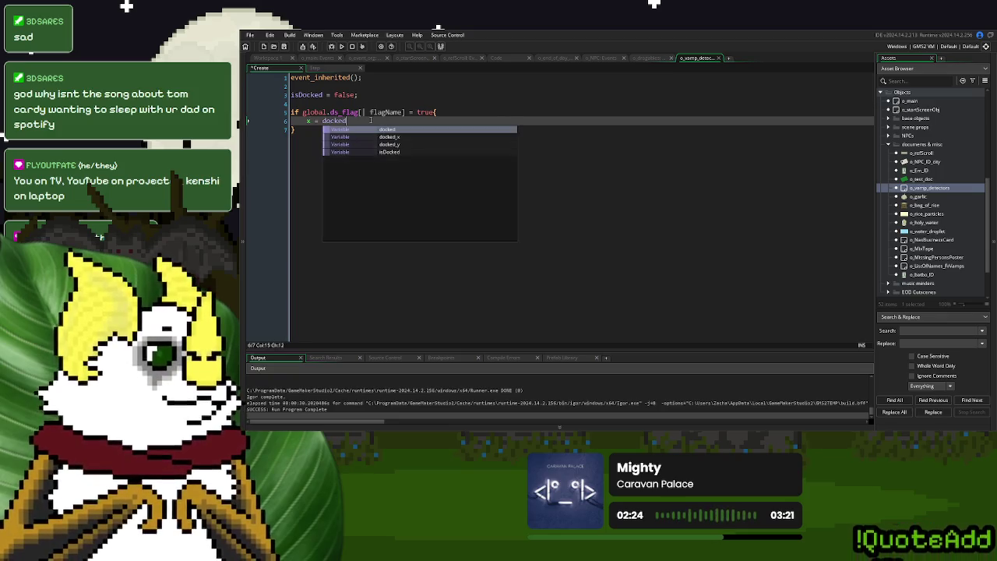
{"action": "key", "text": "Return"}
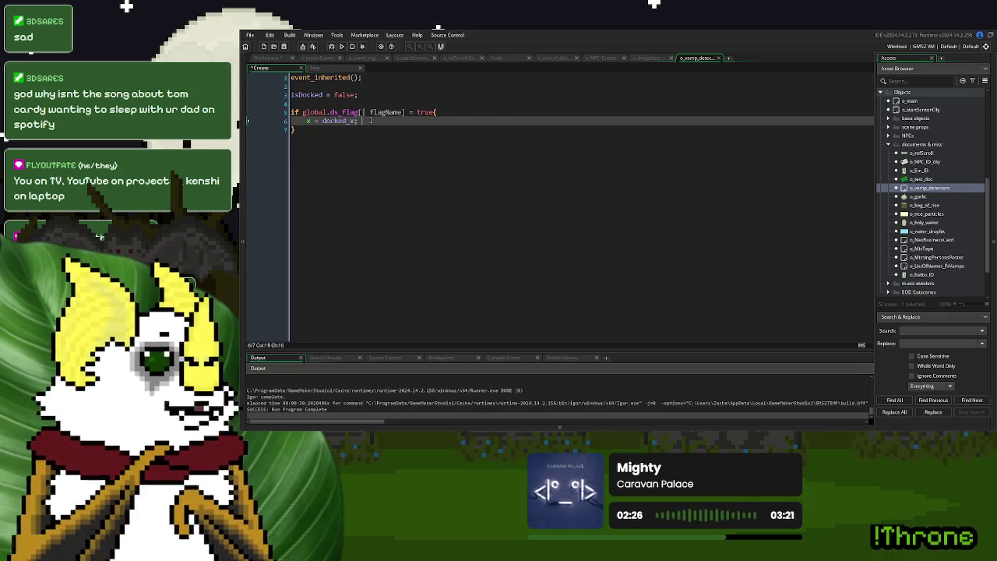
{"action": "type", "text": "y = docked_y"}
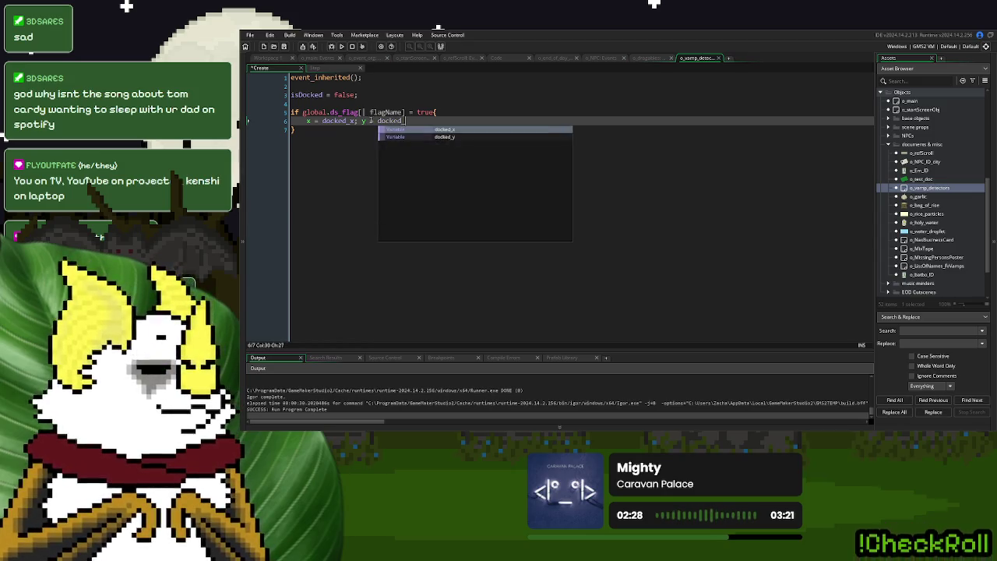
{"action": "type", "text": ";"}
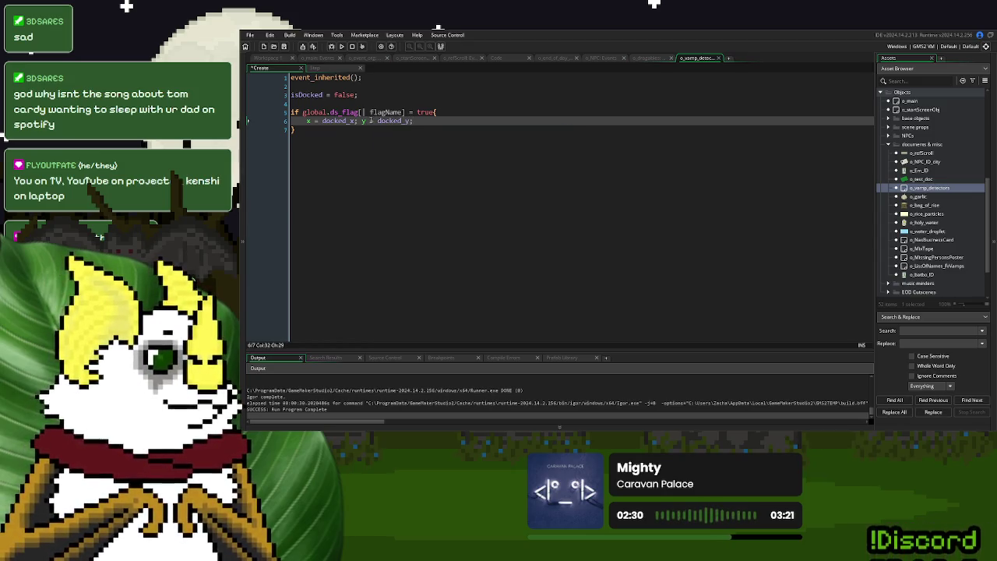
{"action": "type", "text": " isDock"}
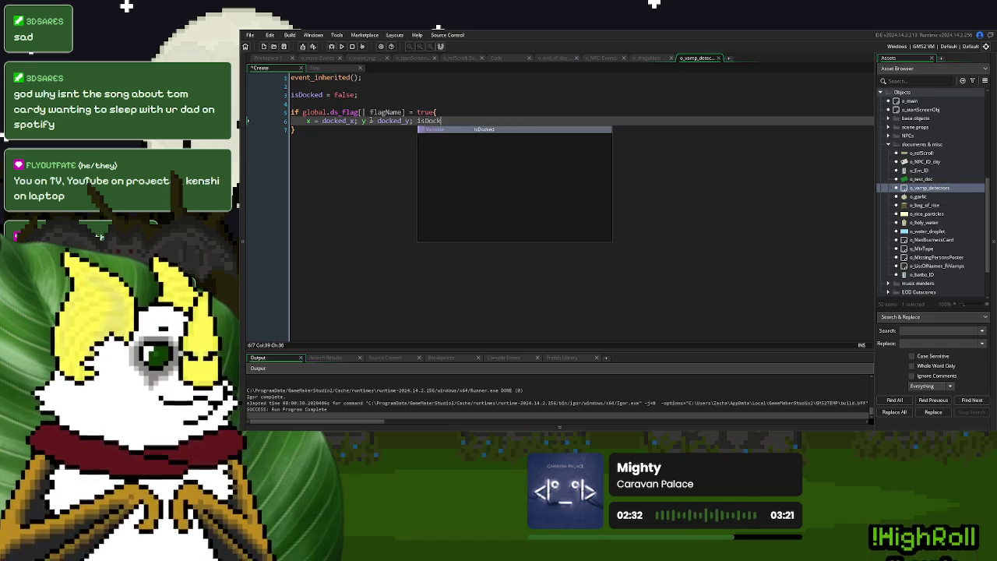
{"action": "type", "text": "ed = true;"}
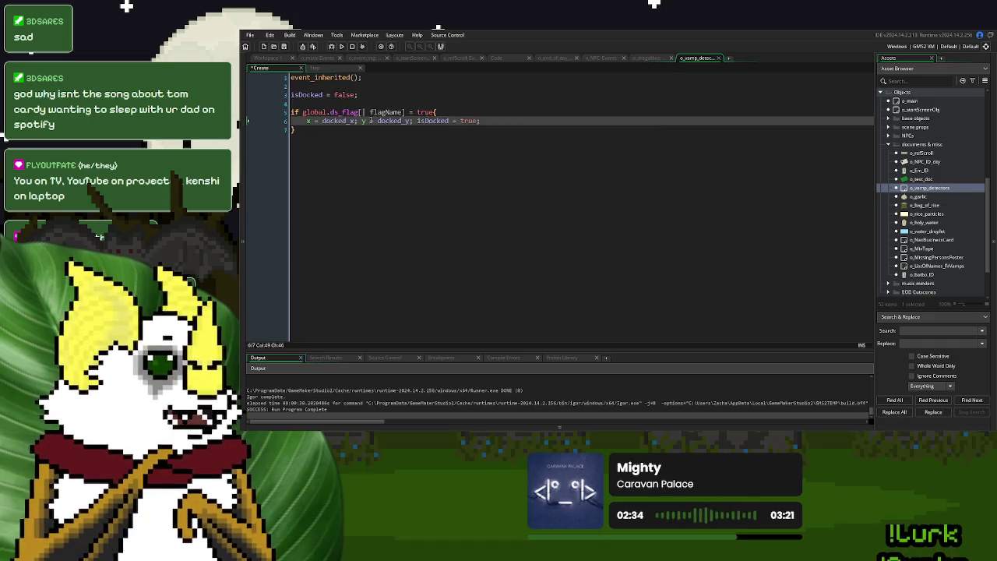
{"action": "left_click", "coordinate": [528, 171]}
{"action": "key", "text": "Return"}
{"action": "key", "text": "Return"}
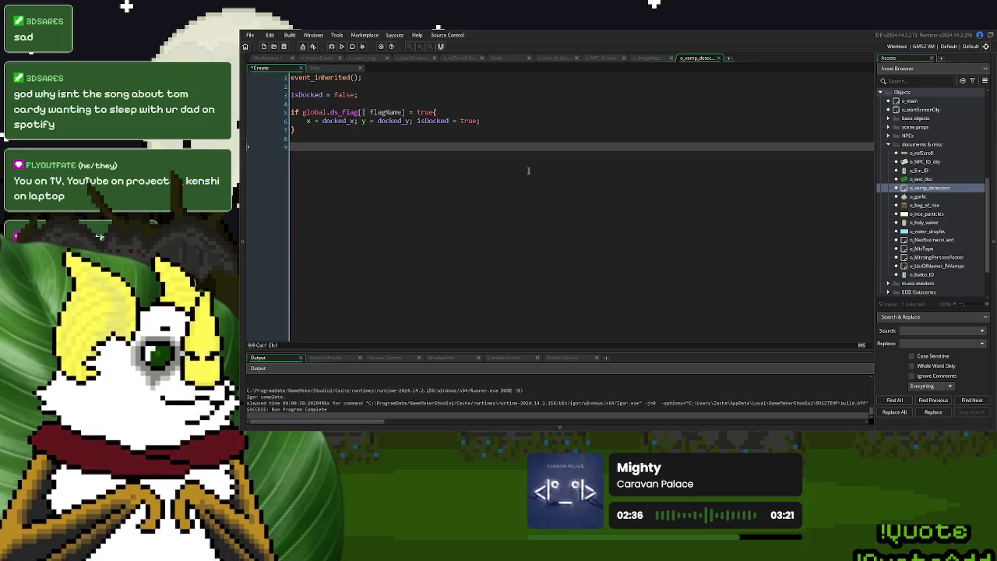
{"action": "key", "text": "BackSpace"}
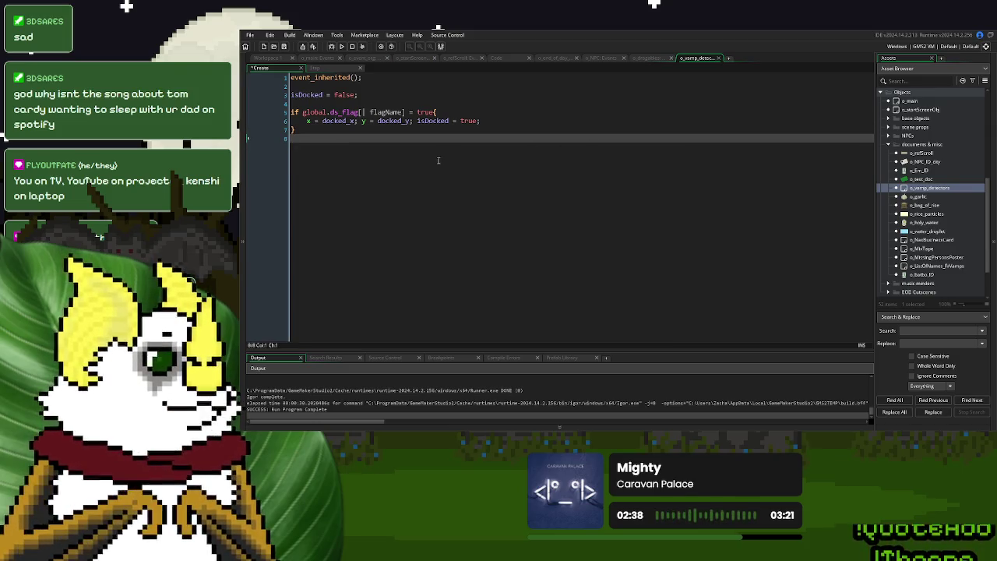
{"action": "left_click", "coordinate": [321, 60]}
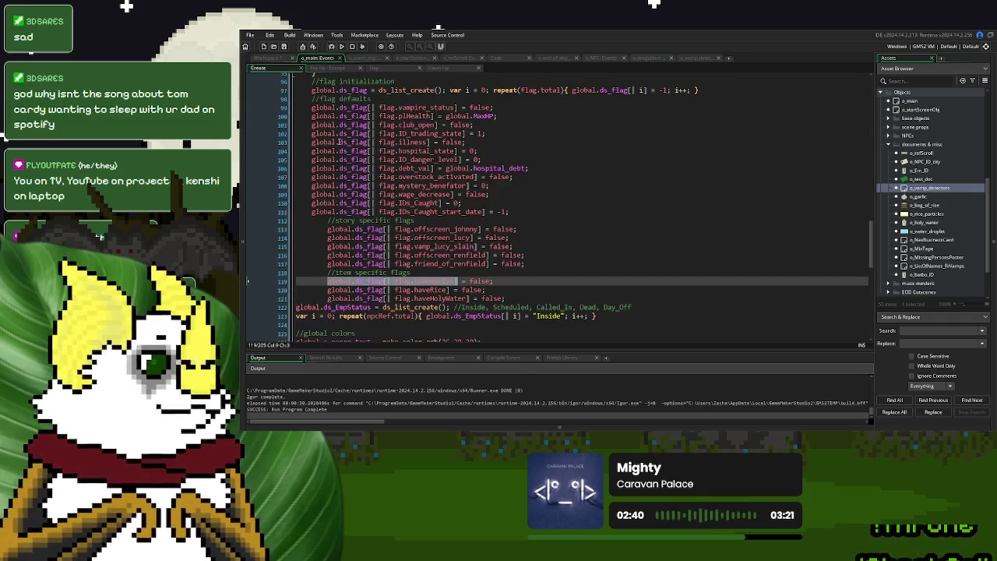
- Select the three item flag lines 119–121 in o_main's Create code
{"action": "left_click", "coordinate": [505, 300]}
{"action": "left_click_drag", "start_coordinate": [505, 299], "coordinate": [327, 281]}
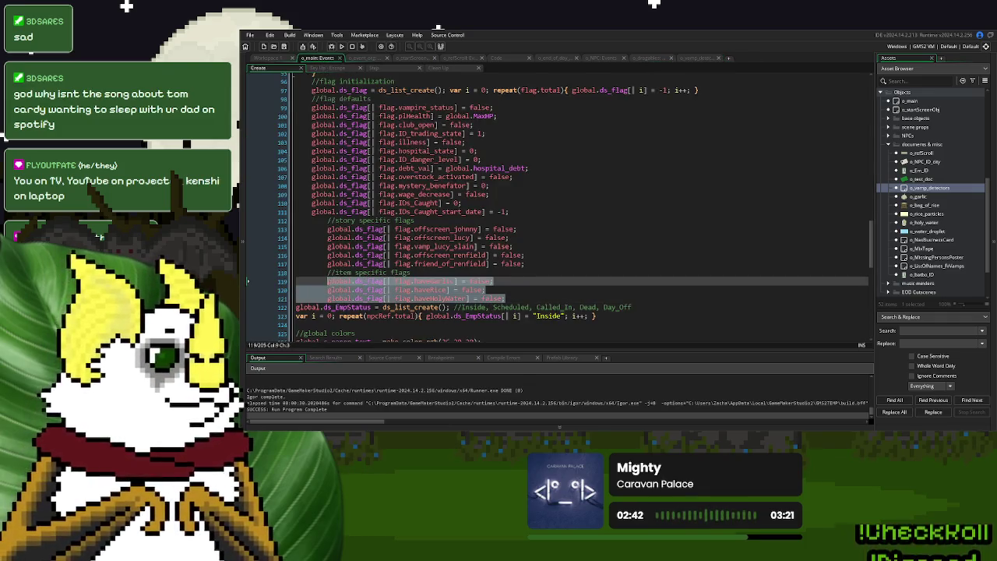
{"action": "left_click", "coordinate": [421, 60]}
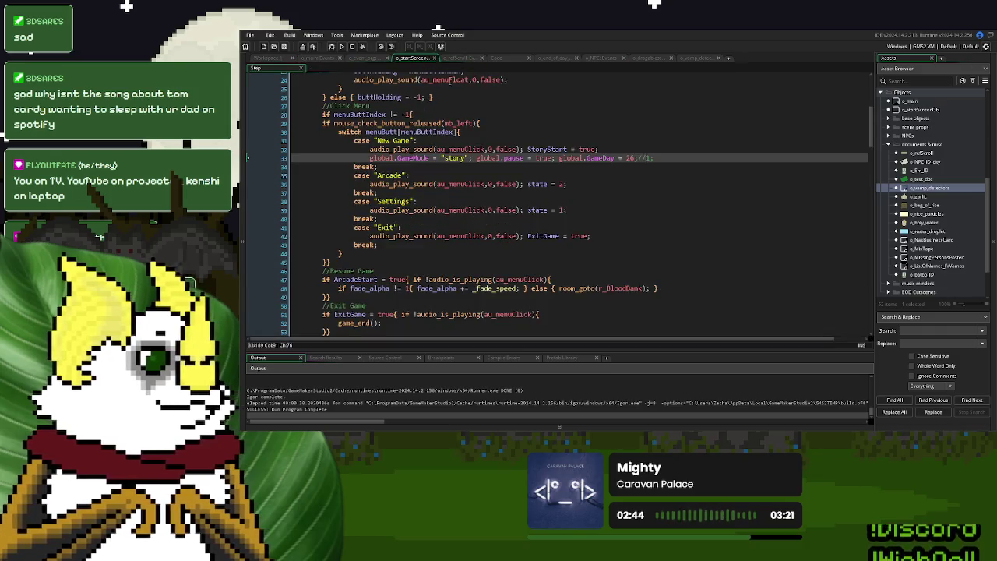
{"action": "left_click", "coordinate": [466, 61]}
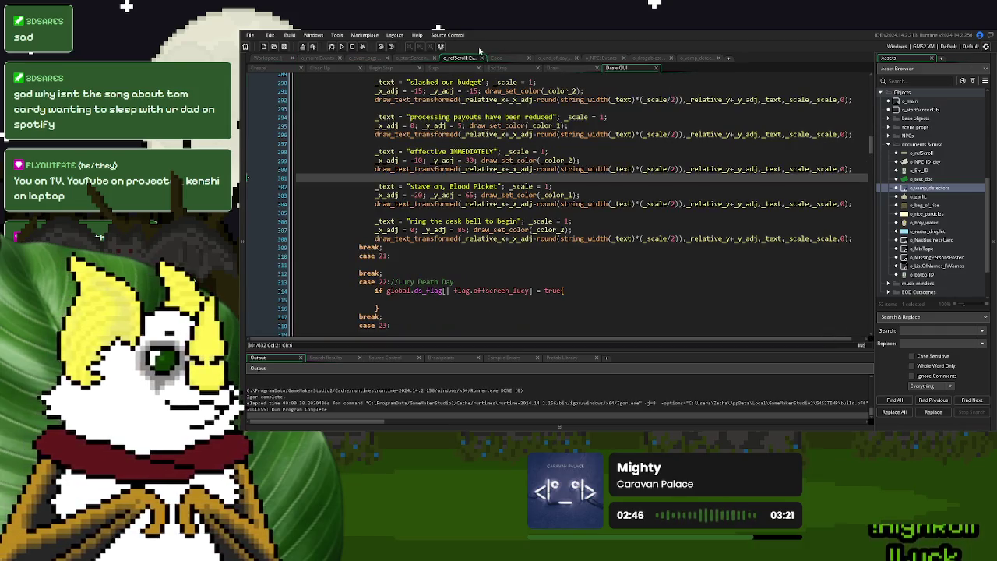
{"action": "left_click", "coordinate": [362, 58]}
- Add a new line after the flag checks on line 148 of o_event_org's Create event
{"action": "left_click", "coordinate": [258, 68]}
{"action": "scroll", "coordinate": [424, 275], "scroll_direction": "down", "scroll_amount": 1}
{"action": "scroll", "coordinate": [424, 274], "scroll_direction": "down", "scroll_amount": 20}
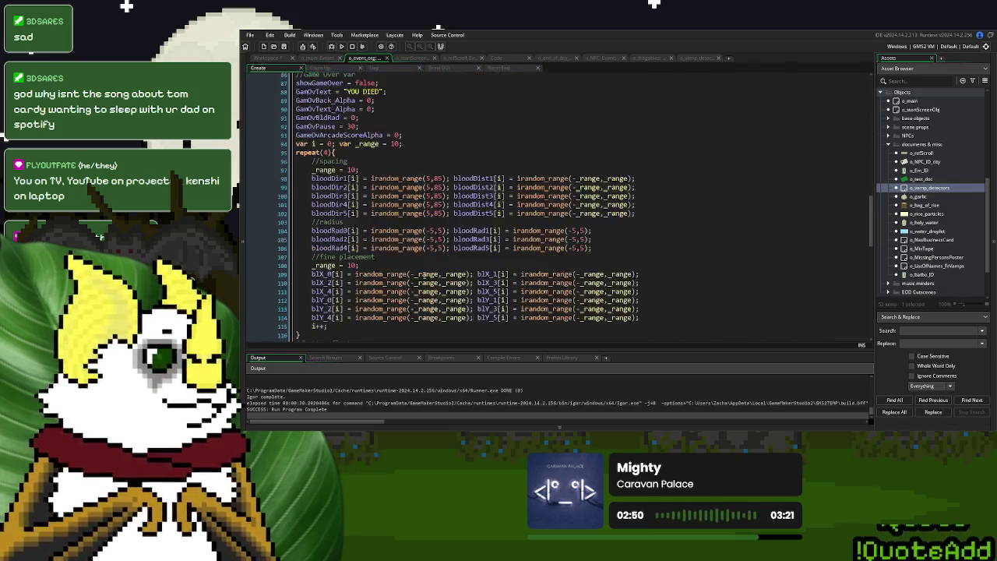
{"action": "scroll", "coordinate": [424, 275], "scroll_direction": "down", "scroll_amount": 10}
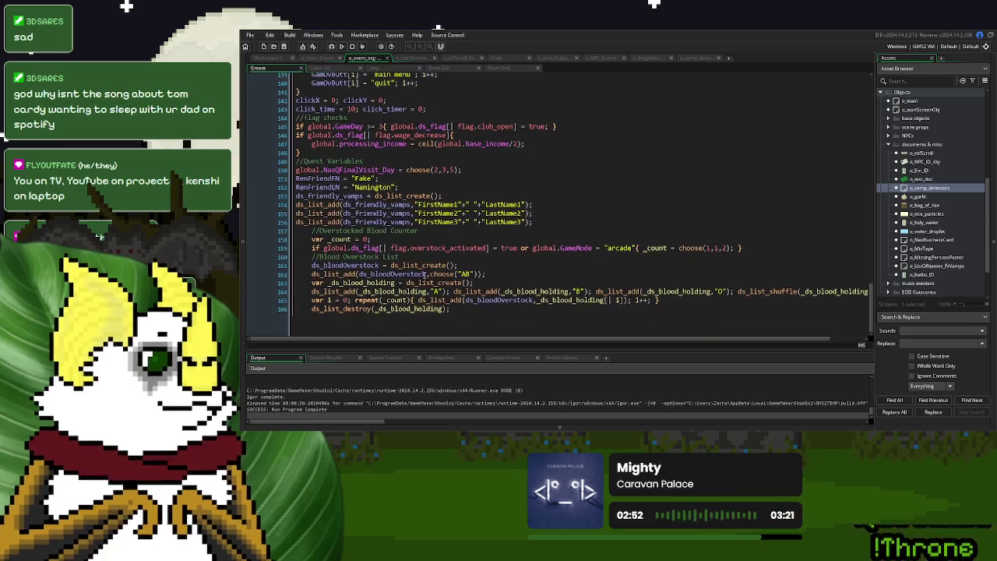
{"action": "scroll", "coordinate": [424, 275], "scroll_direction": "up", "scroll_amount": 2}
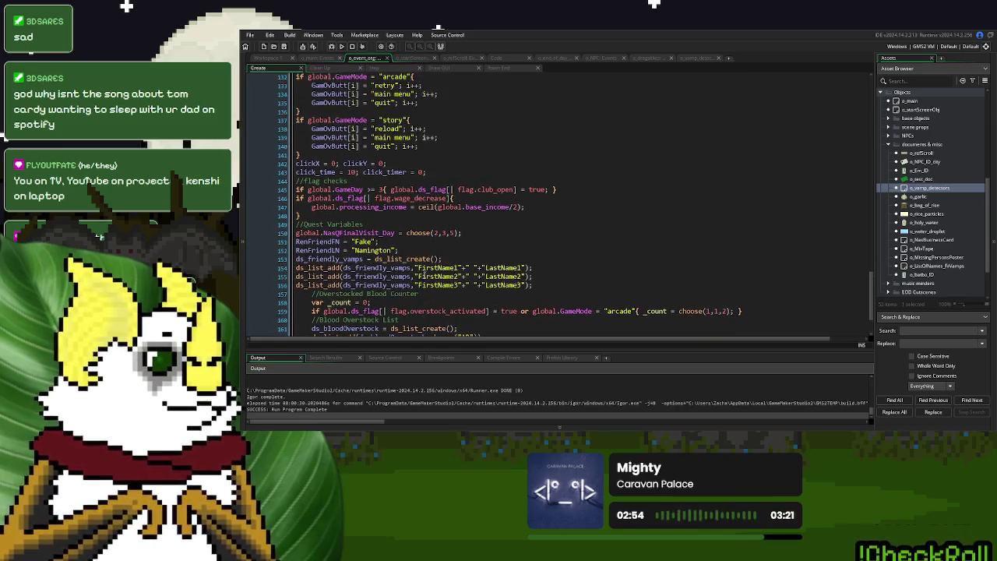
{"action": "left_click", "coordinate": [347, 215]}
{"action": "key", "text": "Return"}
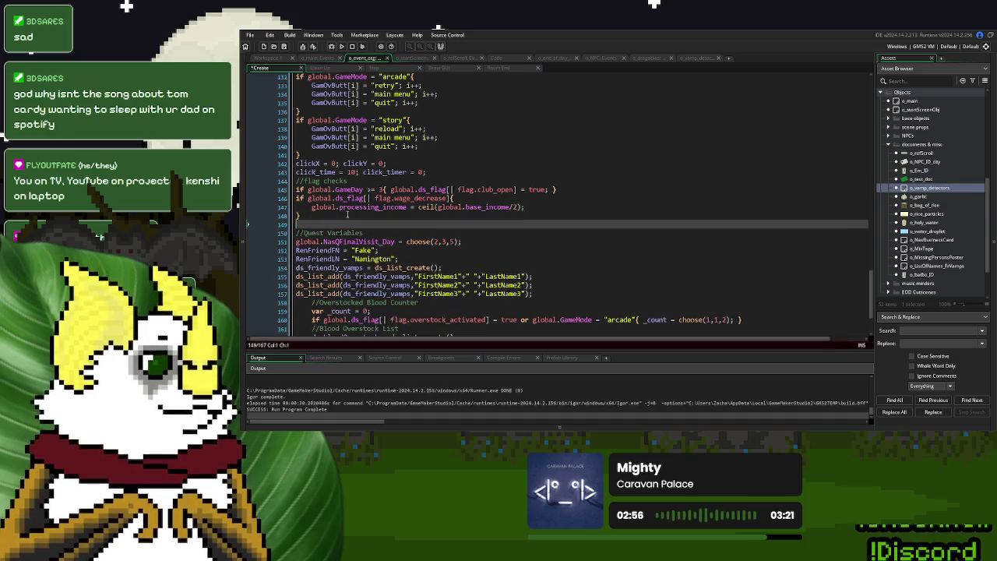
- Paste the three item flag lines into o_event_org and unindent them
{"action": "type", "text": "global.ds_flag[| flag.haveGarlic] = false; \t\tglobal.ds_flag[| flag.haveRice] = false; \t\tglobal.ds_flag[| flag.haveHolyWater] = false;"}
{"action": "left_click", "coordinate": [304, 230]}
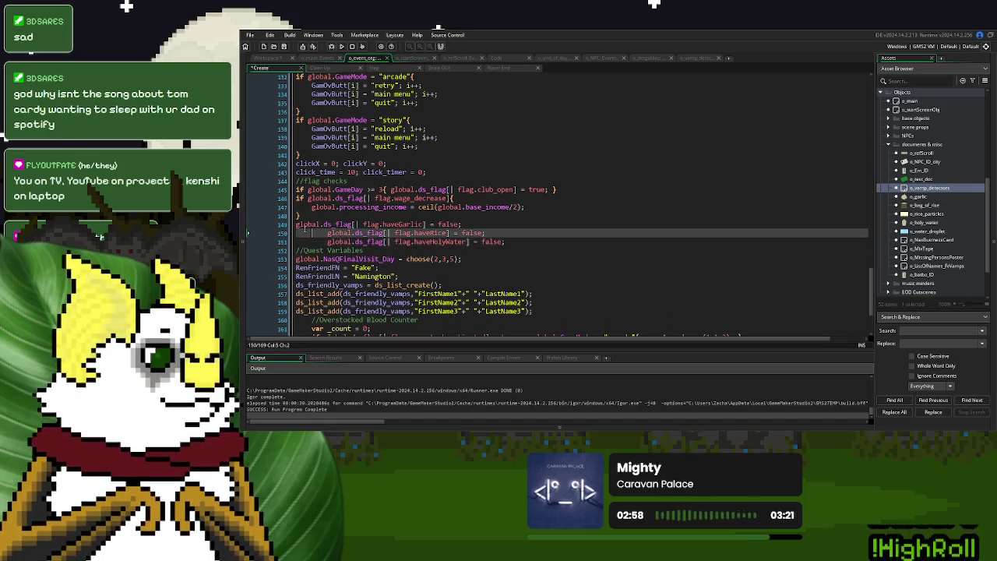
{"action": "key", "text": "shift+Tab"}
{"action": "key", "text": "shift+Tab"}
{"action": "key", "text": "Down"}
{"action": "key", "text": "shift+Tab"}
{"action": "key", "text": "shift+Tab"}
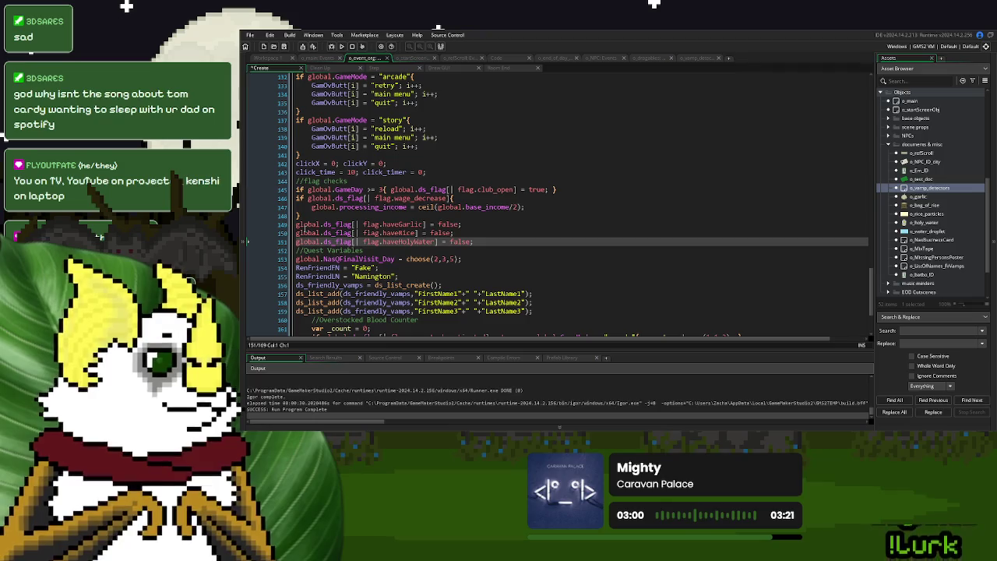
- Turn the haveGarlic line into an if-true spawning instance_create_depth(0,0,o_garlic), then duplicate it twice
{"action": "left_click", "coordinate": [296, 224]}
{"action": "type", "text": "if"}
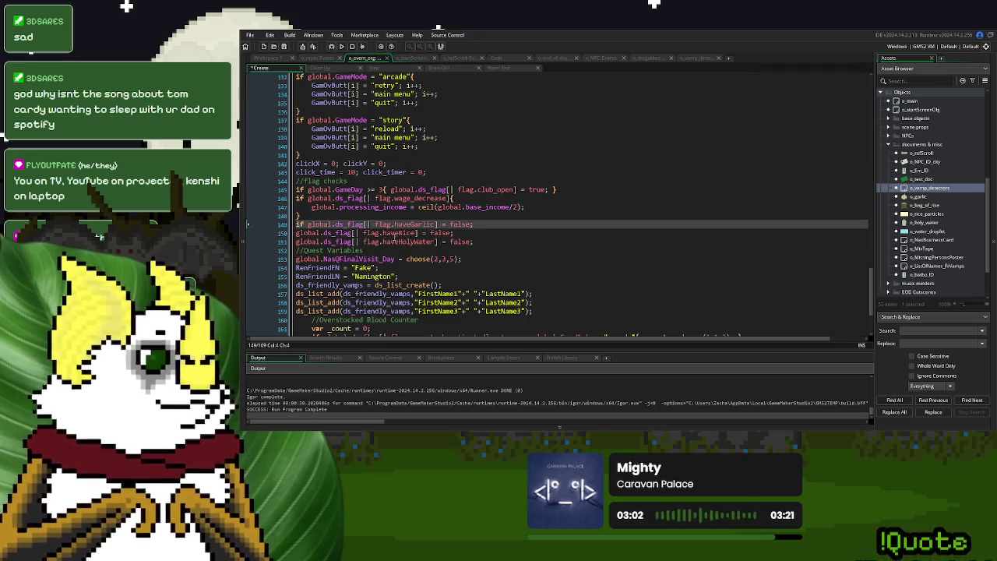
{"action": "left_click_drag", "start_coordinate": [449, 224], "coordinate": [477, 225]}
{"action": "type", "text": "true{"}
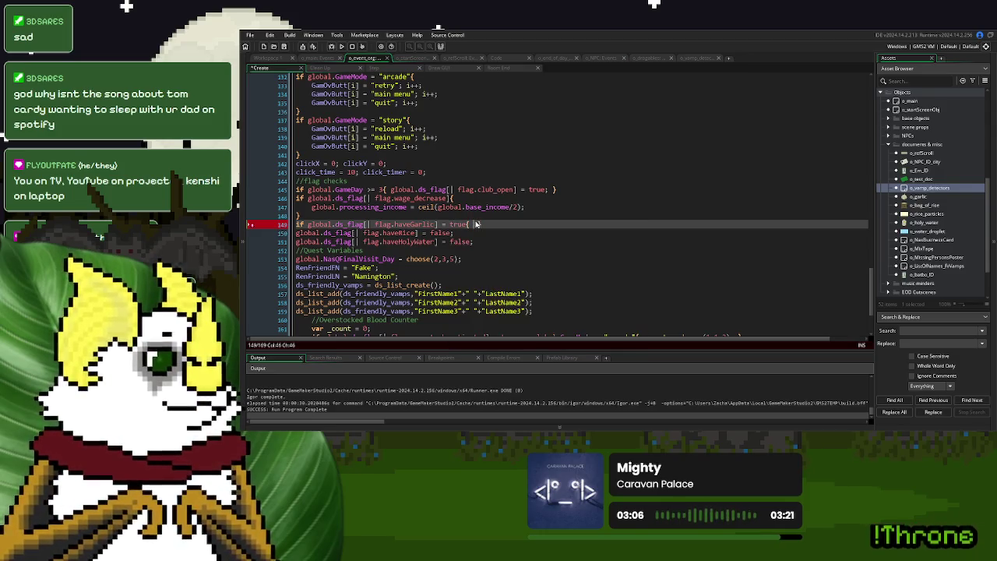
{"action": "type", "text": "}instance_cre"}
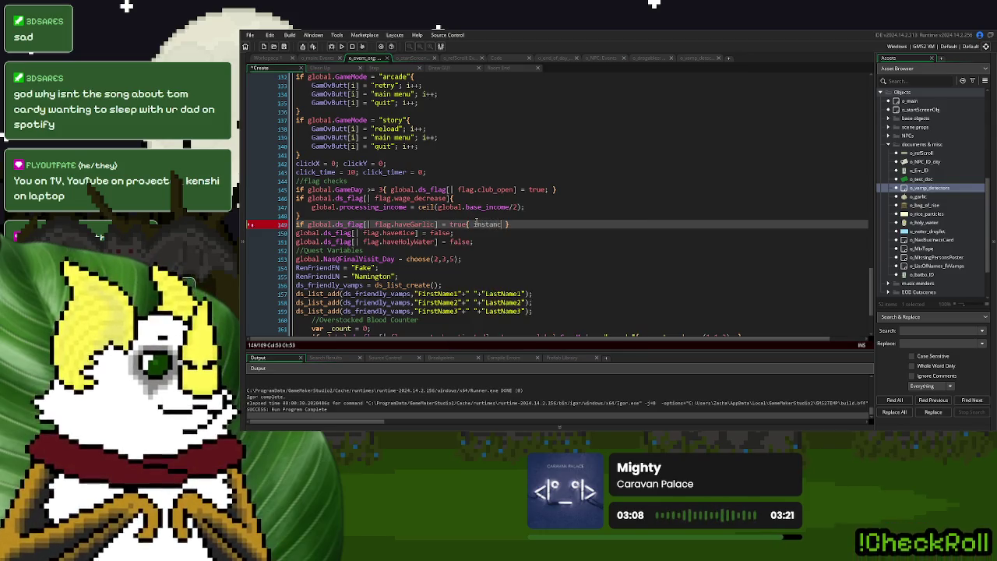
{"action": "key", "text": "Return"}
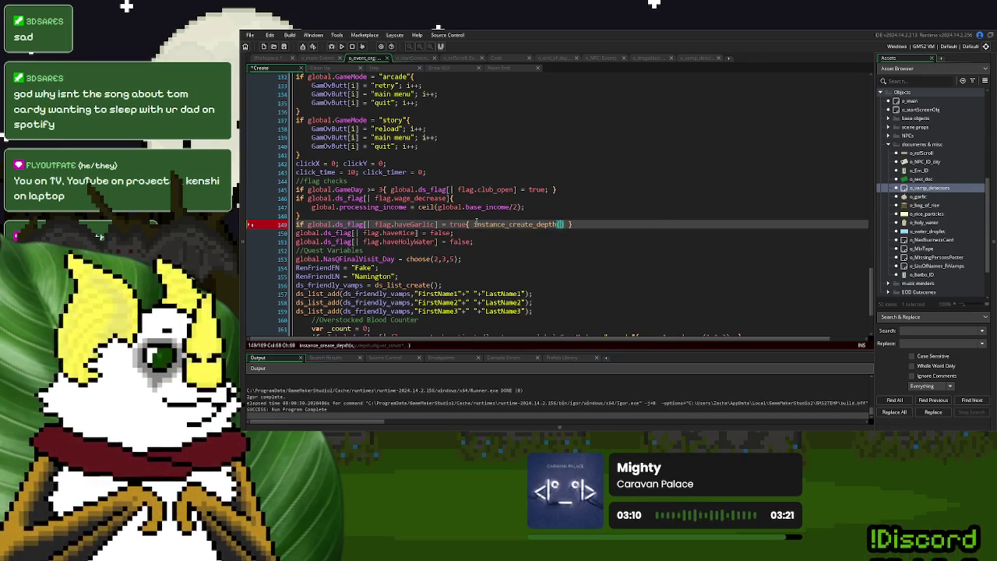
{"action": "type", "text": "0,0,o"}
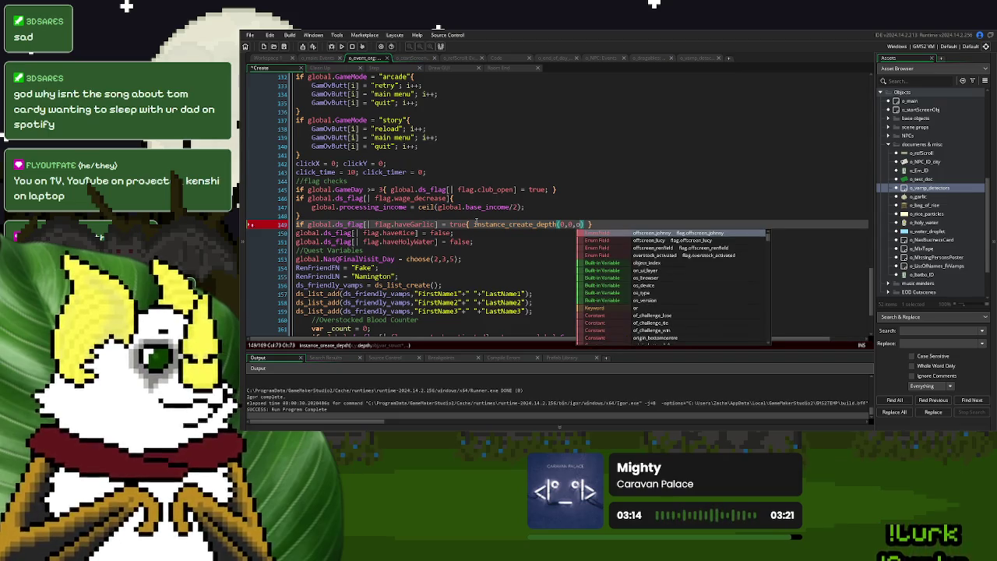
{"action": "type", "text": "_garlic"}
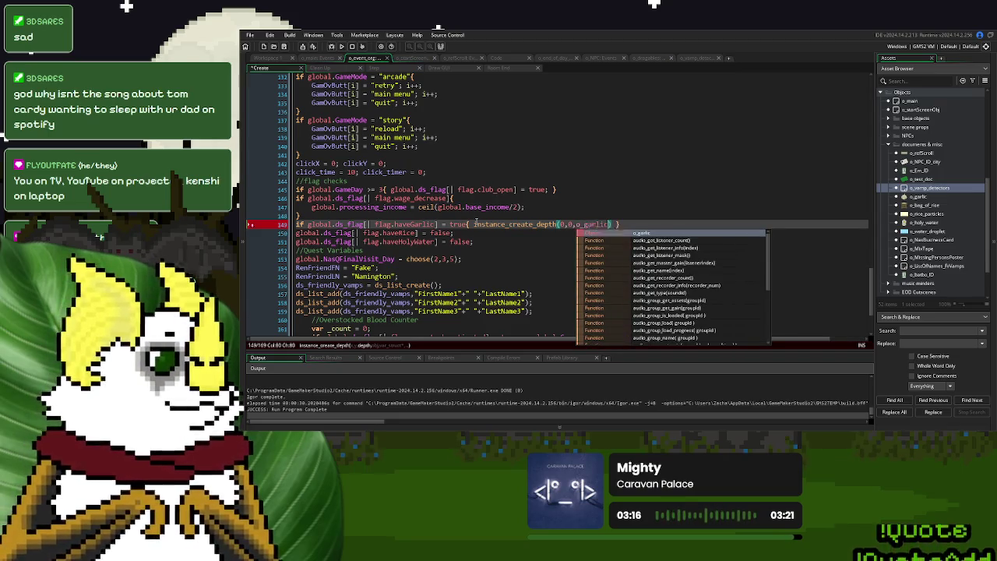
{"action": "key", "text": "Return"}
{"action": "type", "text": ");"}
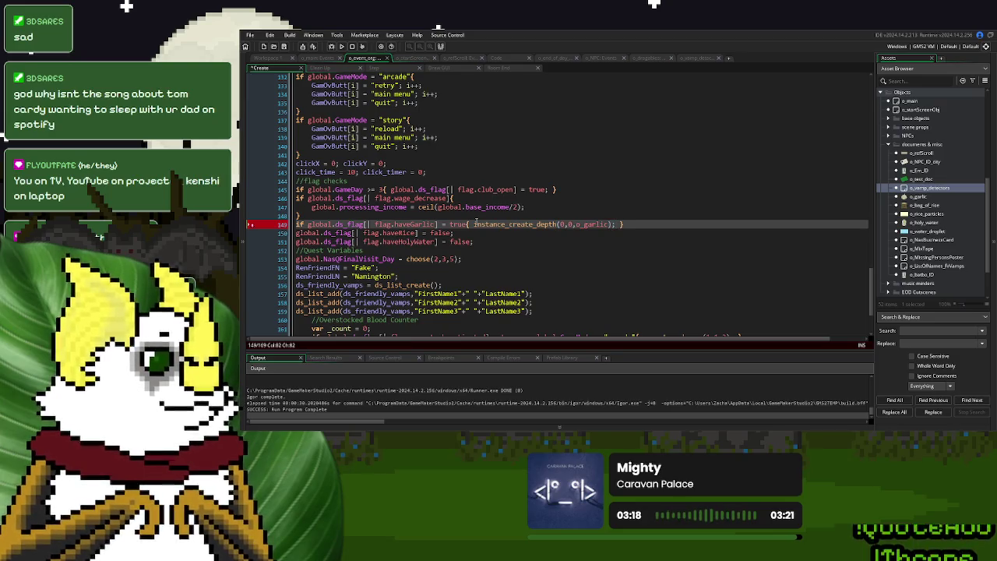
{"action": "triple_click", "coordinate": [621, 224]}
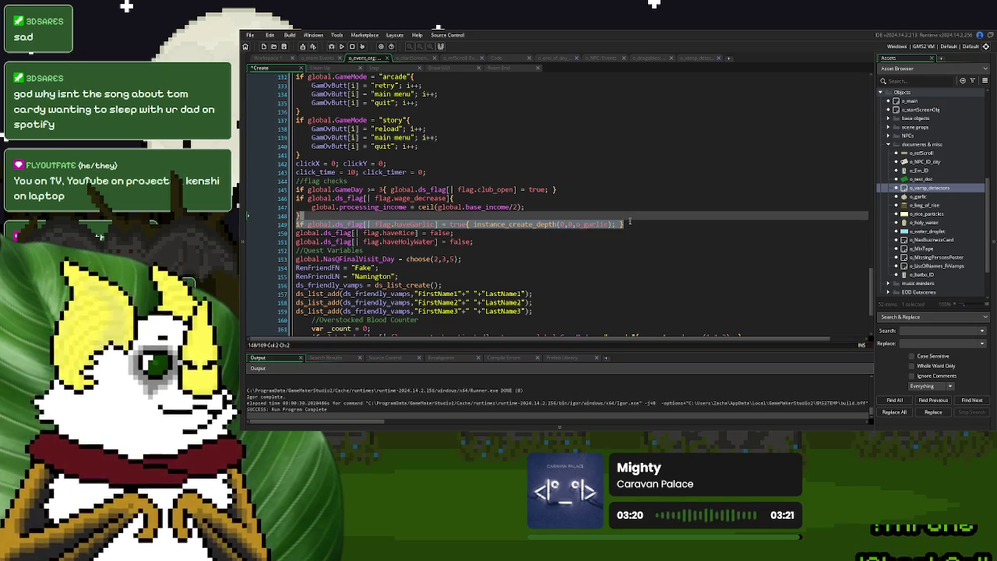
{"action": "key", "text": "ctrl+d"}
{"action": "key", "text": "ctrl+d"}
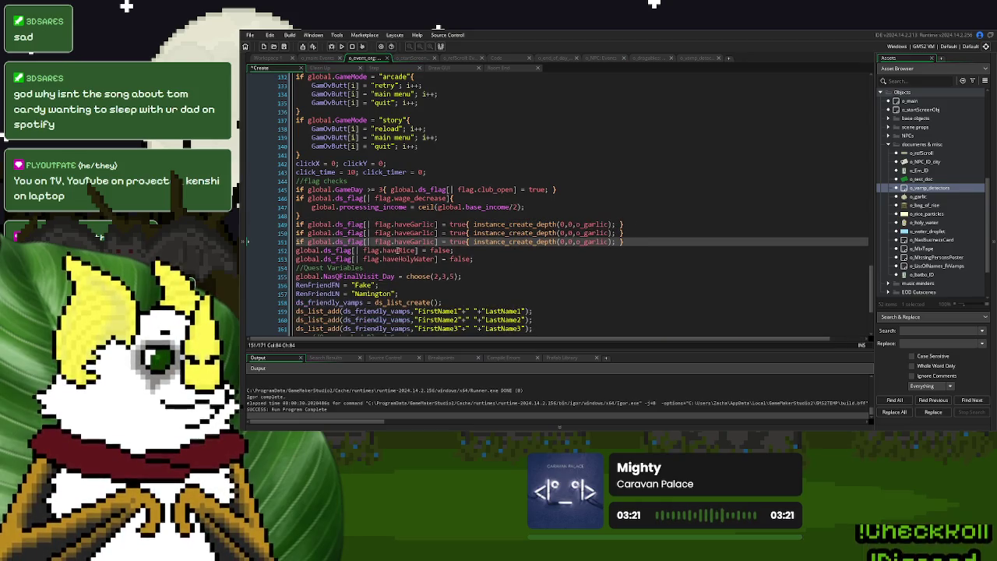
- Swap haveRice and haveHolyWater into the duplicated lines and delete the old reset-to-false lines
{"action": "double_click", "coordinate": [397, 250]}
{"action": "key", "text": "ctrl+c"}
{"action": "double_click", "coordinate": [409, 232]}
{"action": "key", "text": "ctrl+v"}
{"action": "double_click", "coordinate": [405, 258]}
{"action": "key", "text": "ctrl+c"}
{"action": "double_click", "coordinate": [409, 241]}
{"action": "key", "text": "ctrl+v"}
{"action": "left_click_drag", "start_coordinate": [475, 259], "coordinate": [671, 238]}
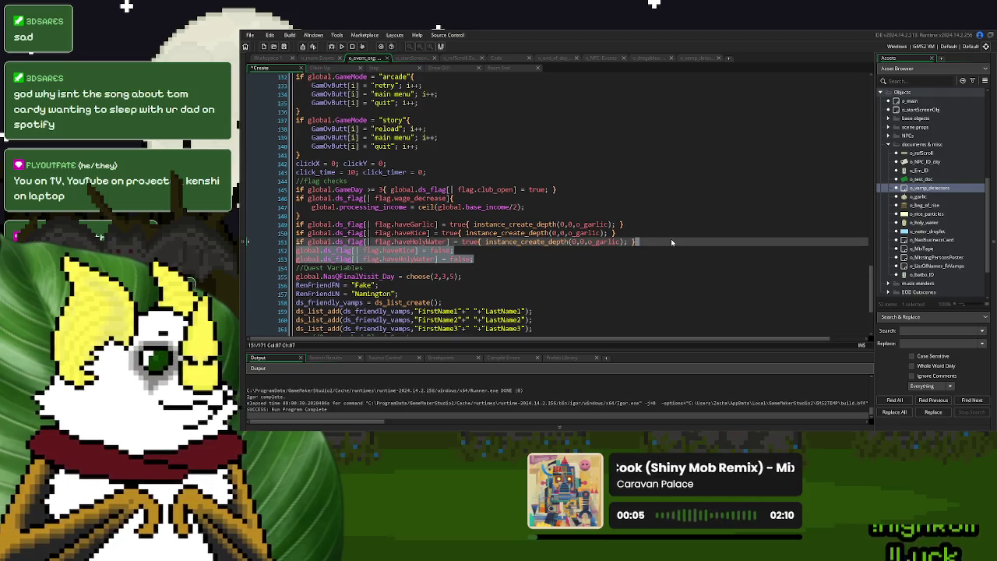
{"action": "key", "text": "Delete"}
- Change the spawned objects to o_bag_of_rice and o_holy_water, then expand the base objects folder
{"action": "key", "text": "Up"}
{"action": "key", "text": "shift+Left"}
{"action": "key", "text": "shift+Left"}
{"action": "key", "text": "shift+Left"}
{"action": "type", "text": "ri"}
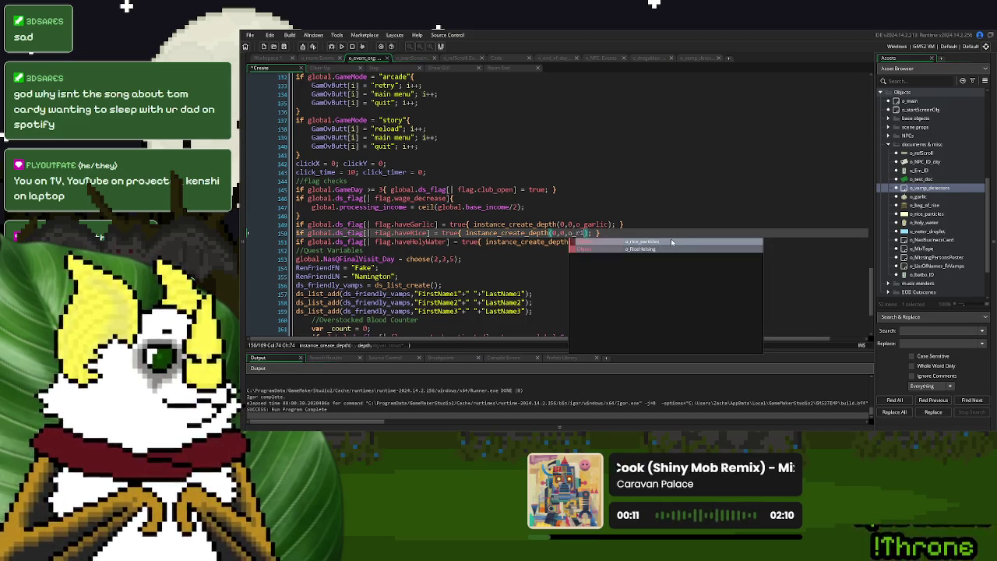
{"action": "key", "text": "BackSpace"}
{"action": "key", "text": "BackSpace"}
{"action": "type", "text": "bag"}
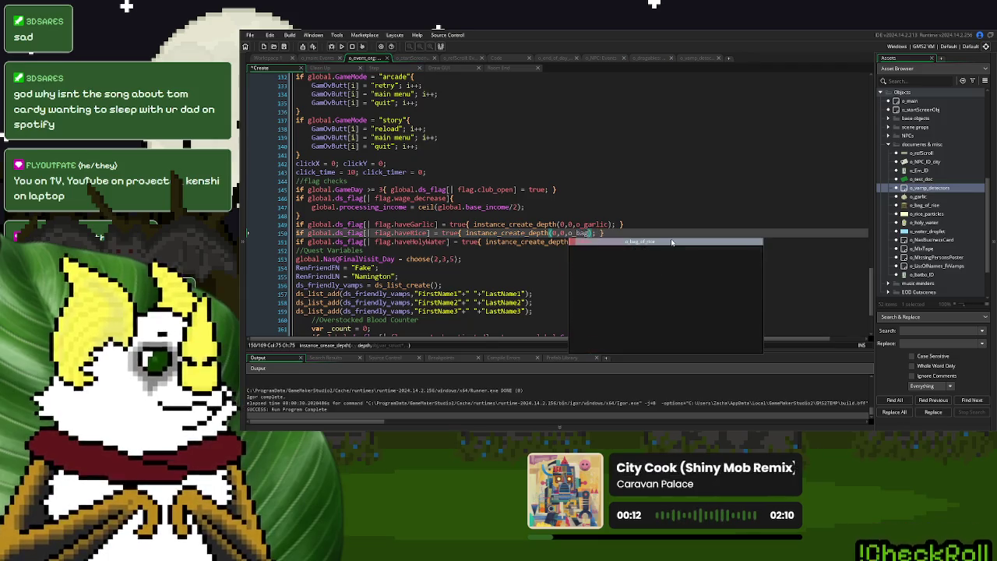
{"action": "left_click", "coordinate": [671, 242]}
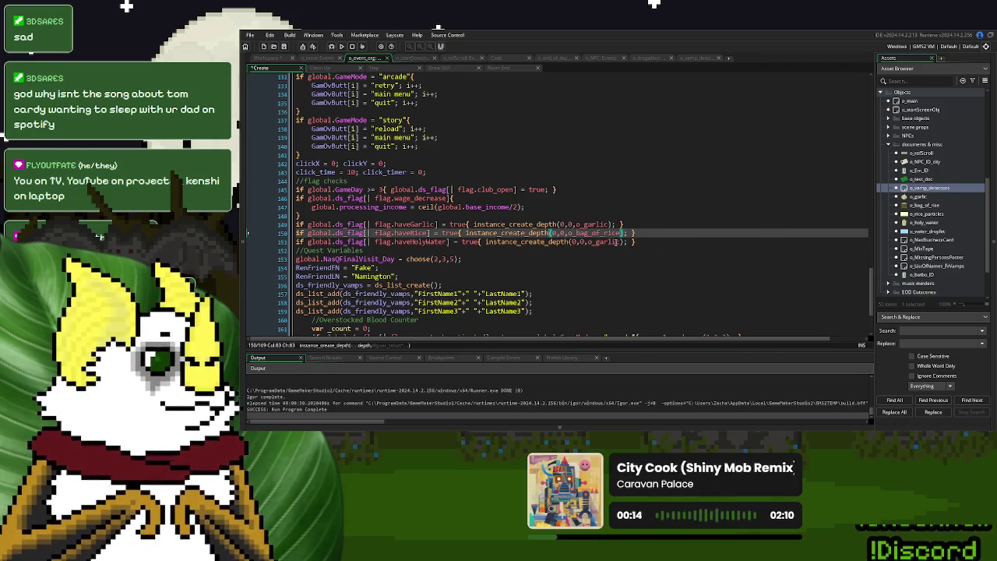
{"action": "left_click_drag", "start_coordinate": [621, 242], "coordinate": [595, 246]}
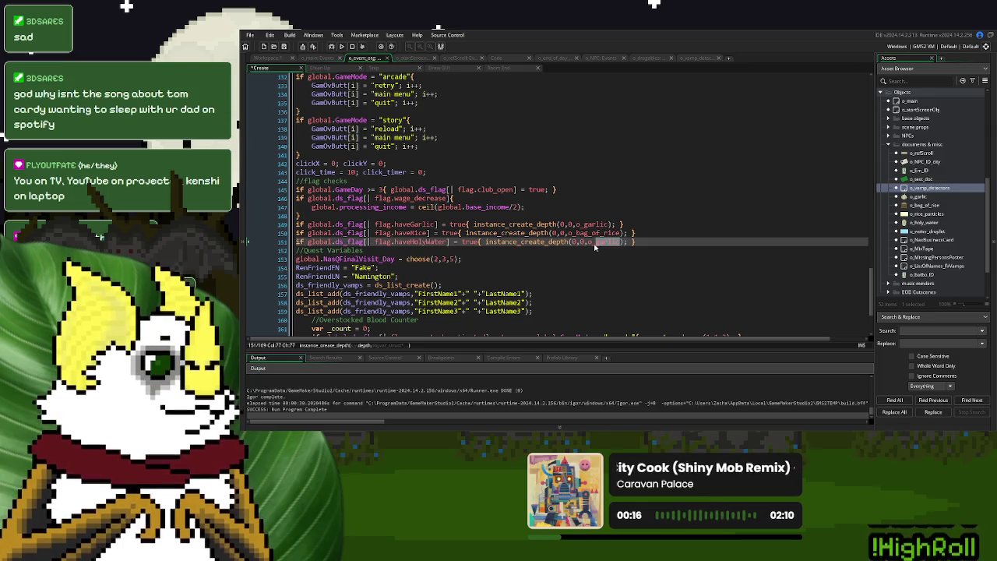
{"action": "type", "text": "holy_water"}
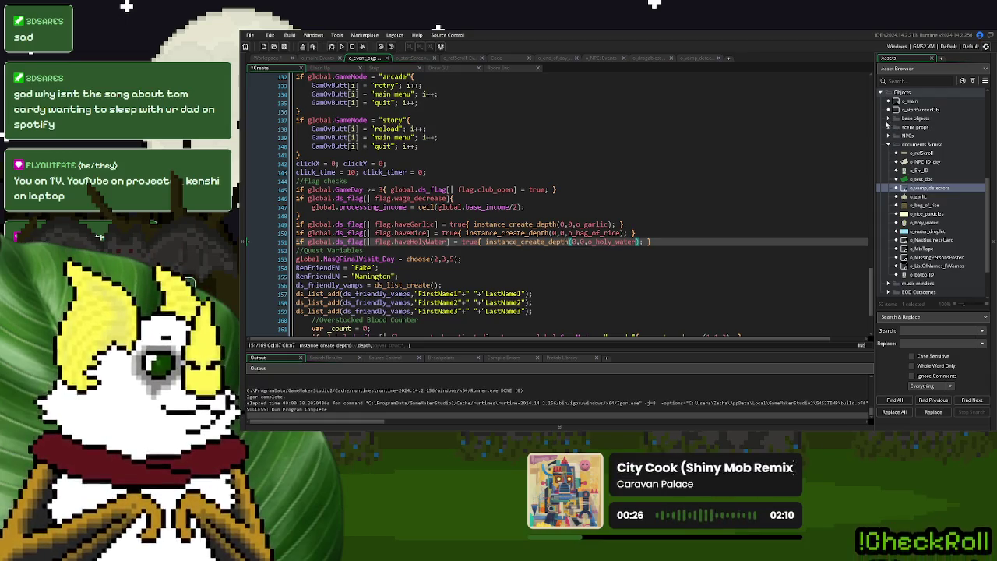
{"action": "left_click", "coordinate": [888, 119]}
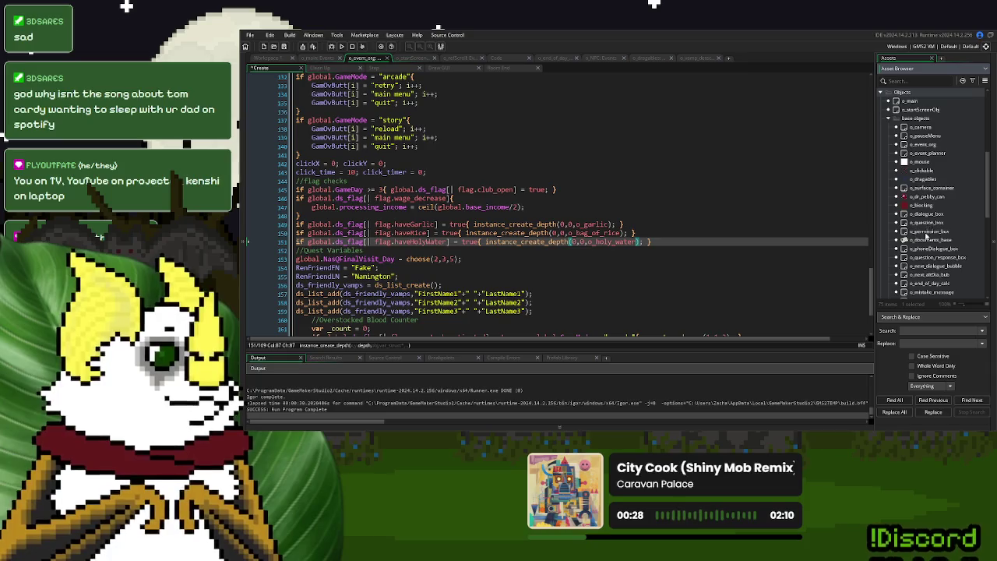
- Review the spawn_state cases in o_documents_base's Step code
{"action": "double_click", "coordinate": [930, 242]}
{"action": "scroll", "coordinate": [648, 176], "scroll_direction": "down", "scroll_amount": 2}
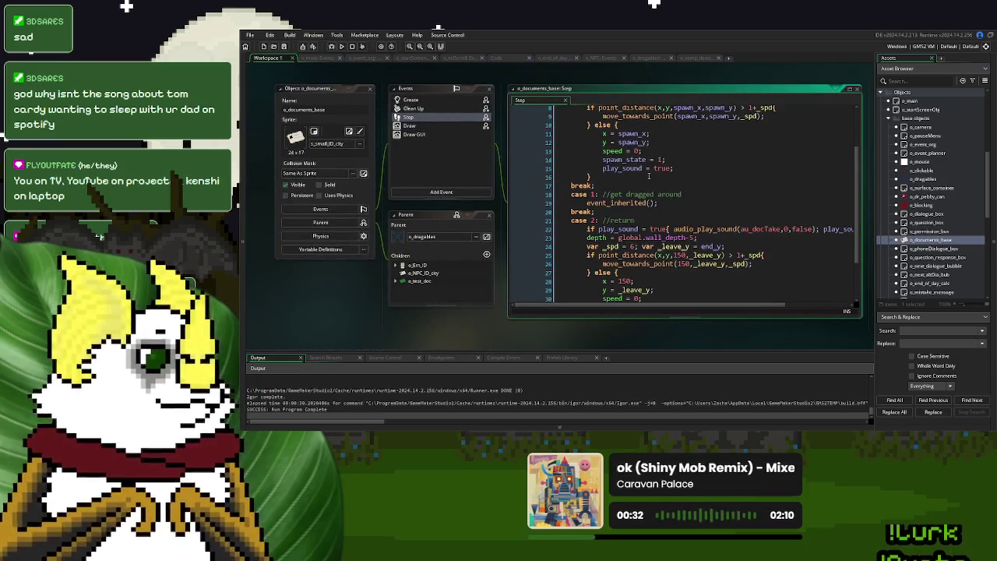
{"action": "scroll", "coordinate": [612, 200], "scroll_direction": "down", "scroll_amount": 2}
{"action": "scroll", "coordinate": [623, 187], "scroll_direction": "up", "scroll_amount": 2}
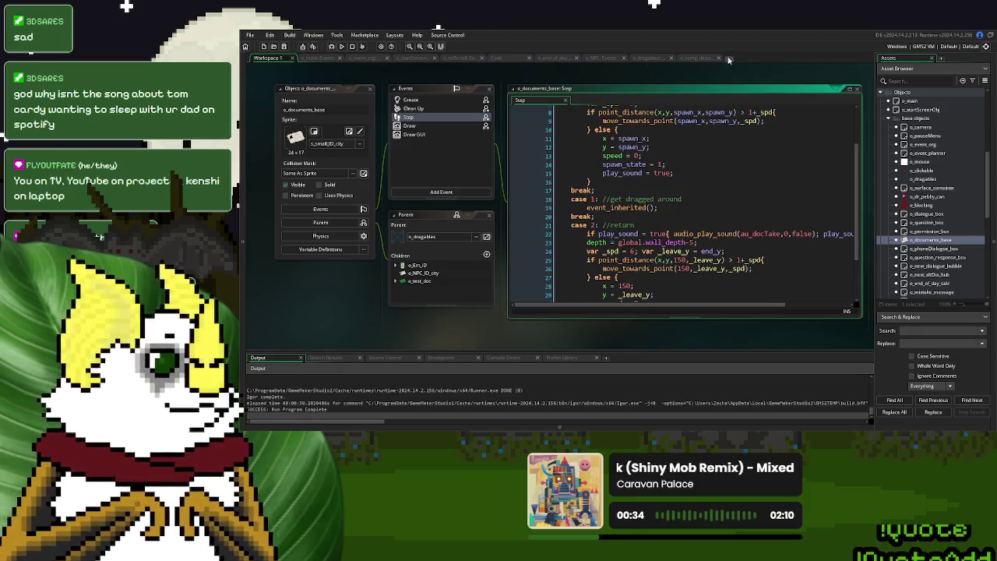
{"action": "scroll", "coordinate": [643, 168], "scroll_direction": "up", "scroll_amount": 2}
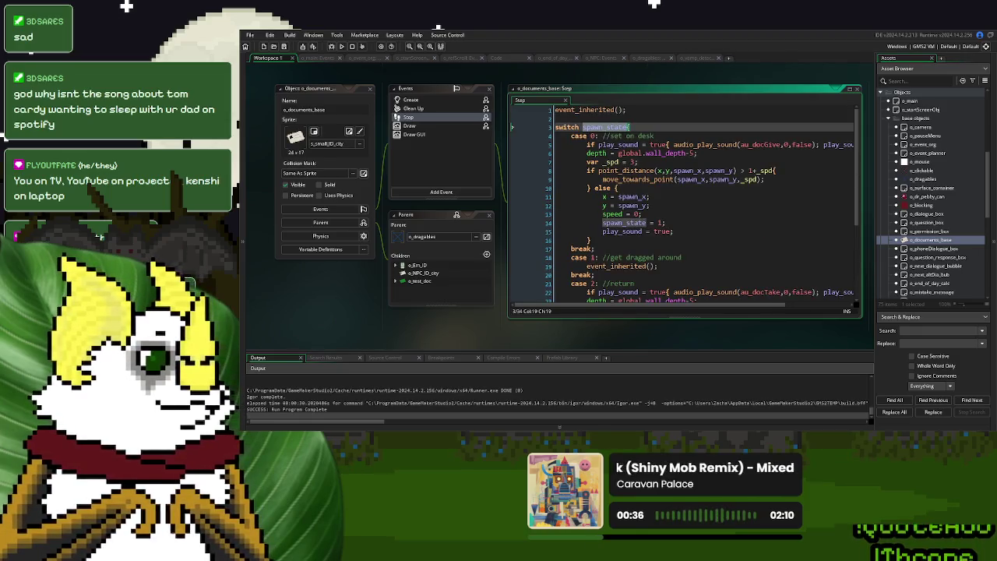
- Add spawn_state = 1; after isDocked = true in the vamp detector Create code, confirming the set-on-desk case
{"action": "left_click", "coordinate": [696, 59]}
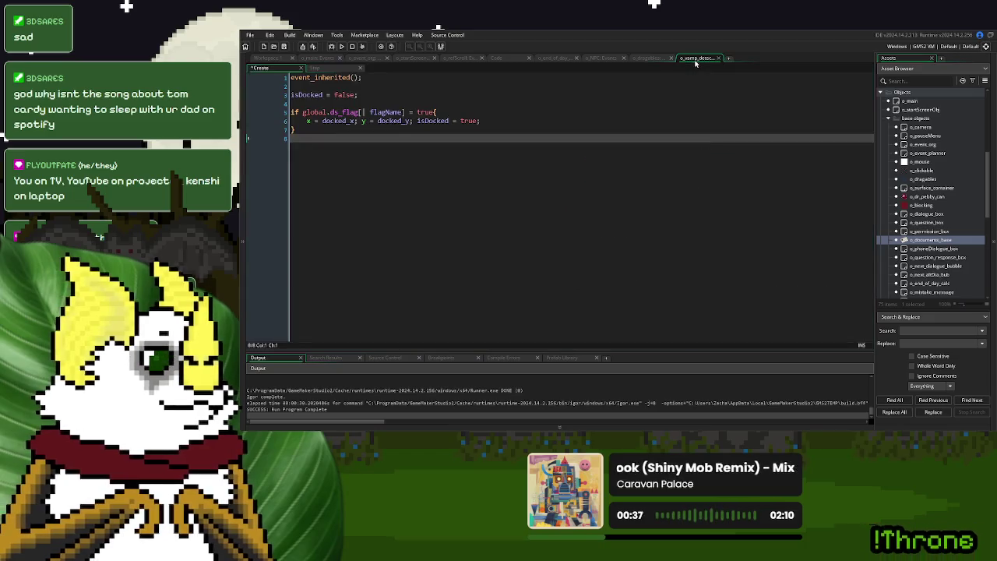
{"action": "left_click", "coordinate": [501, 123]}
{"action": "type", "text": "spawn_state = 2"}
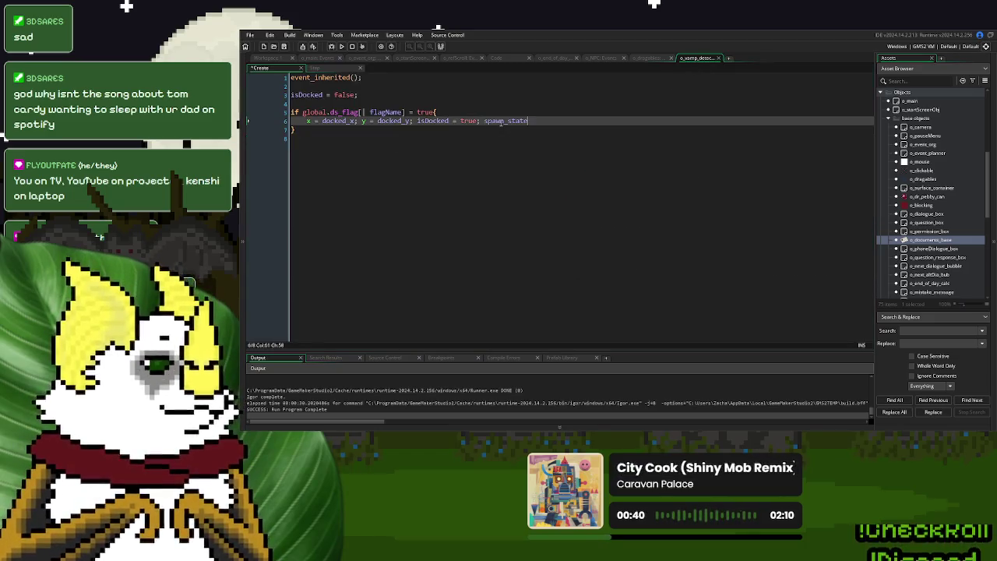
{"action": "type", "text": ";"}
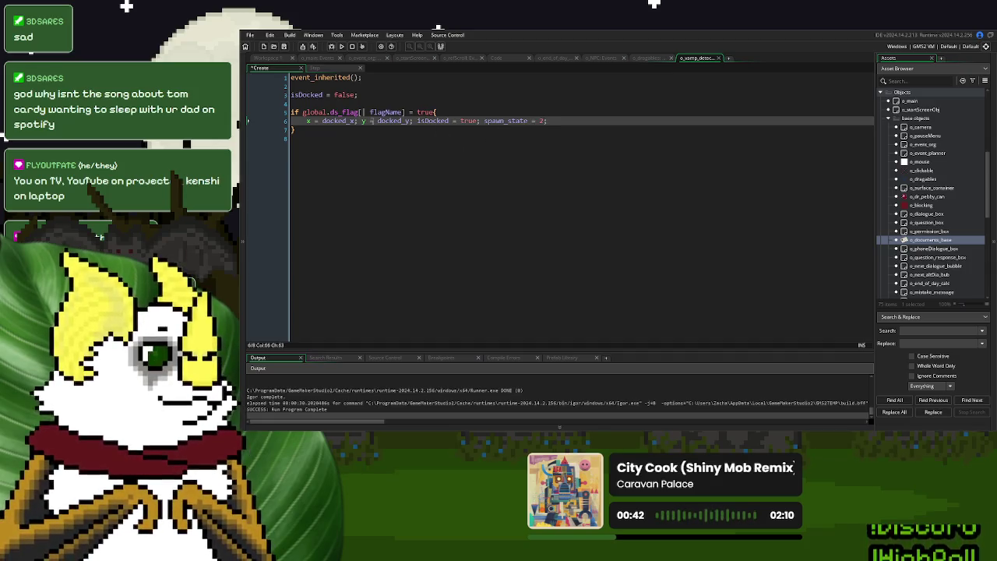
{"action": "left_click", "coordinate": [270, 58]}
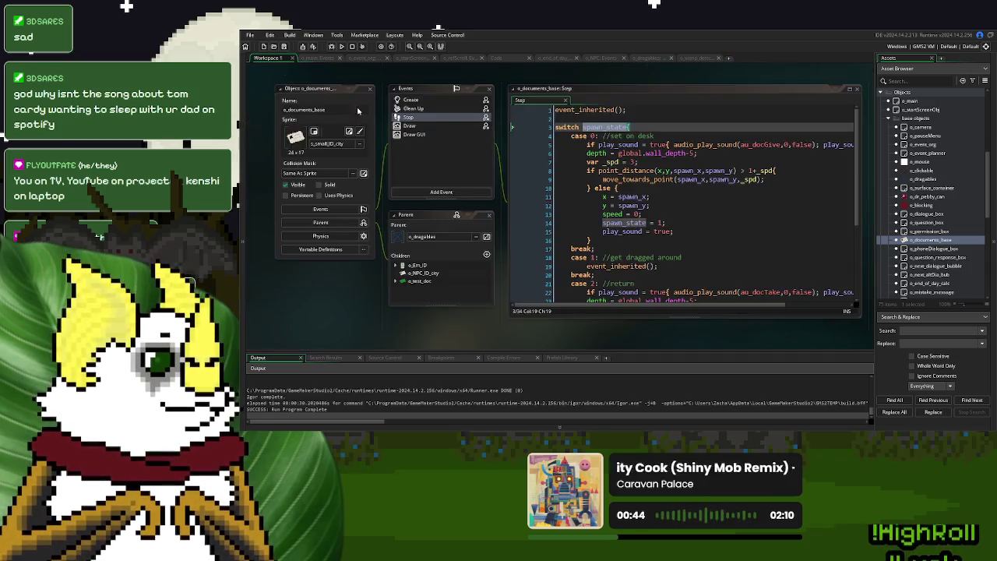
{"action": "left_click", "coordinate": [654, 161]}
{"action": "left_click", "coordinate": [701, 58]}
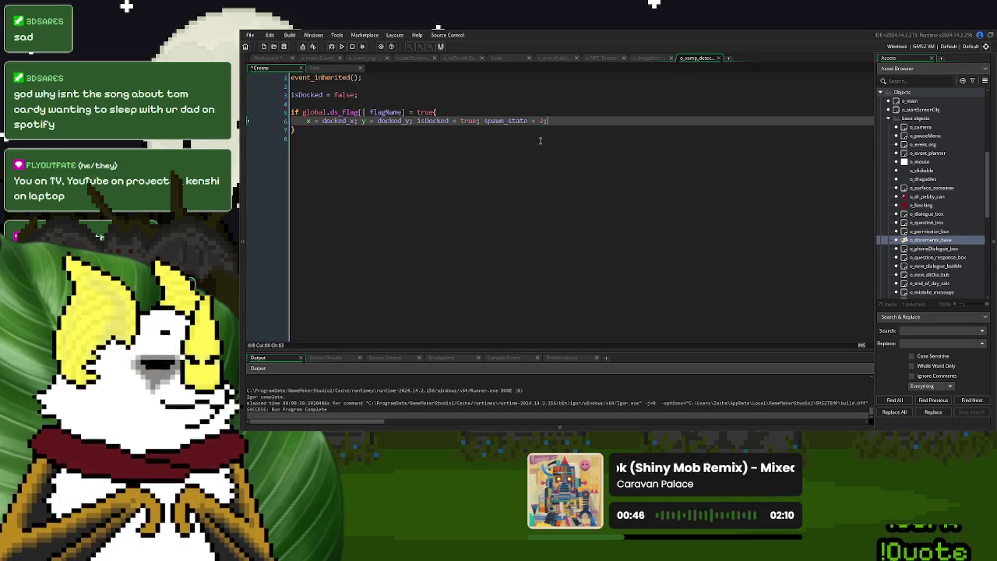
{"action": "type", "text": "1;"}
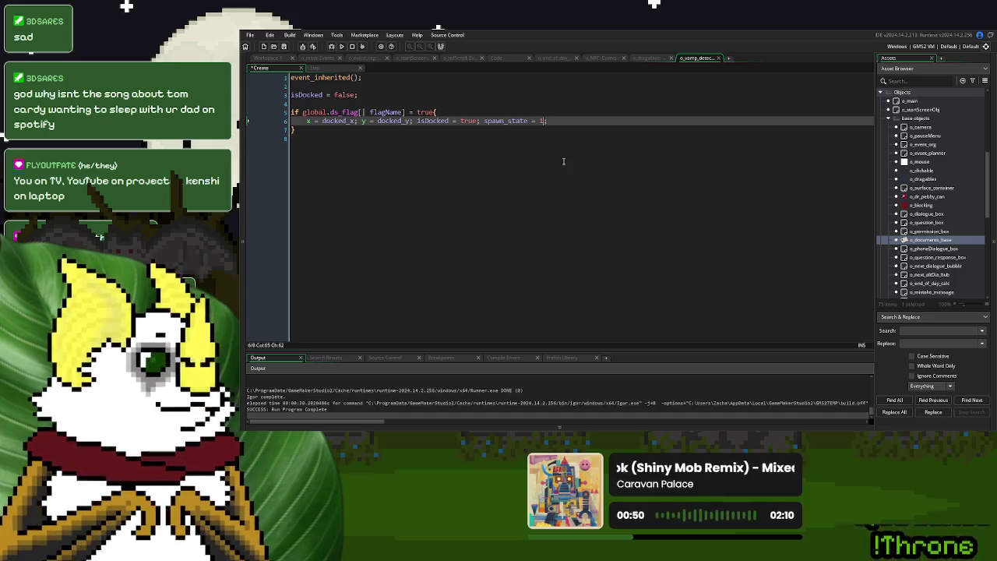
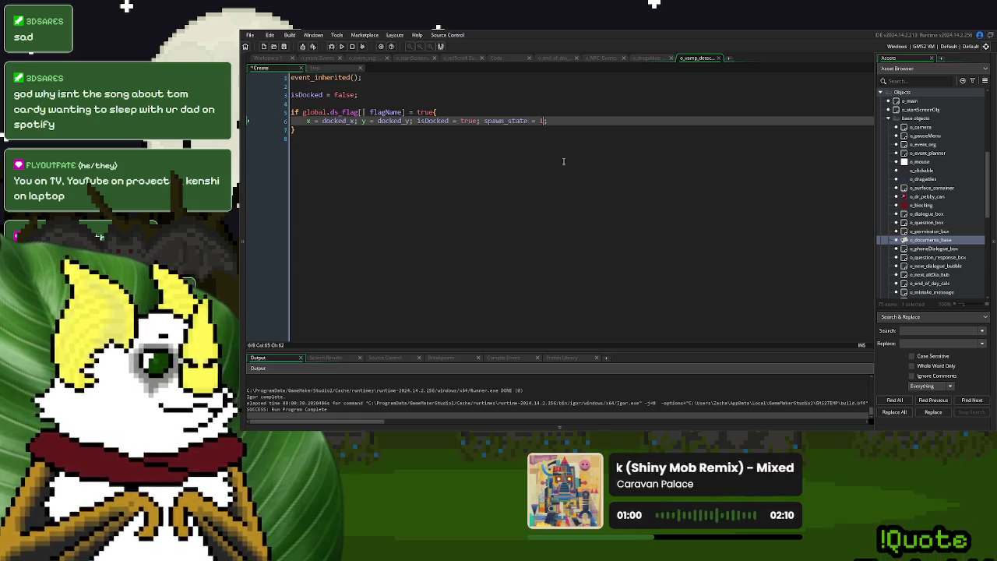
- Compare the o_dragables Create code with the vamp detector's Create code and its flag lookup
{"action": "left_click", "coordinate": [459, 191]}
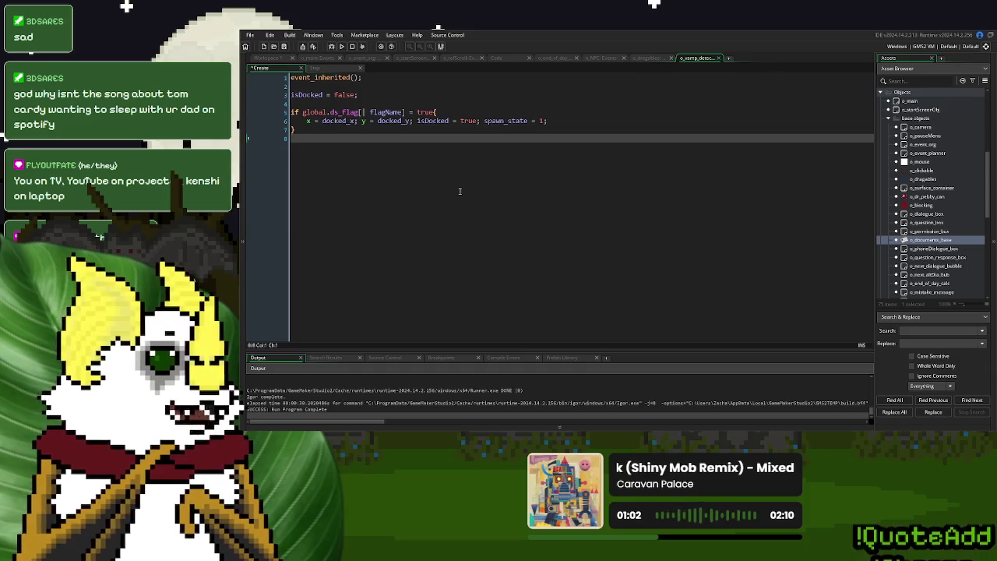
{"action": "left_click", "coordinate": [659, 60]}
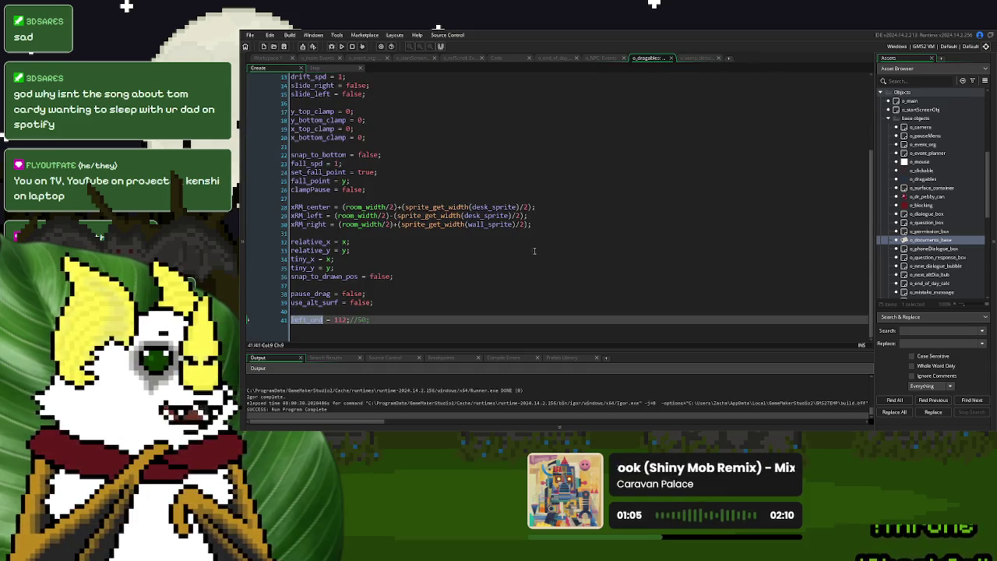
{"action": "left_click", "coordinate": [695, 58]}
{"action": "left_click", "coordinate": [645, 60]}
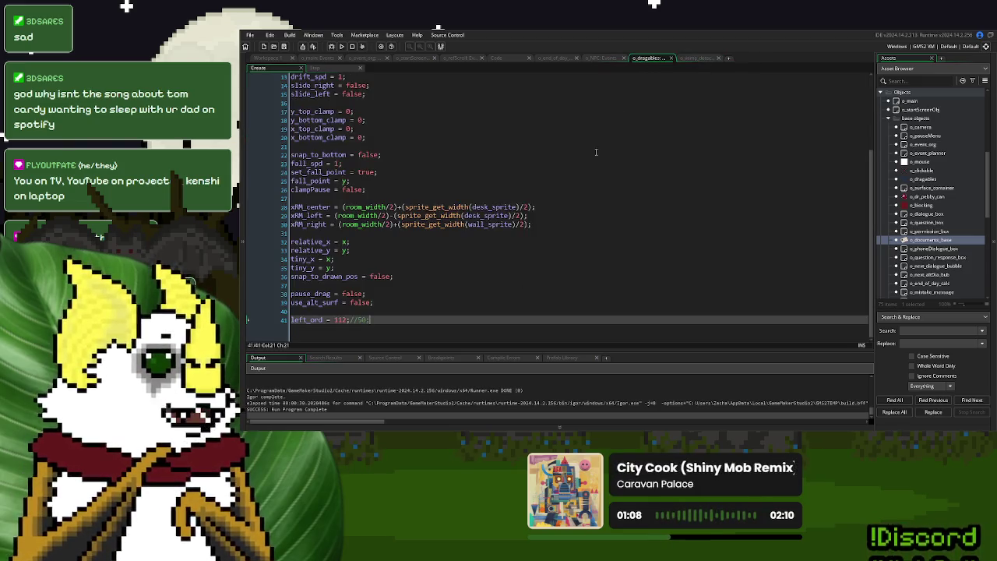
{"action": "left_click", "coordinate": [695, 63]}
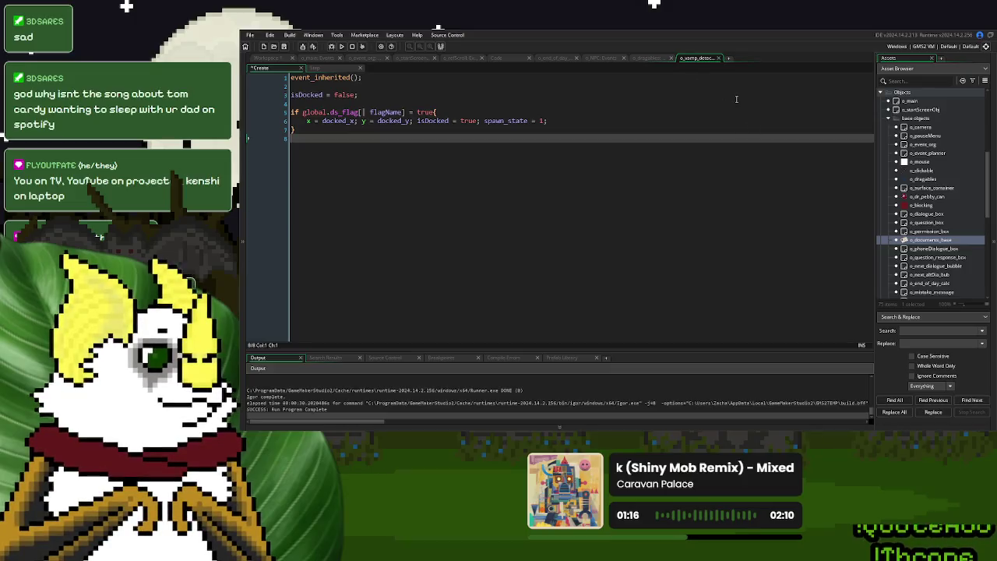
{"action": "left_click", "coordinate": [889, 118]}
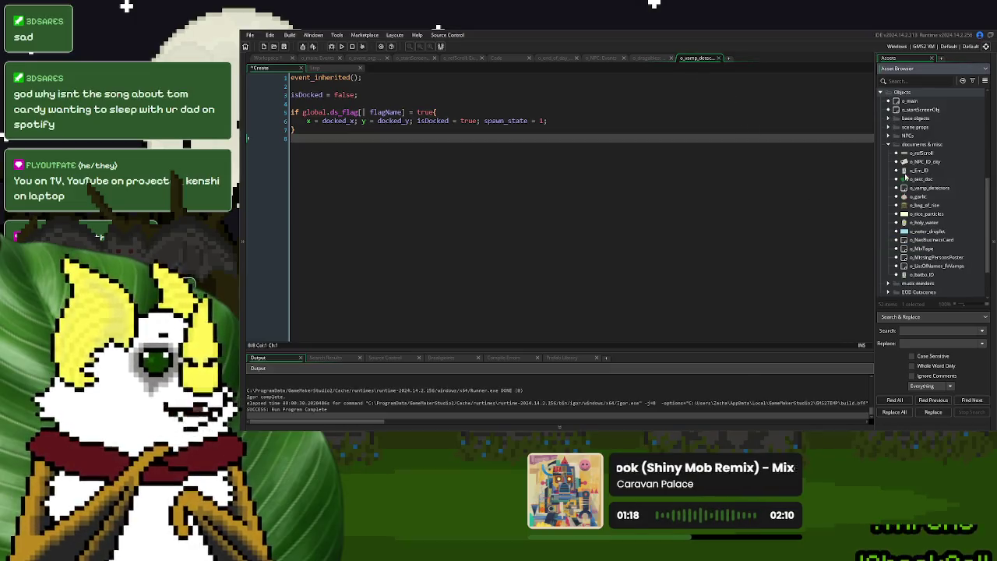
{"action": "left_click_drag", "start_coordinate": [405, 112], "coordinate": [303, 113]}
{"action": "left_click", "coordinate": [860, 218]}
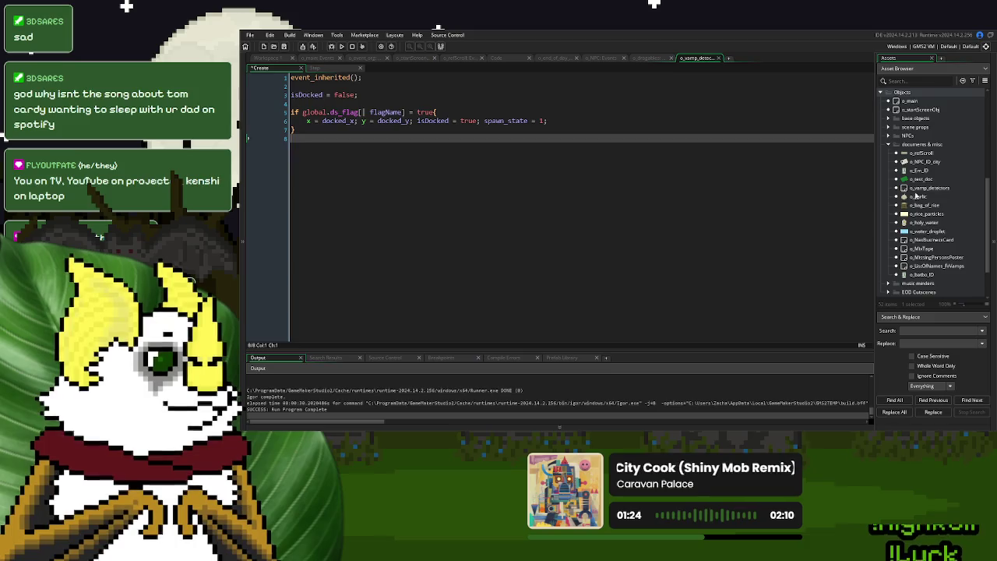
- Open the o_vamp_detectors object and inspect its Destroy event code in a maximized view
{"action": "double_click", "coordinate": [916, 189]}
{"action": "double_click", "coordinate": [413, 85]}
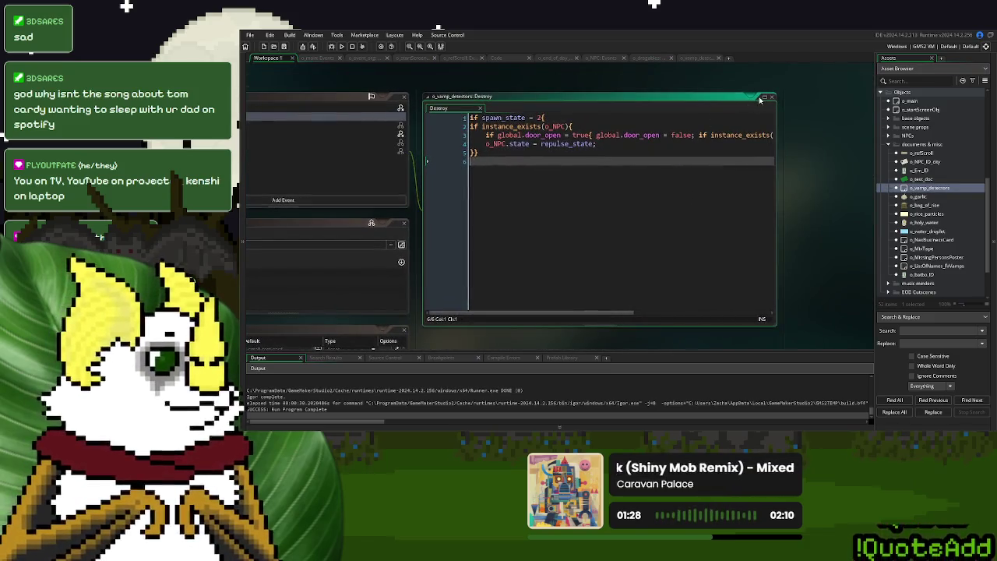
{"action": "left_click", "coordinate": [764, 96]}
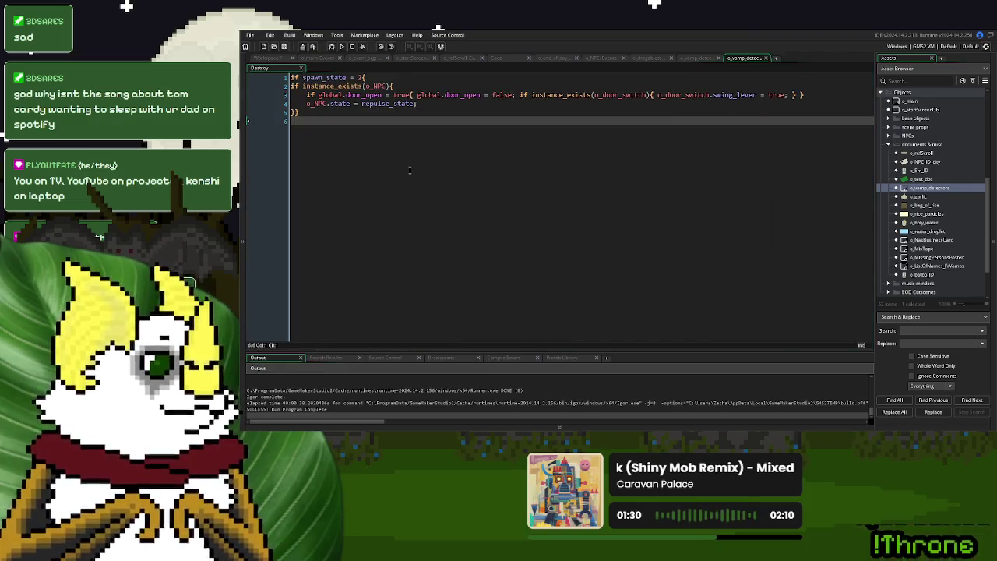
{"action": "key", "text": "Return"}
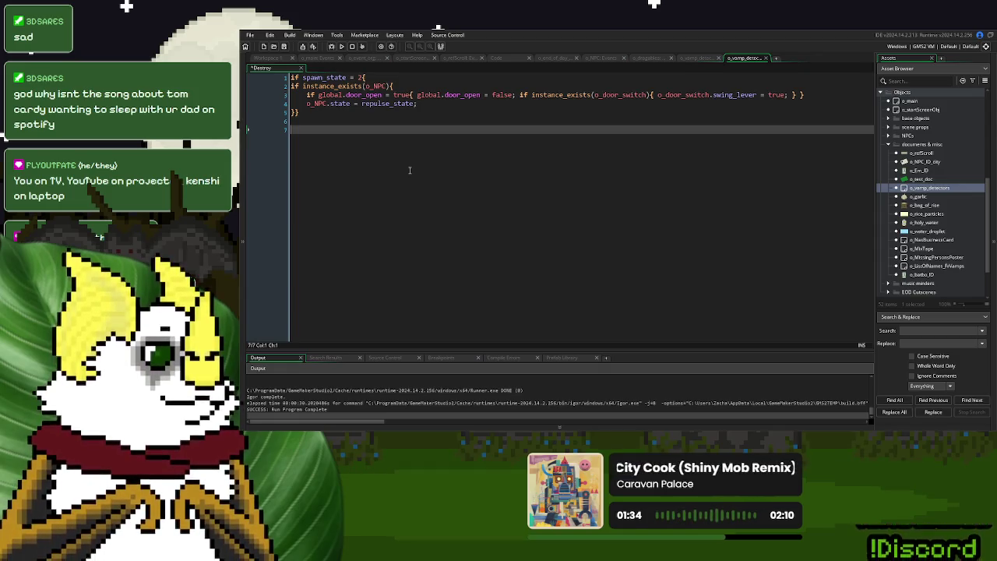
{"action": "key", "text": "BackSpace"}
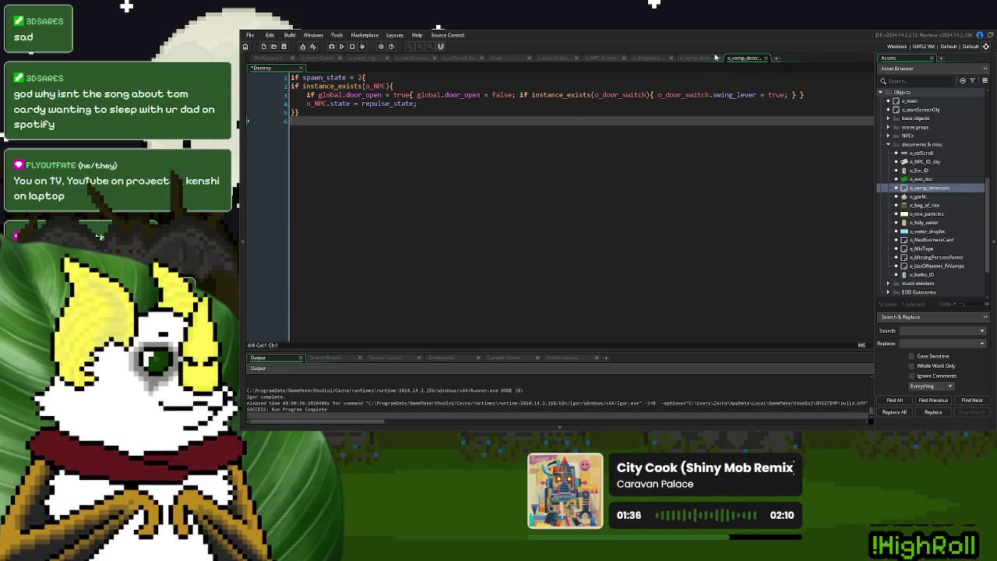
{"action": "left_click", "coordinate": [765, 57]}
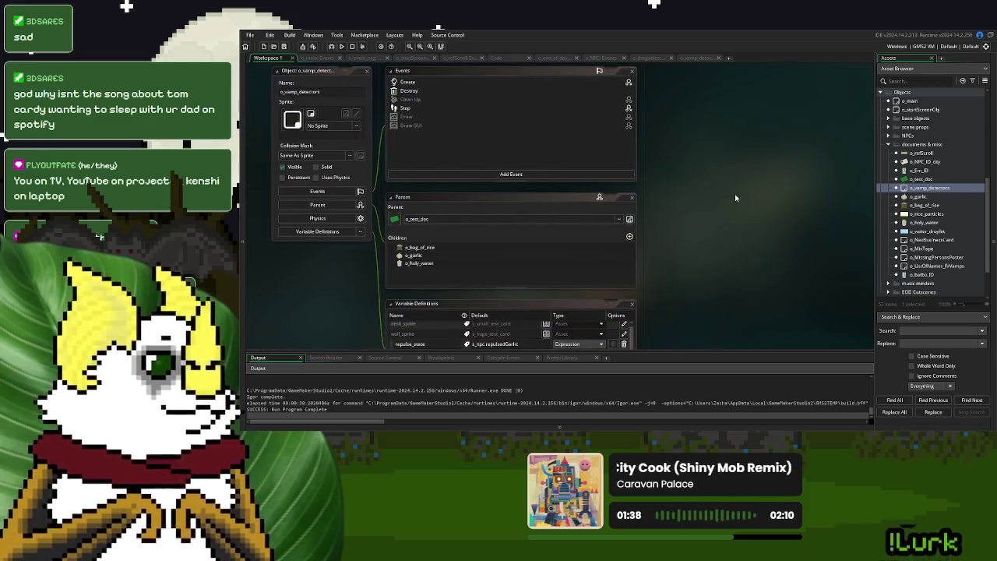
- Add an Other > Room End event that sets the detector's flag to true
{"action": "left_click", "coordinate": [443, 174]}
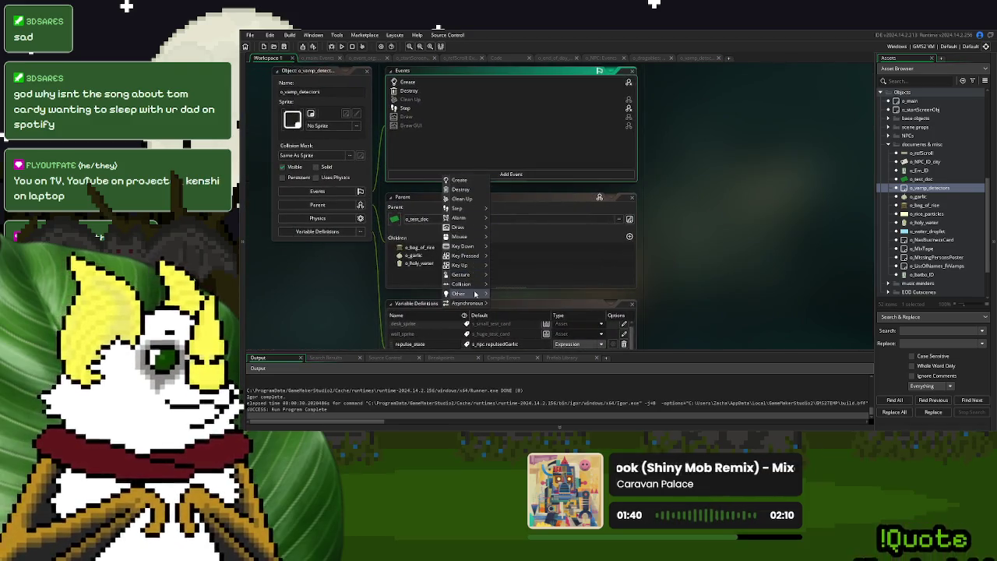
{"action": "mouse_move", "coordinate": [475, 293]}
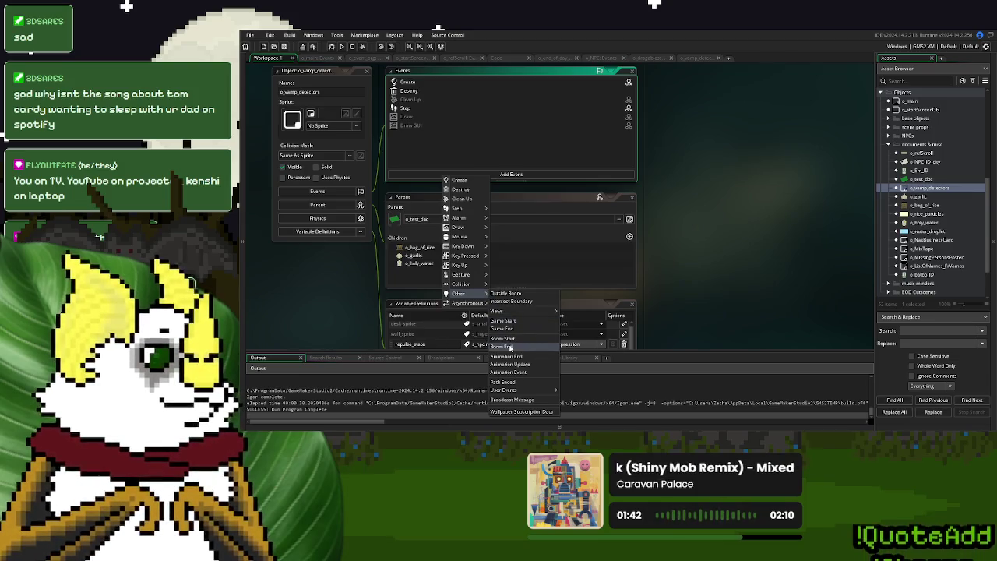
{"action": "left_click", "coordinate": [510, 347]}
{"action": "type", "text": "global.ds_flag[| flagName]"}
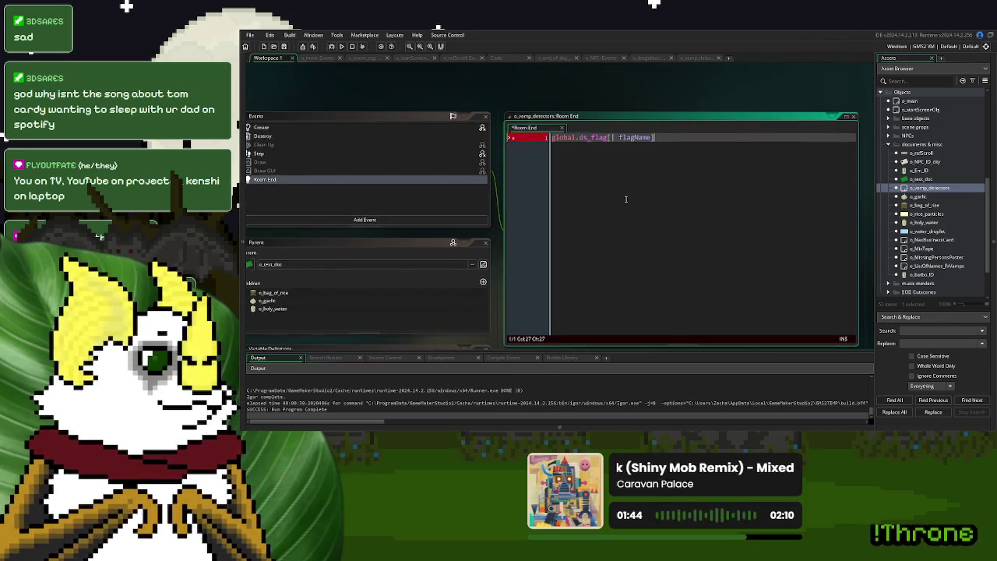
{"action": "type", "text": " = true;"}
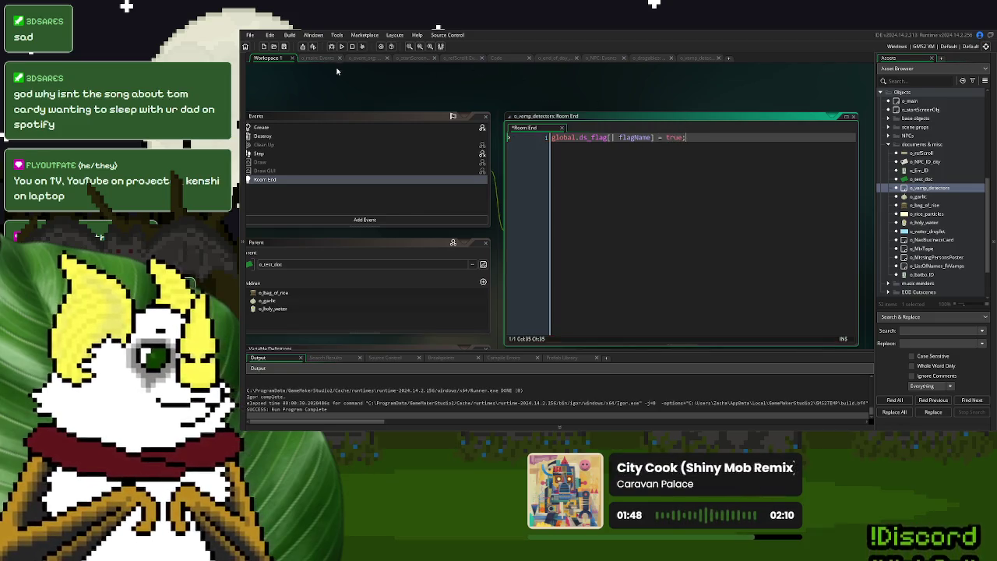
- Delete the case 2 and case 3 blocks from the Code script
{"action": "left_click", "coordinate": [496, 58]}
{"action": "scroll", "coordinate": [471, 240], "scroll_direction": "down", "scroll_amount": 2}
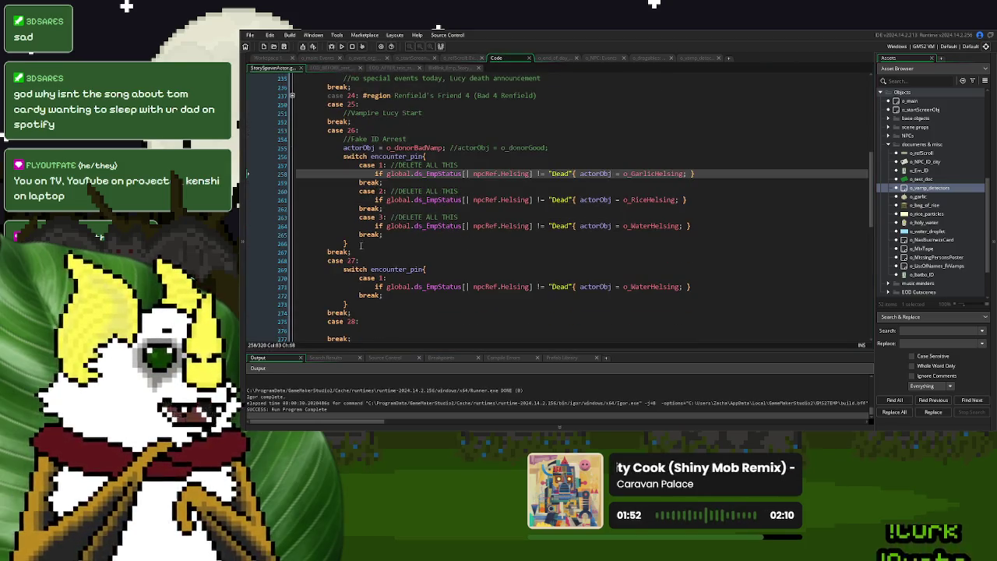
{"action": "left_click_drag", "start_coordinate": [396, 232], "coordinate": [400, 183]}
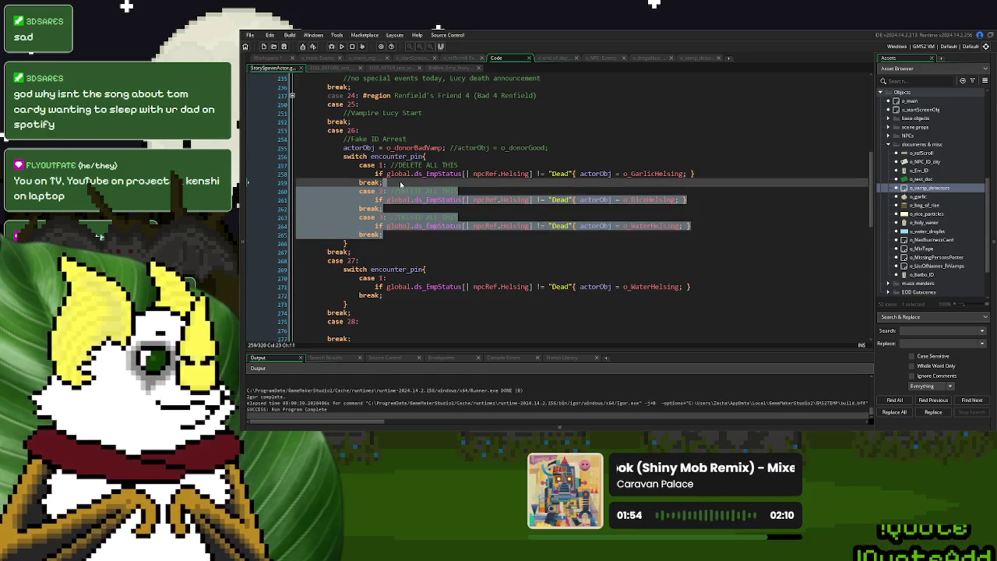
{"action": "key", "text": "Delete"}
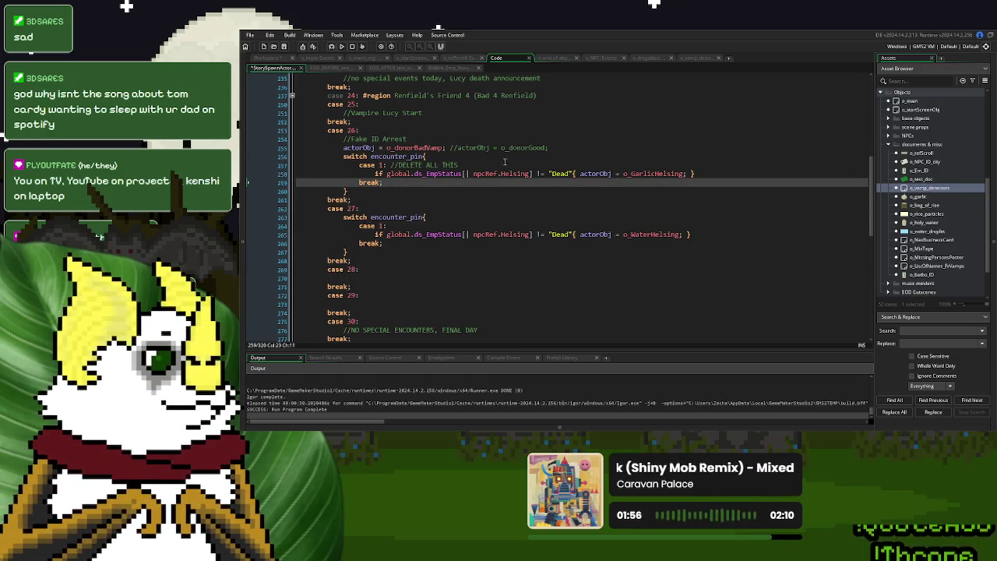
- Set MinnyInADay to 0.1 in o_main's Create code, then run the game and start a new game
{"action": "left_click", "coordinate": [554, 59]}
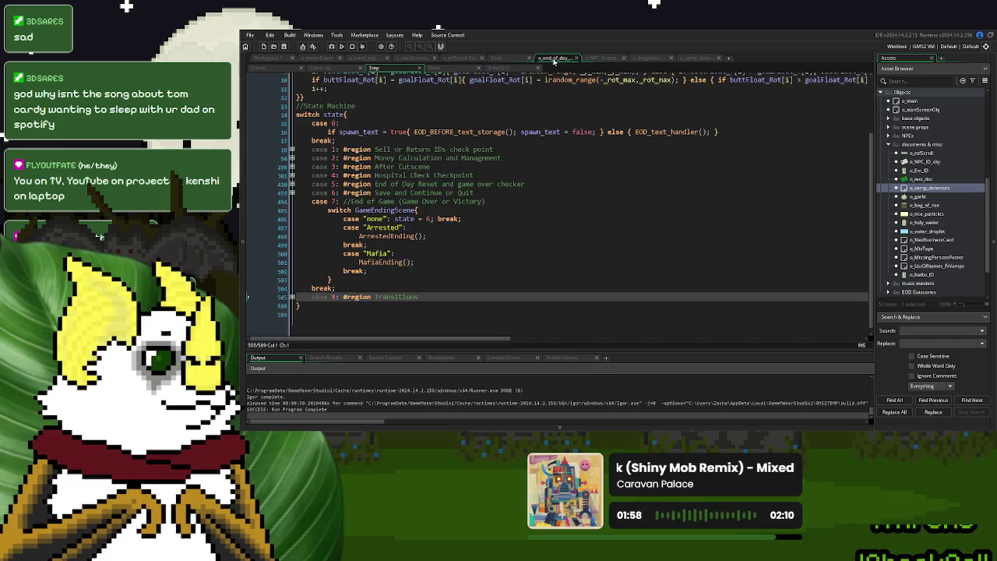
{"action": "left_click", "coordinate": [316, 58]}
{"action": "scroll", "coordinate": [384, 245], "scroll_direction": "up", "scroll_amount": 15}
{"action": "scroll", "coordinate": [384, 245], "scroll_direction": "up", "scroll_amount": 9}
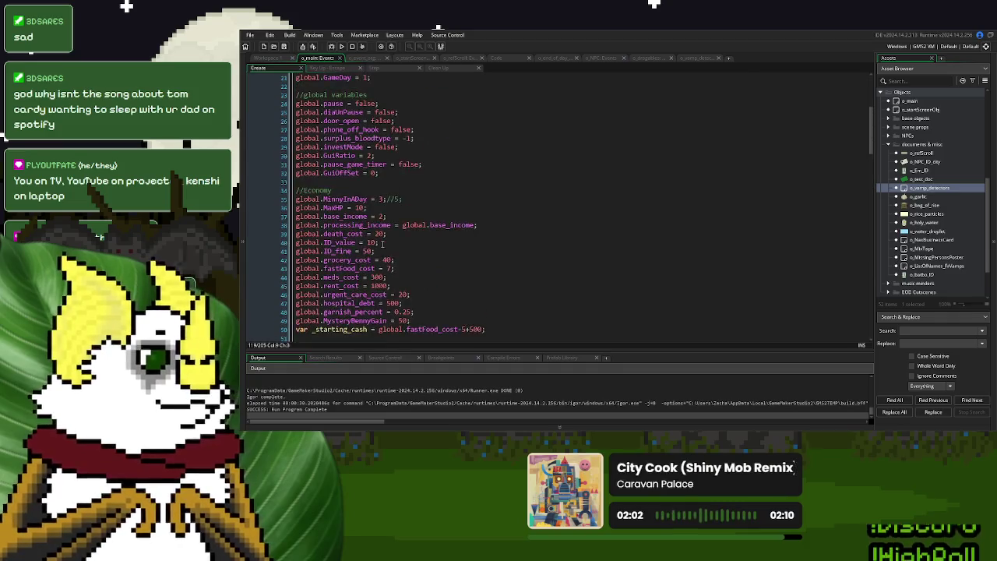
{"action": "double_click", "coordinate": [382, 246]}
{"action": "type", "text": "0.1;"}
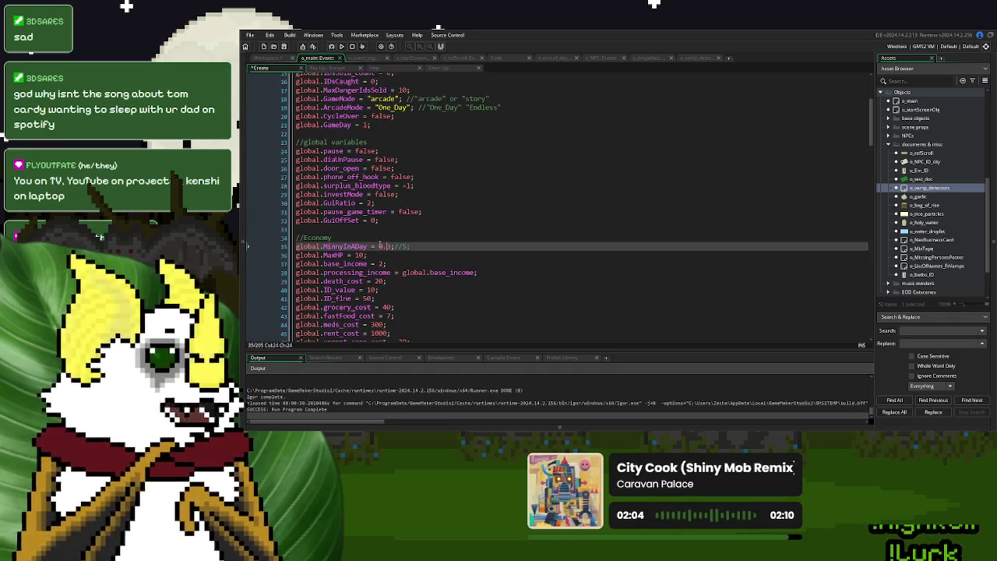
{"action": "type", "text": "//"}
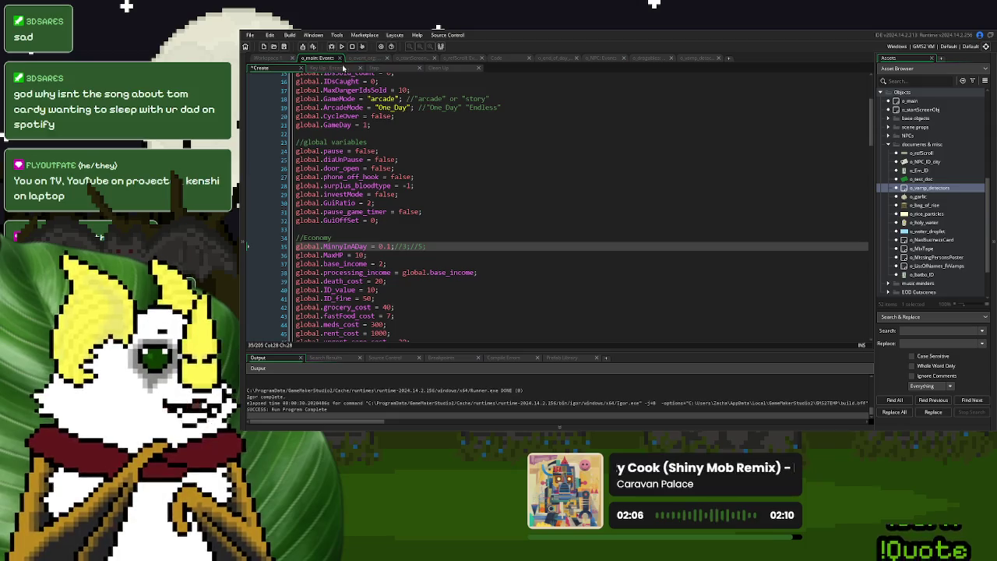
{"action": "left_click", "coordinate": [342, 47]}
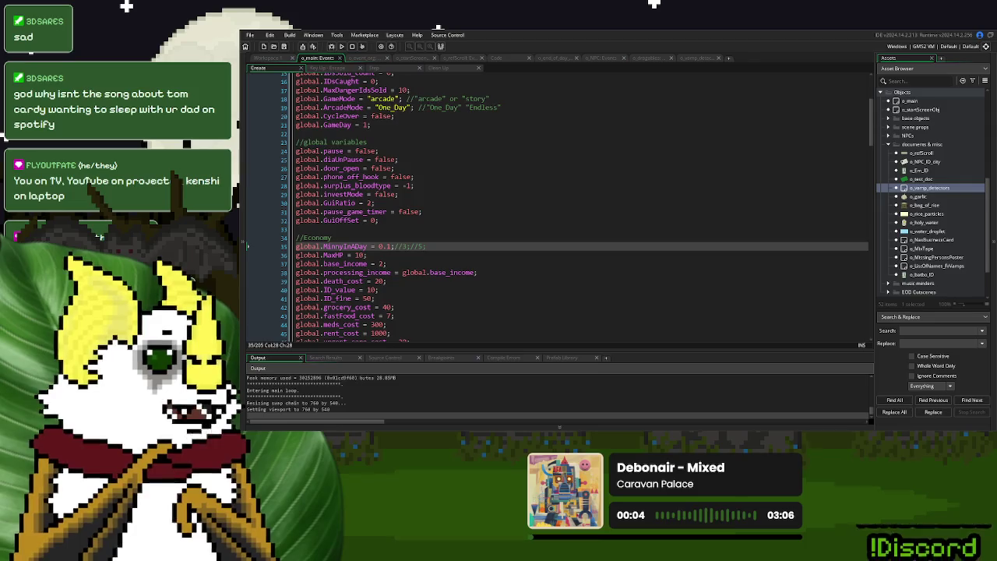
{"action": "left_click", "coordinate": [655, 166]}
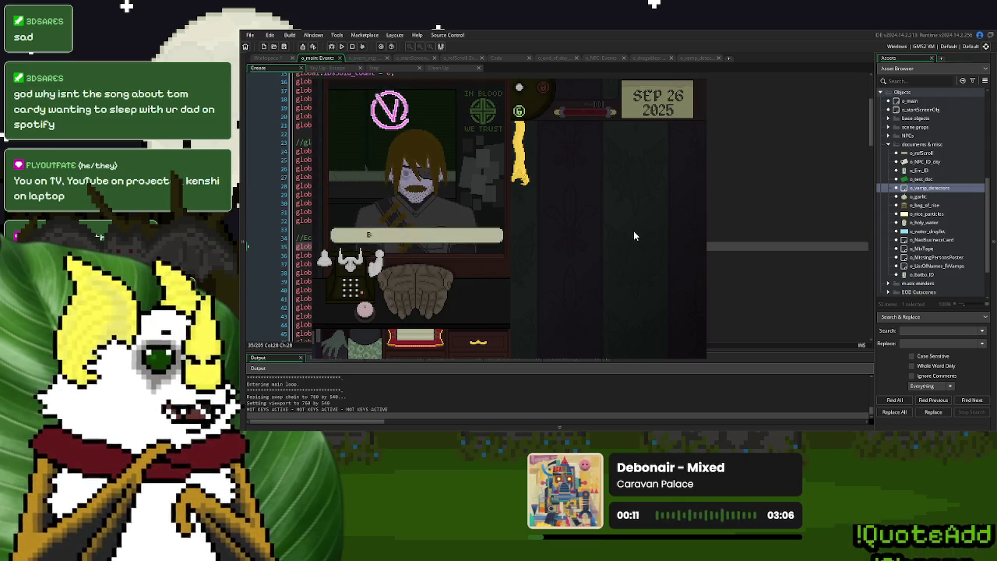
- Advance the visitor's dialogue until the garlic is handed over, and undo the last Step code edit
{"action": "left_click", "coordinate": [415, 282]}
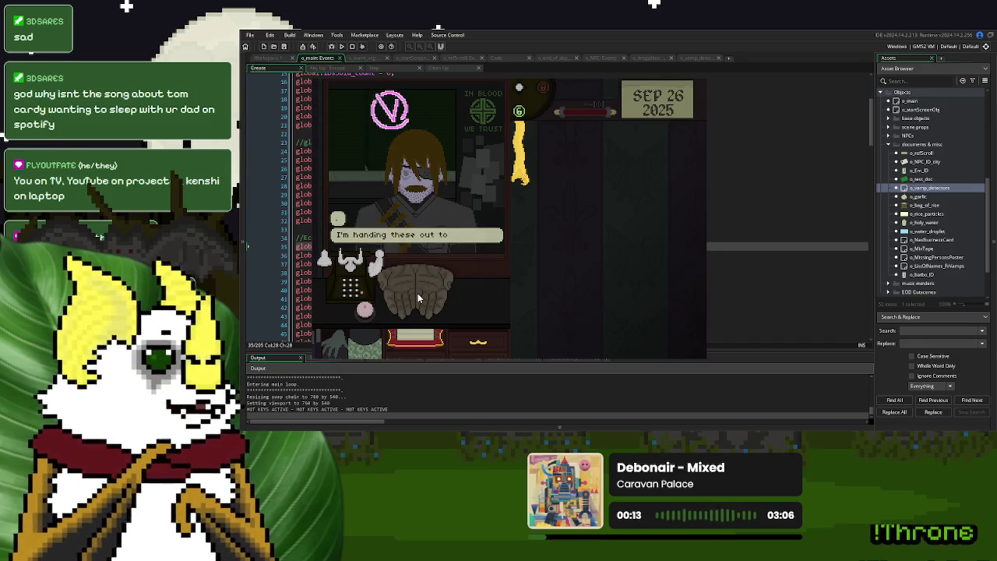
{"action": "left_click", "coordinate": [419, 294]}
{"action": "left_click", "coordinate": [438, 302]}
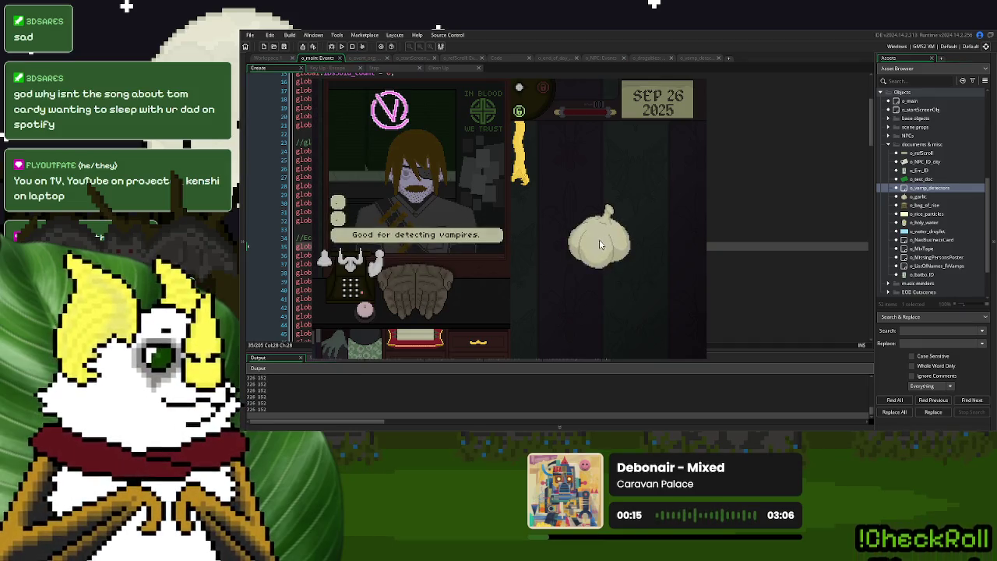
{"action": "left_click", "coordinate": [697, 59]}
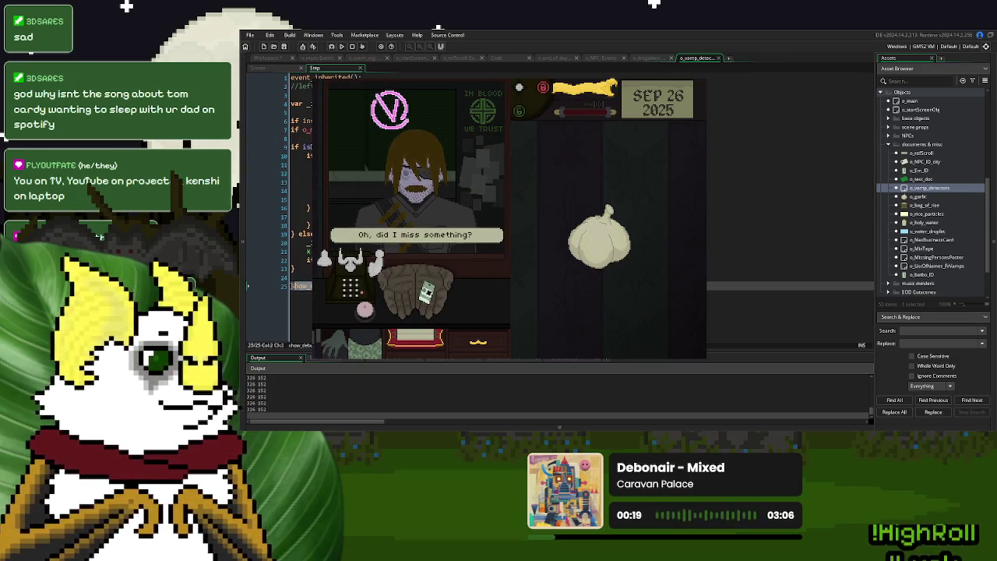
{"action": "key", "text": "ctrl+z"}
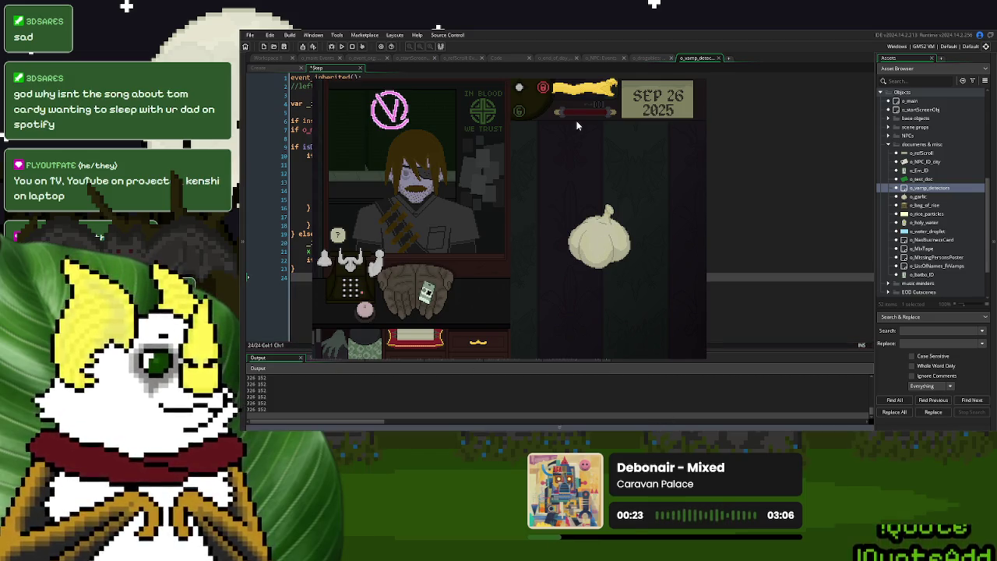
- Hang the yellow item on the left hook, end Day 26 with Save and Continue, then stop the game
{"action": "left_click_drag", "start_coordinate": [590, 97], "coordinate": [538, 211]}
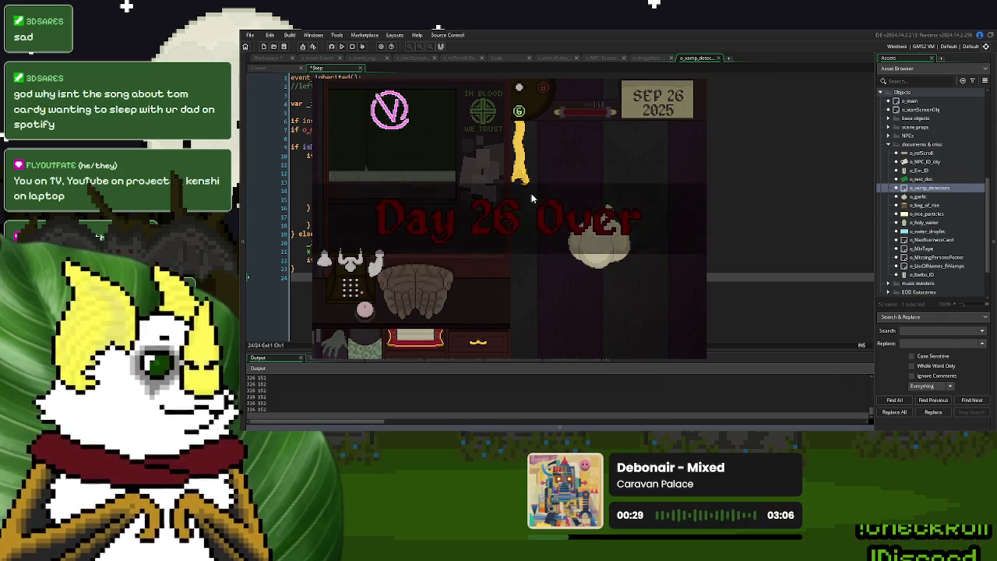
{"action": "left_click", "coordinate": [522, 288]}
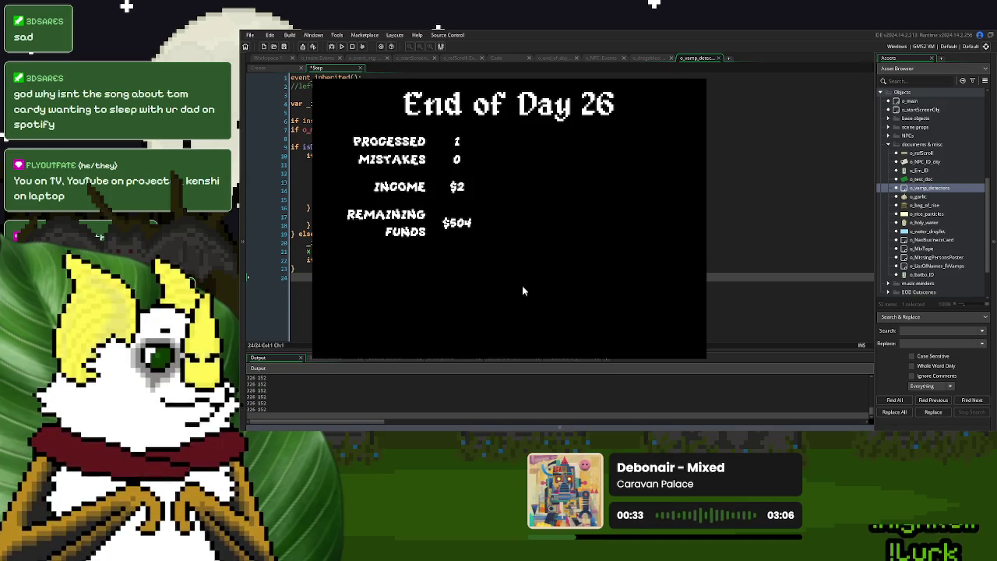
{"action": "left_click", "coordinate": [449, 319]}
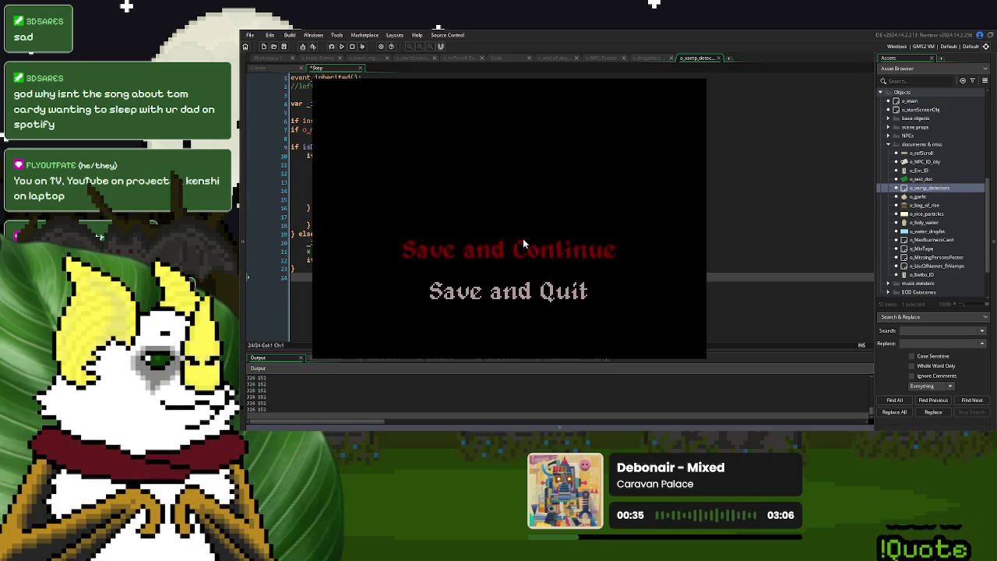
{"action": "left_click", "coordinate": [523, 245]}
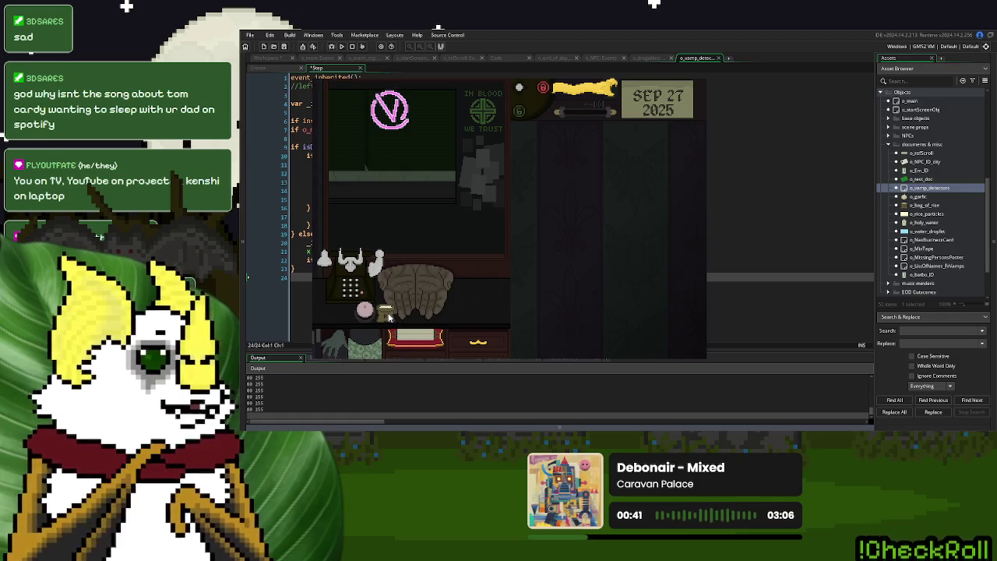
{"action": "key", "text": "Escape"}
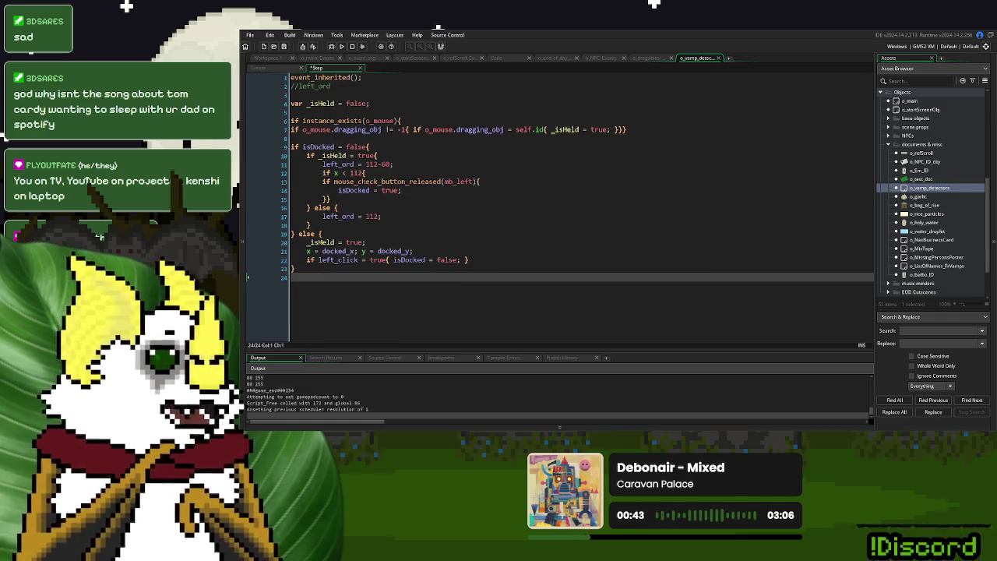
- Check o_bag_of_rice's Variable Definitions, where flagName is flag.haveRice
{"action": "left_click", "coordinate": [552, 58]}
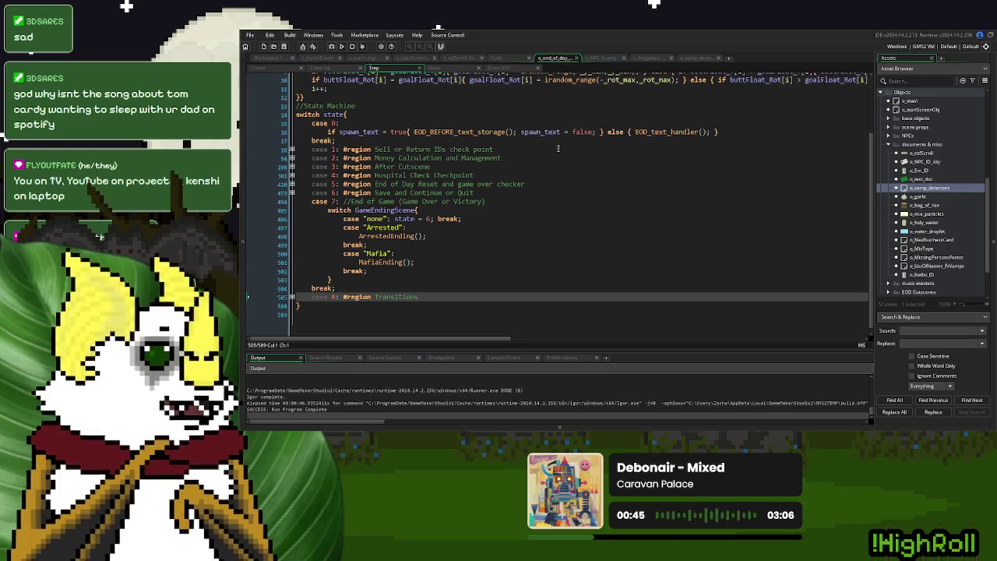
{"action": "left_click", "coordinate": [507, 59]}
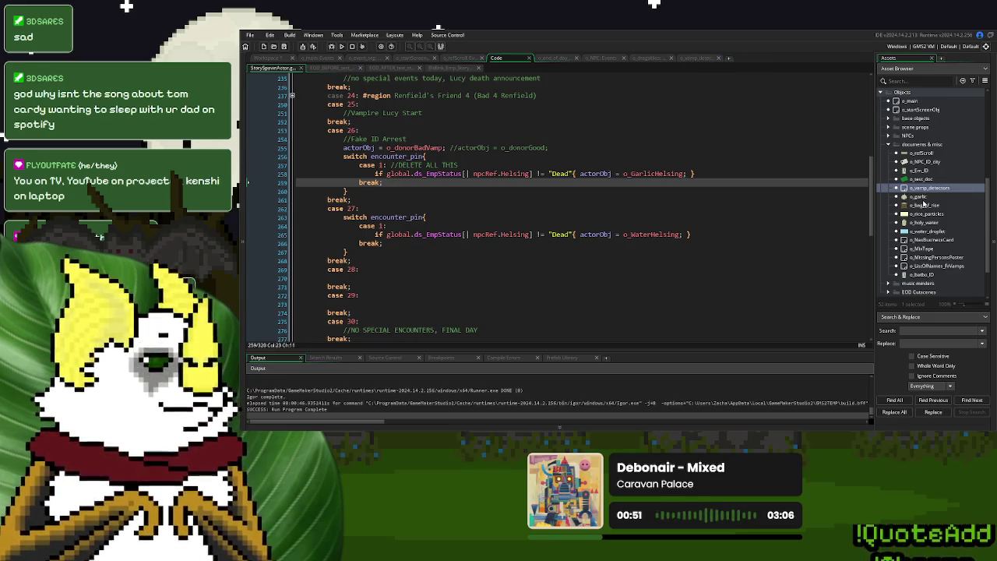
{"action": "double_click", "coordinate": [923, 205]}
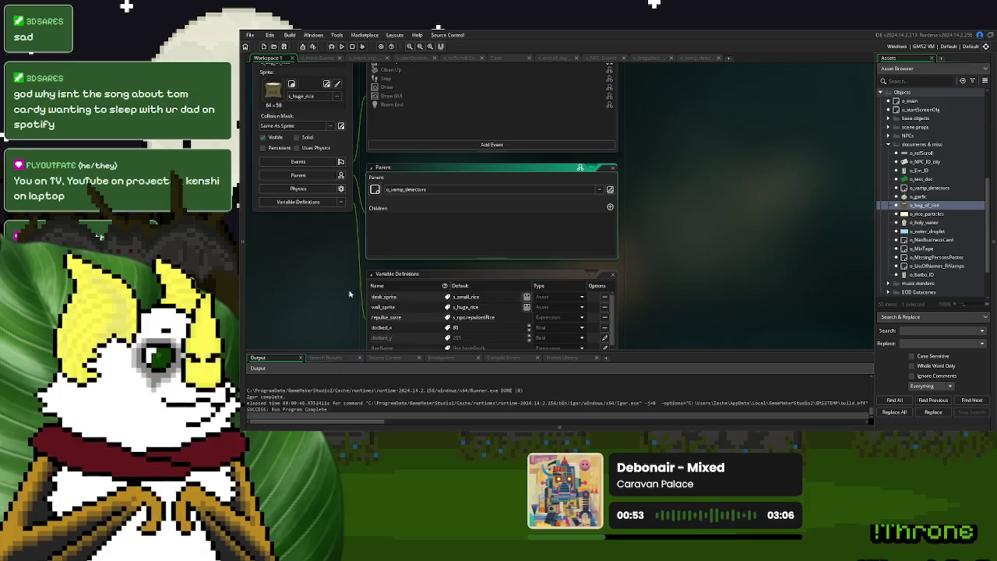
{"action": "scroll", "coordinate": [350, 294], "scroll_direction": "down", "scroll_amount": 2}
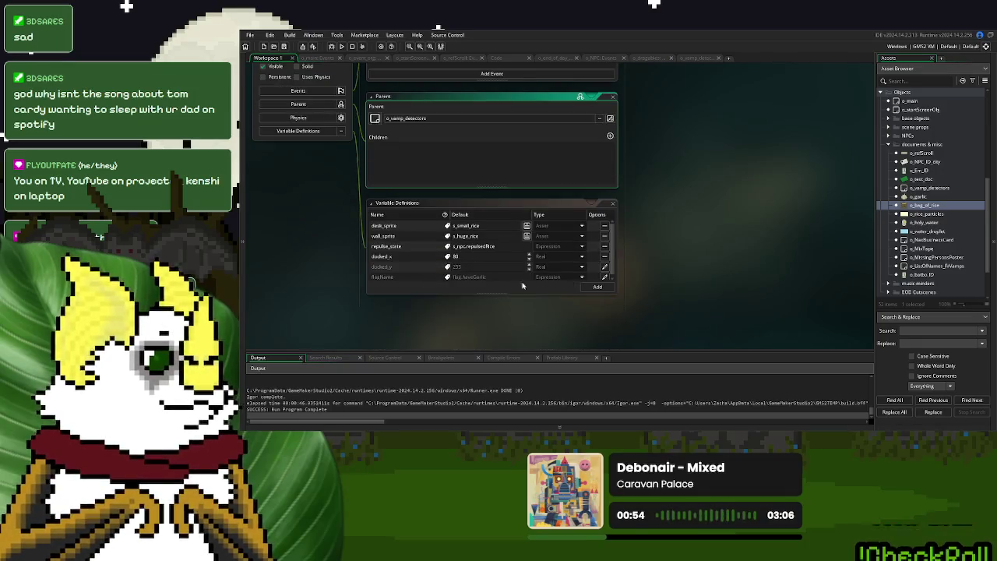
{"action": "left_click", "coordinate": [615, 268]}
{"action": "left_click", "coordinate": [477, 274]}
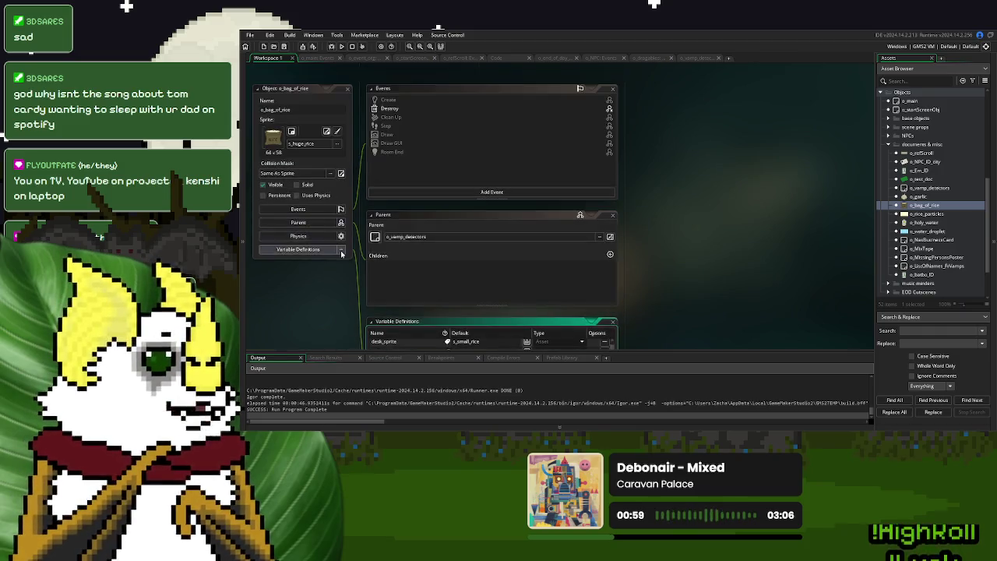
- Look up the haveRice and haveHolyWater entries in o_main's flag enum
{"action": "left_click", "coordinate": [319, 58]}
{"action": "scroll", "coordinate": [382, 324], "scroll_direction": "down", "scroll_amount": 19}
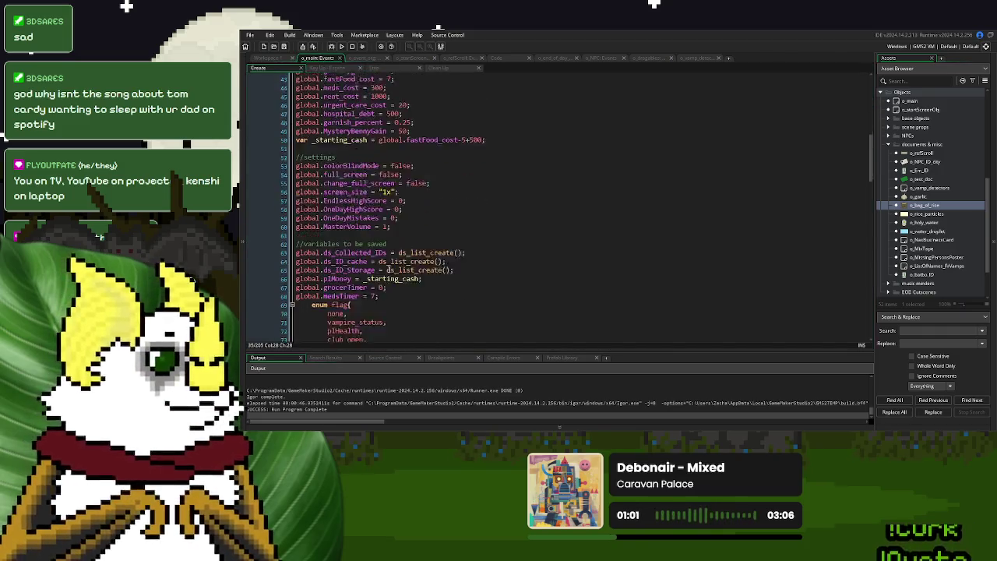
{"action": "double_click", "coordinate": [362, 236]}
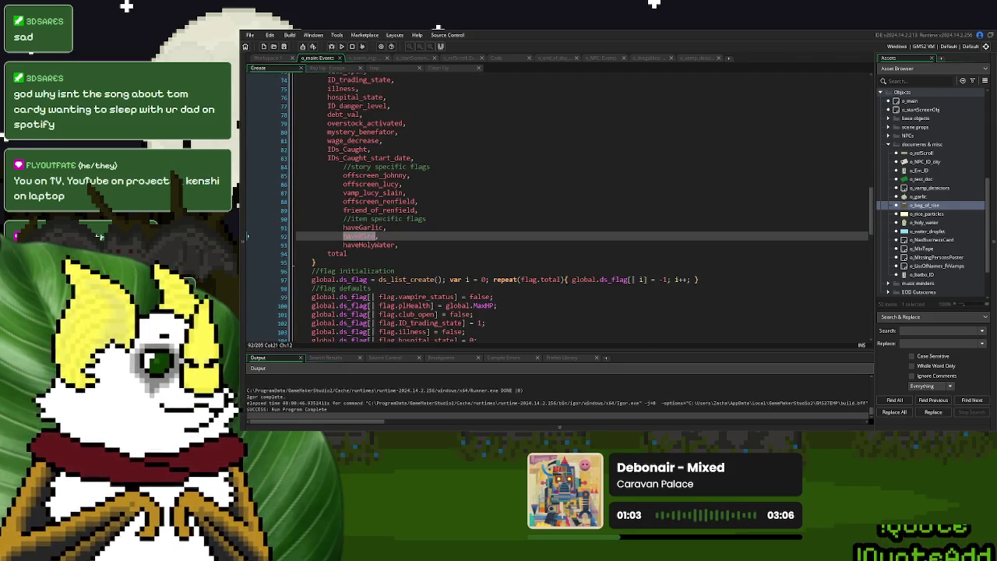
{"action": "left_click", "coordinate": [268, 57]}
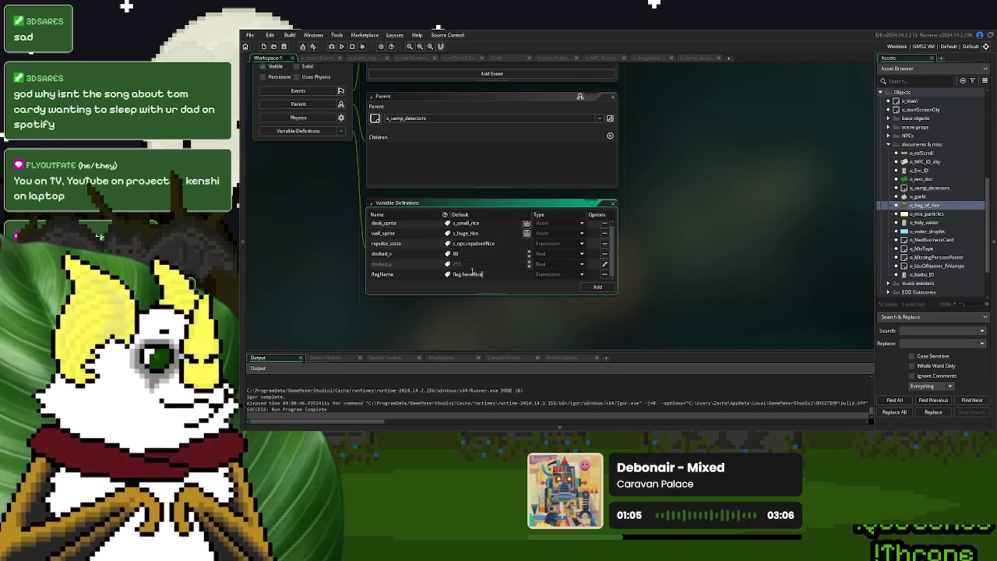
{"action": "left_click", "coordinate": [319, 58]}
{"action": "left_click", "coordinate": [391, 245]}
{"action": "double_click", "coordinate": [392, 245]}
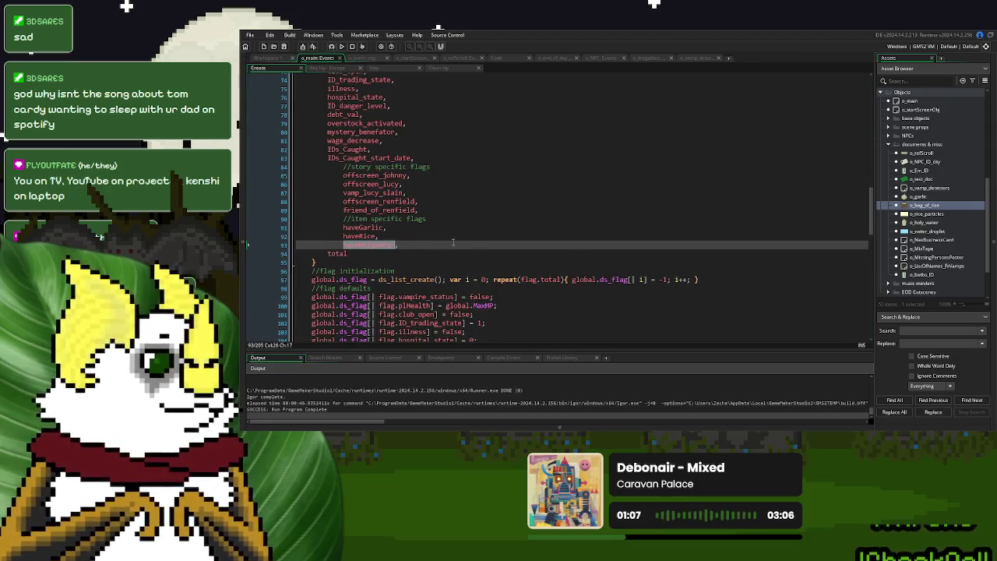
- Override o_holy_water's inherited flagName with flag.haveHolyWater
{"action": "double_click", "coordinate": [934, 223]}
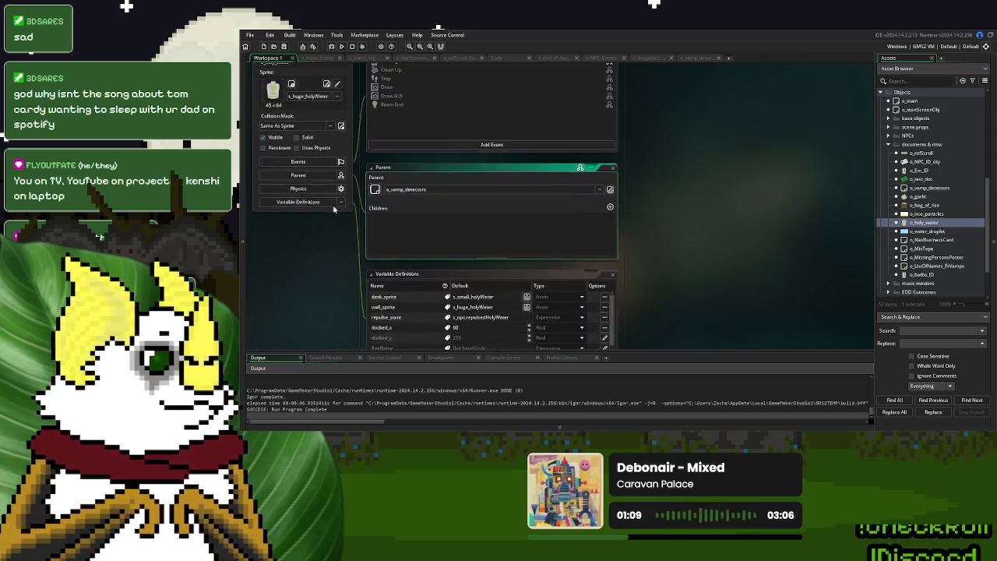
{"action": "left_click", "coordinate": [300, 203]}
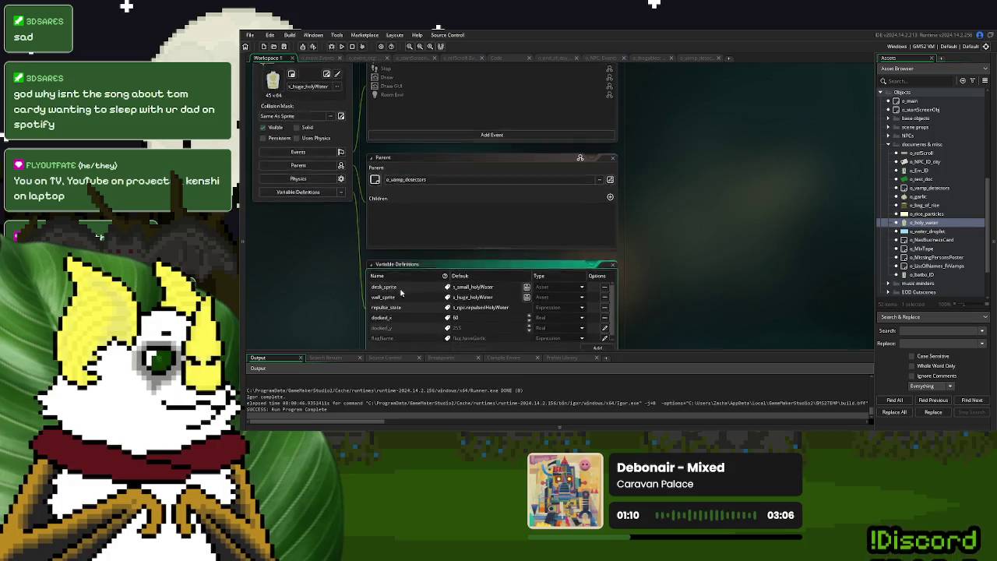
{"action": "left_click", "coordinate": [604, 326]}
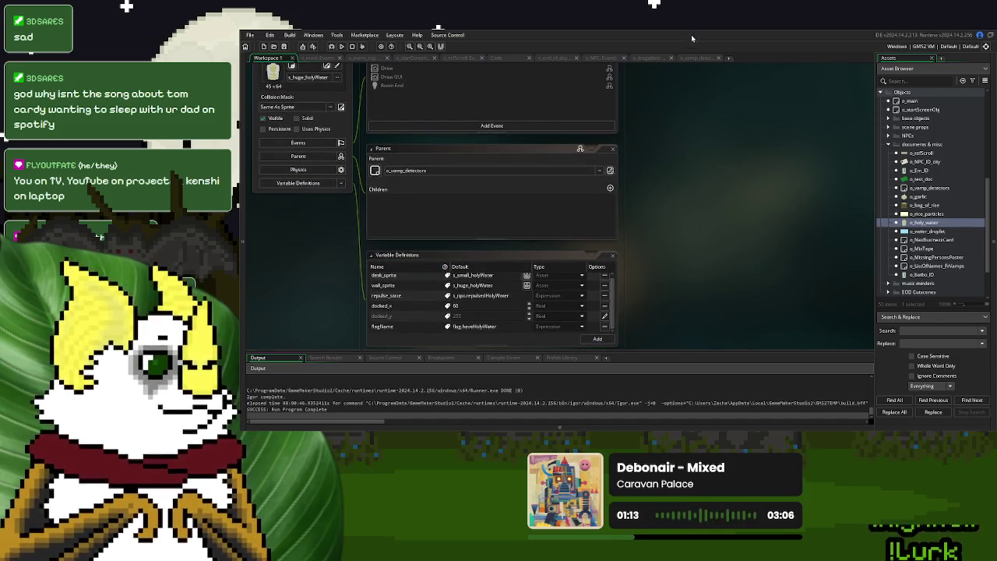
{"action": "left_click", "coordinate": [700, 59]}
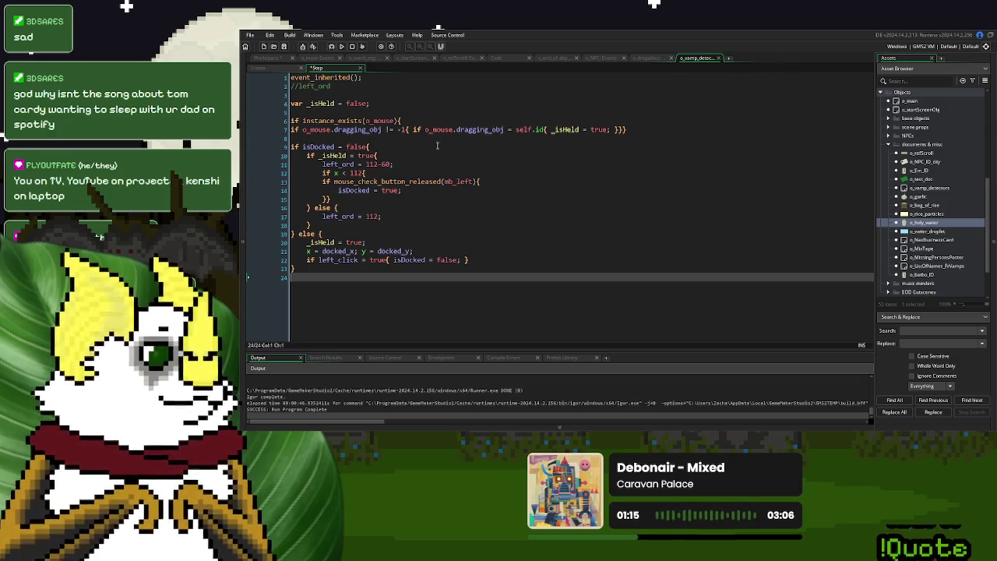
- Review the garlic and holy water spawn lines in o_event_org's Create code
{"action": "left_click", "coordinate": [262, 69]}
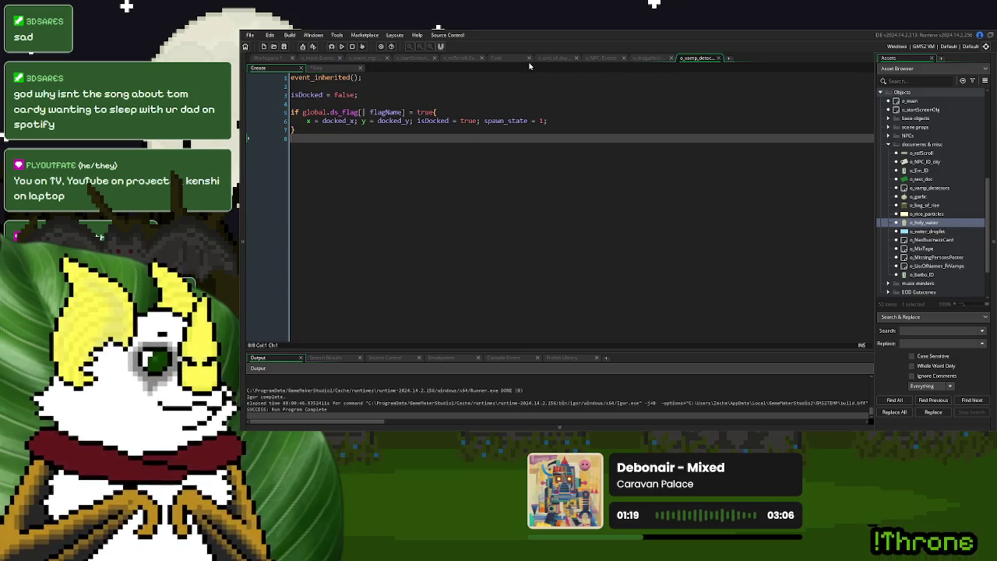
{"action": "left_click", "coordinate": [375, 59]}
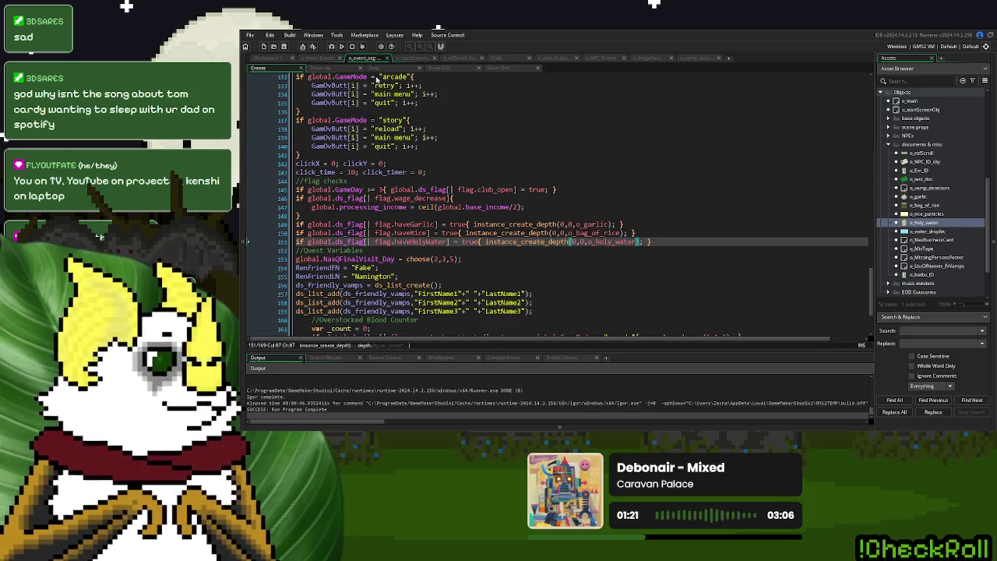
{"action": "left_click", "coordinate": [415, 225]}
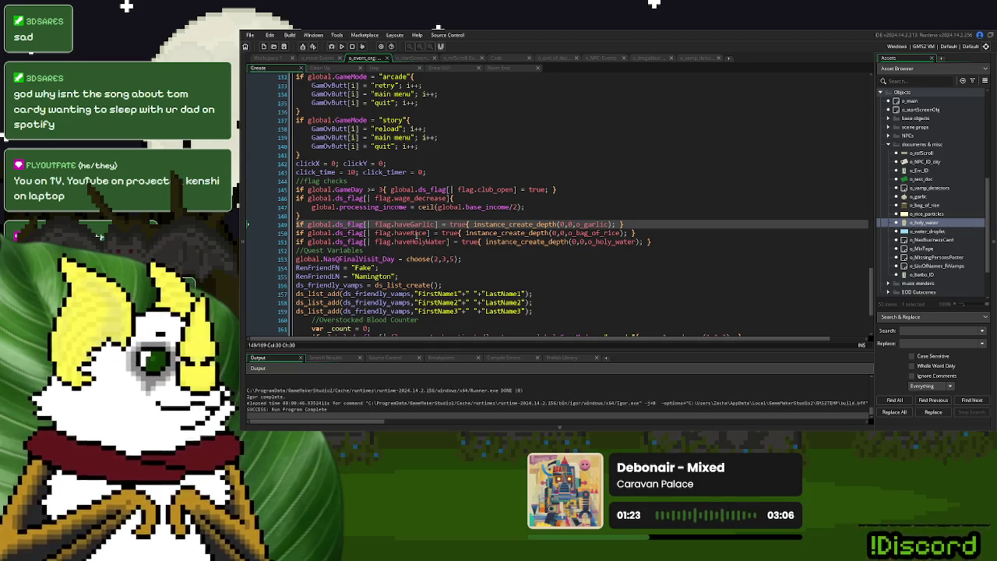
{"action": "left_click", "coordinate": [410, 242]}
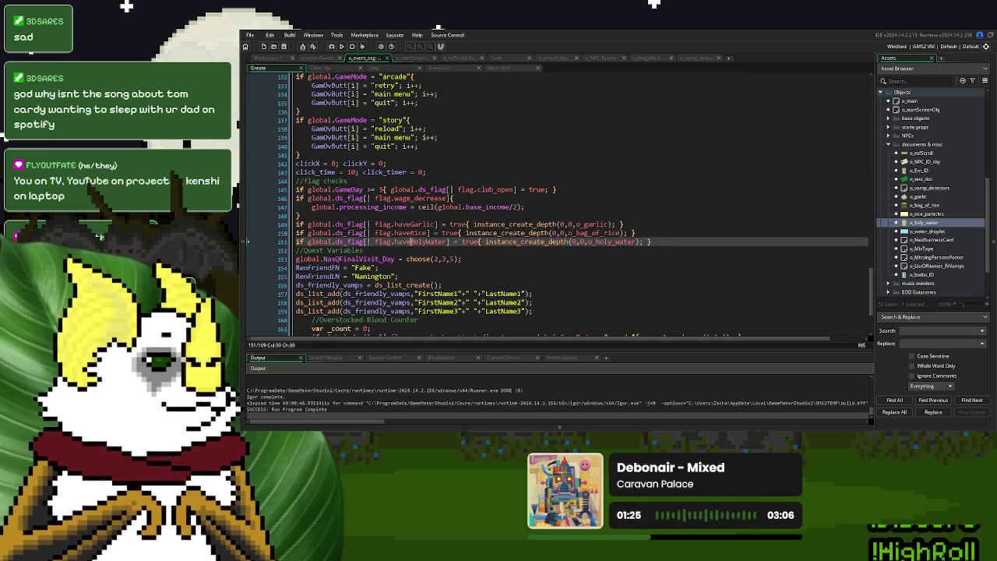
{"action": "left_click", "coordinate": [606, 242]}
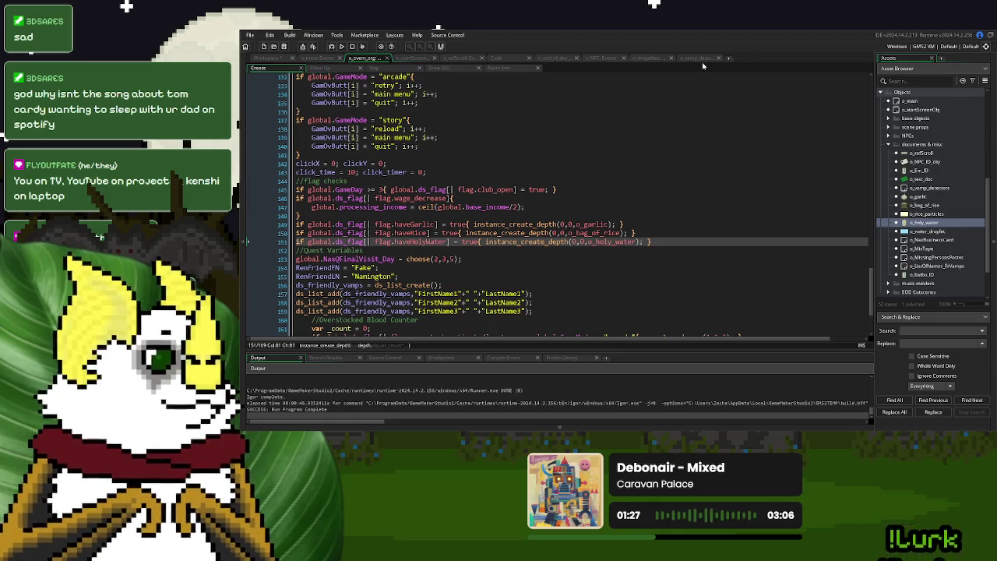
- Open o_vamp_detectors to see its child items, then run the game
{"action": "double_click", "coordinate": [926, 189]}
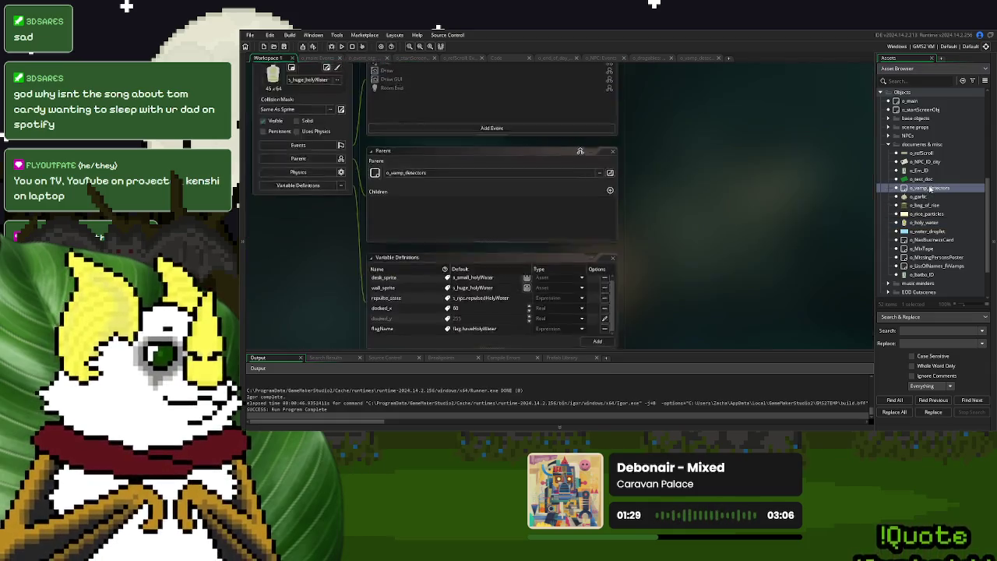
{"action": "scroll", "coordinate": [352, 275], "scroll_direction": "down", "scroll_amount": 5}
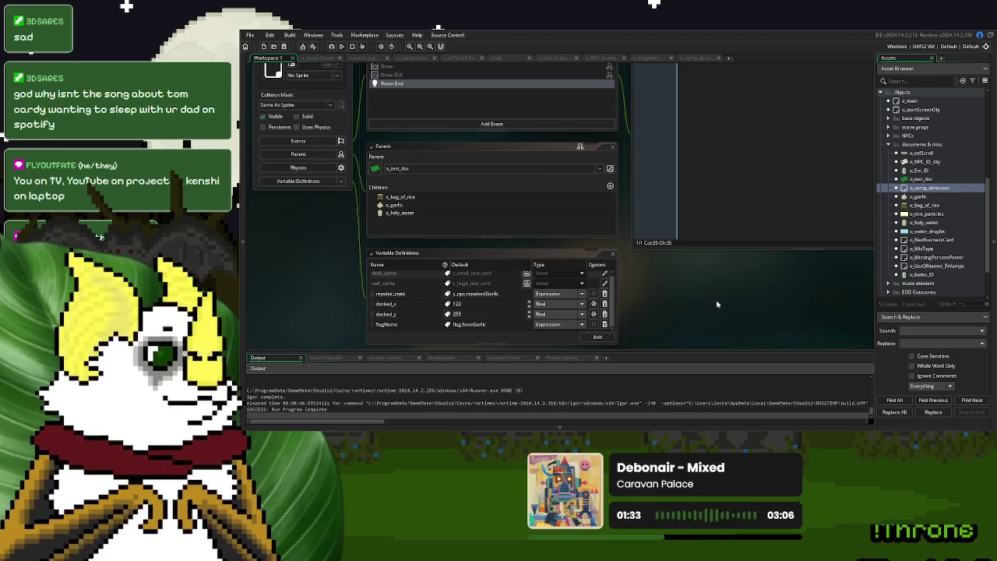
{"action": "left_click", "coordinate": [341, 47]}
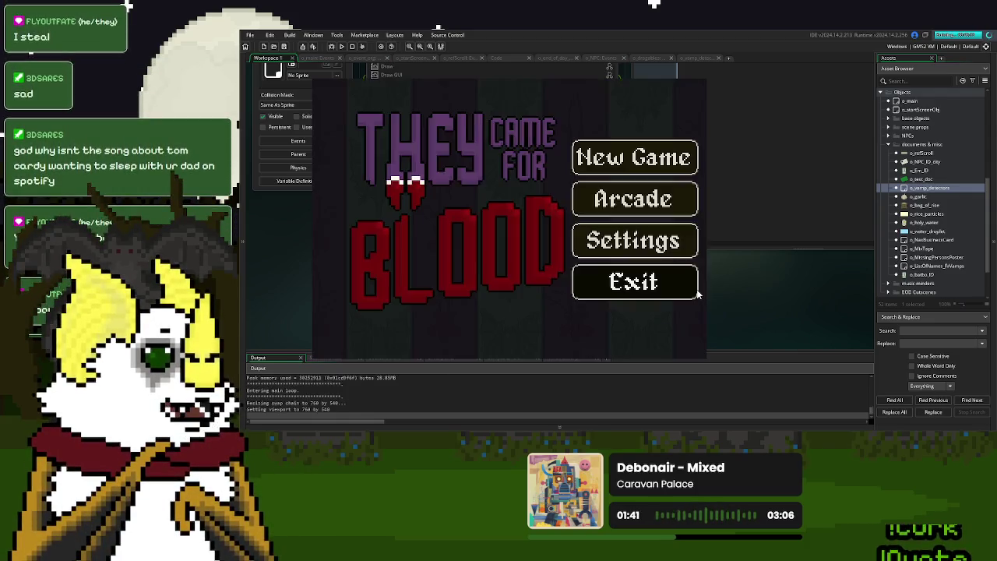
- Start a new game, get through the garlic hand-out dialogue, and pick up the garlic
{"action": "left_click", "coordinate": [577, 155]}
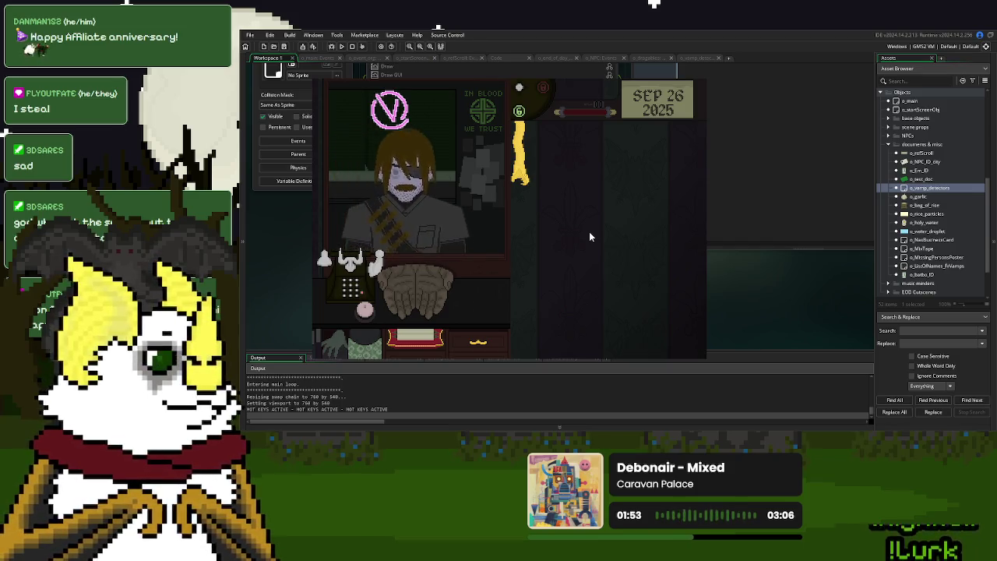
{"action": "left_click", "coordinate": [438, 300]}
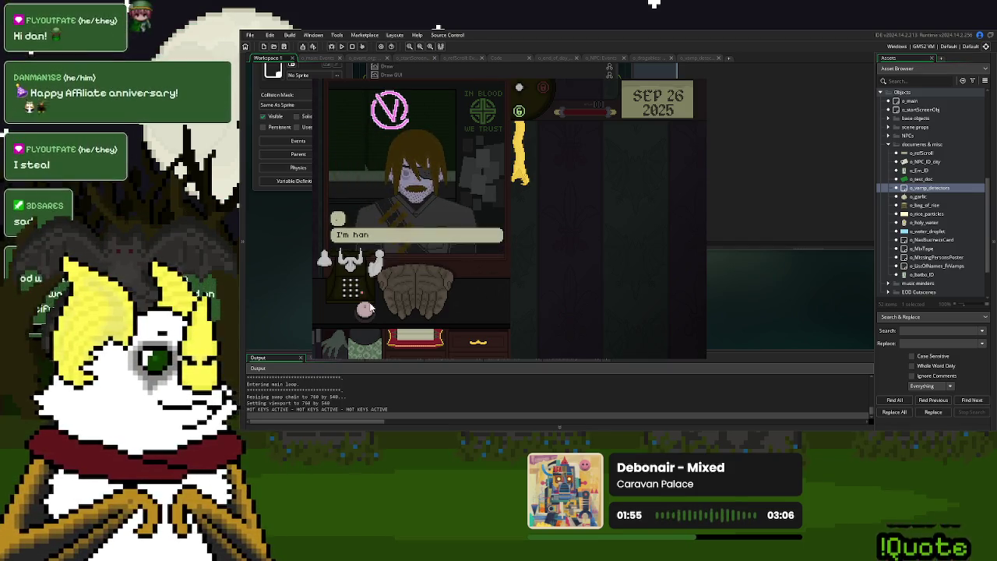
{"action": "left_click", "coordinate": [541, 243]}
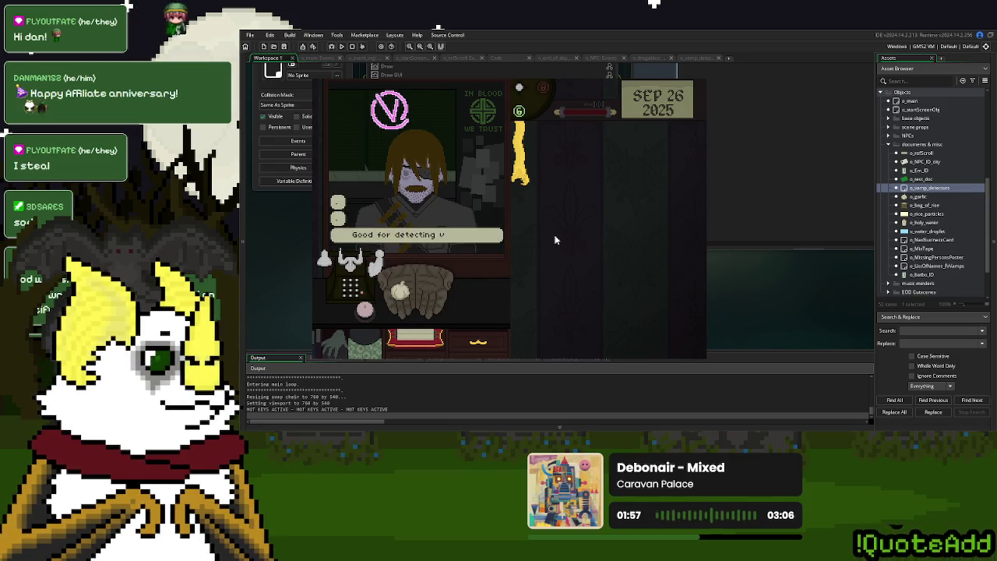
{"action": "left_click", "coordinate": [553, 238]}
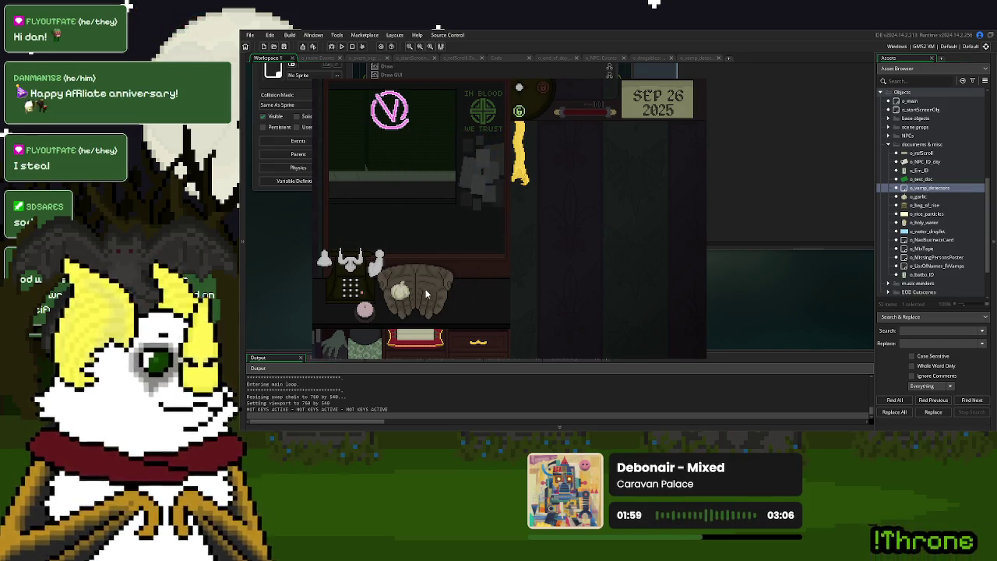
{"action": "left_click_drag", "start_coordinate": [399, 292], "coordinate": [591, 251]}
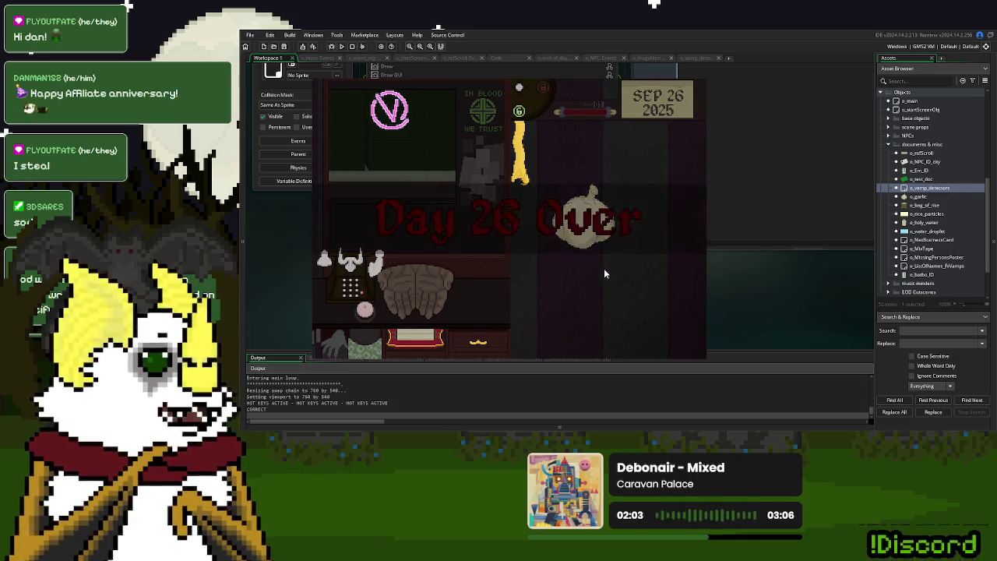
- End Day 26 with Save and Continue, move the small item onto the desk, then close the game
{"action": "left_click", "coordinate": [548, 294]}
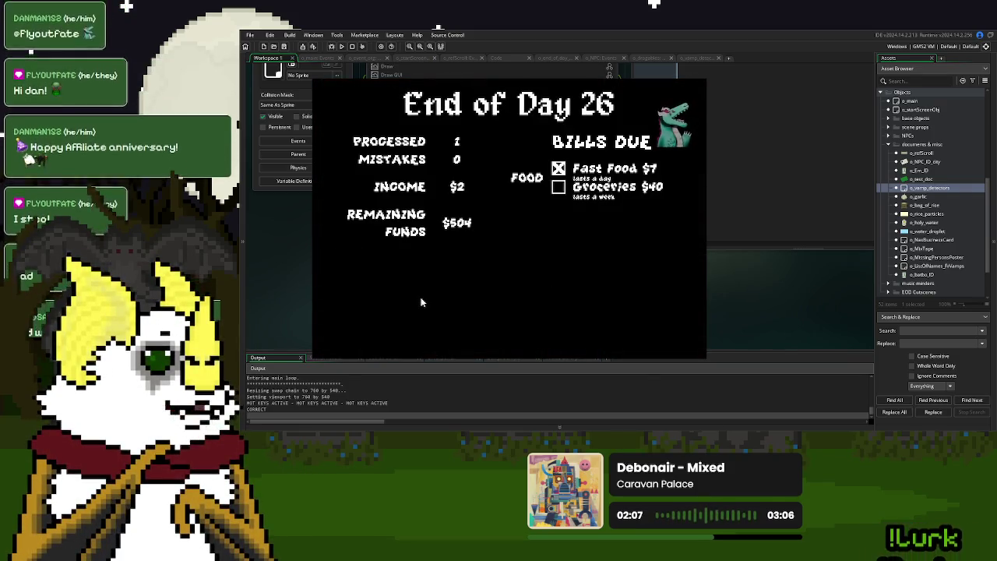
{"action": "left_click", "coordinate": [399, 321]}
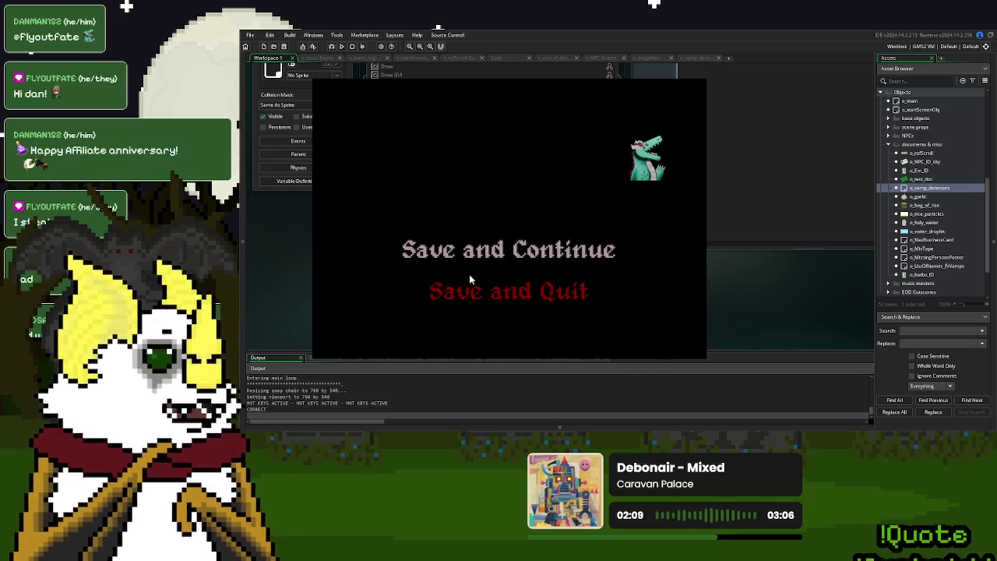
{"action": "left_click", "coordinate": [498, 254]}
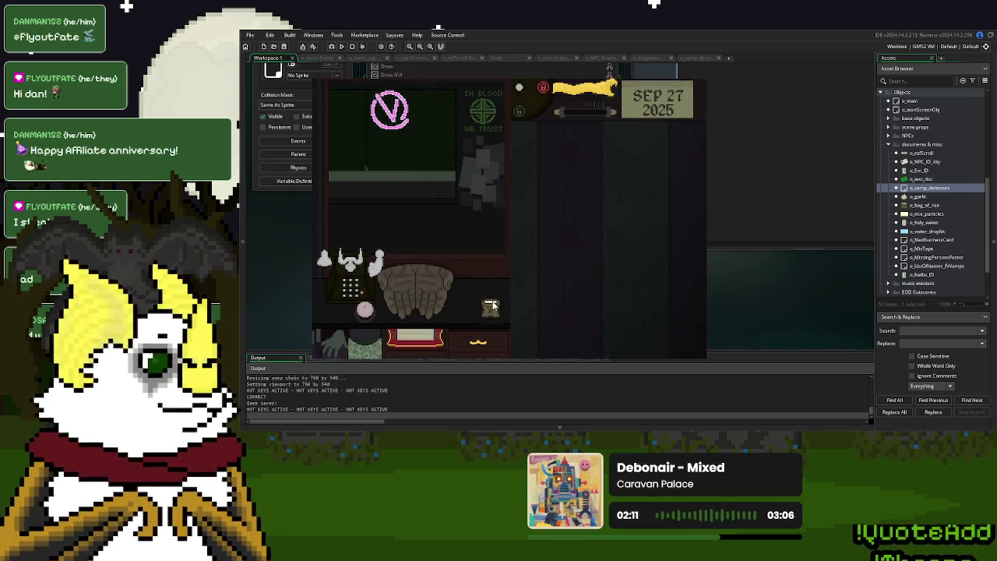
{"action": "left_click", "coordinate": [405, 294]}
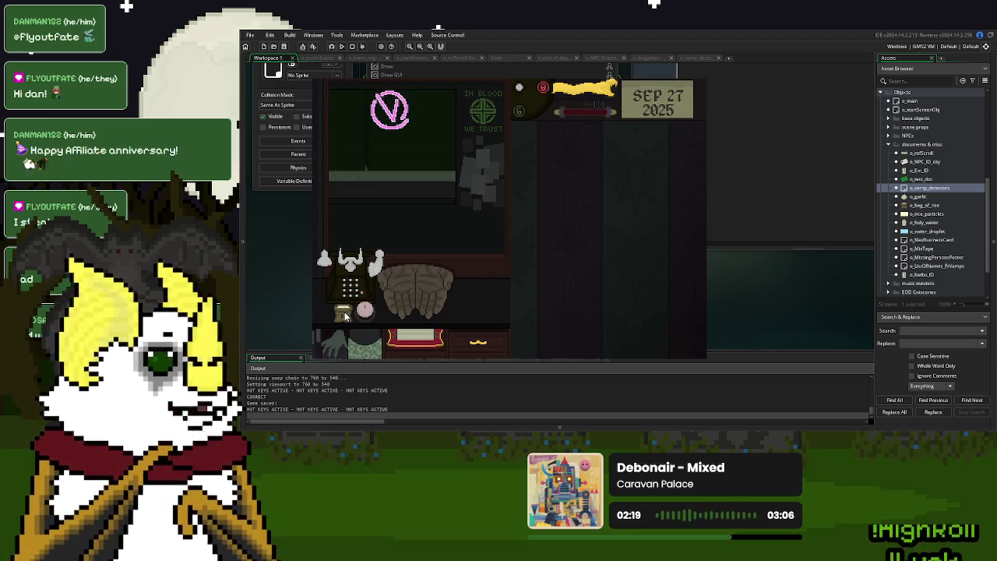
{"action": "key", "text": "Escape"}
{"action": "key", "text": "Escape"}
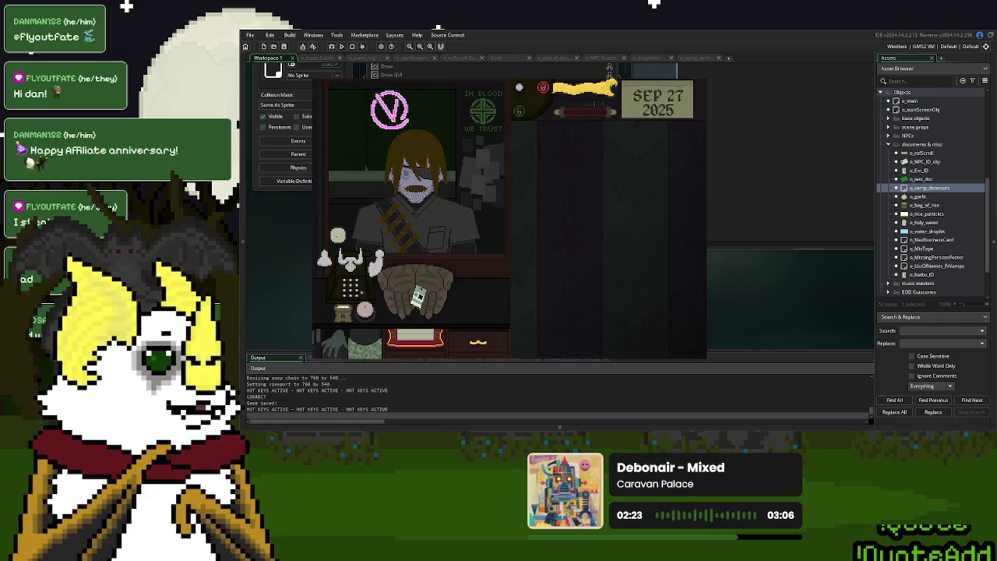
{"action": "key", "text": "alt+F4"}
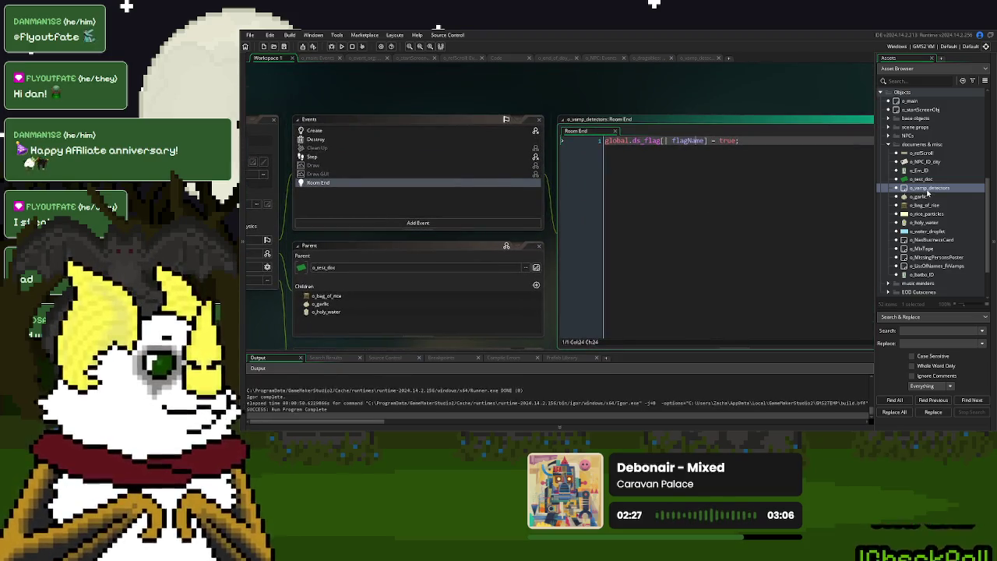
- Check the detector's Variable Definitions and the rice spawn check on o_event_org line 150
{"action": "double_click", "coordinate": [927, 188]}
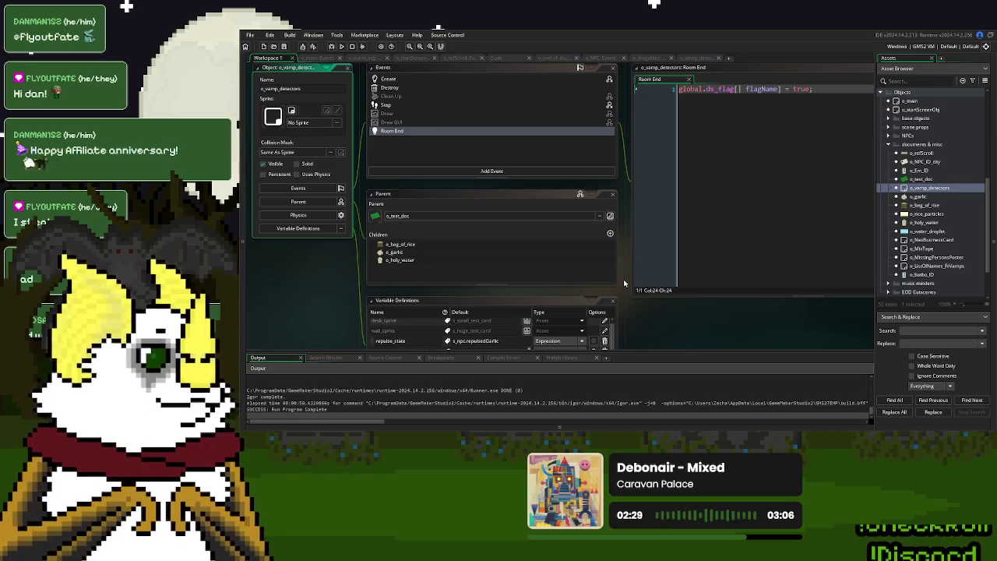
{"action": "scroll", "coordinate": [626, 279], "scroll_direction": "down", "scroll_amount": 2}
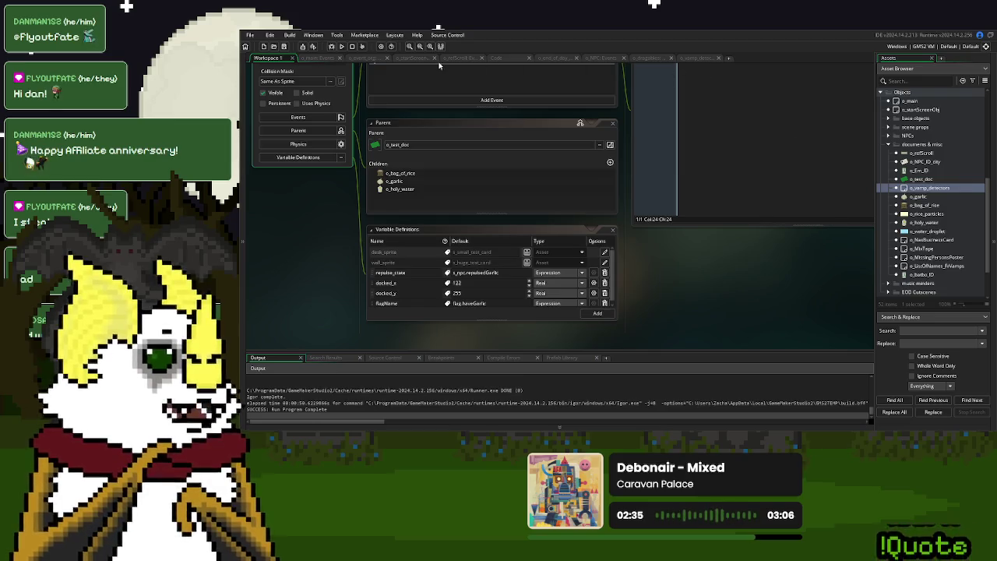
{"action": "left_click", "coordinate": [368, 59]}
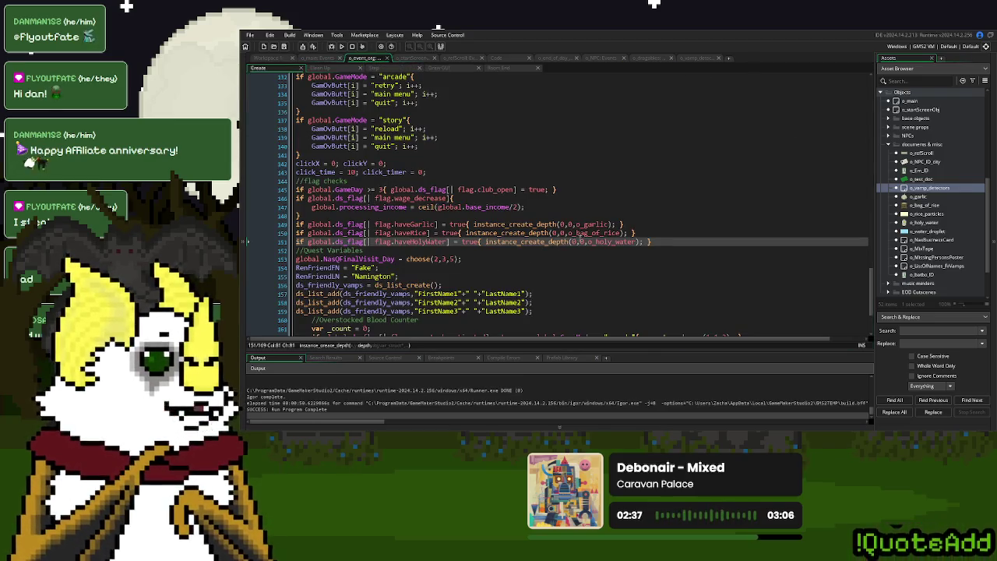
{"action": "left_click", "coordinate": [427, 232]}
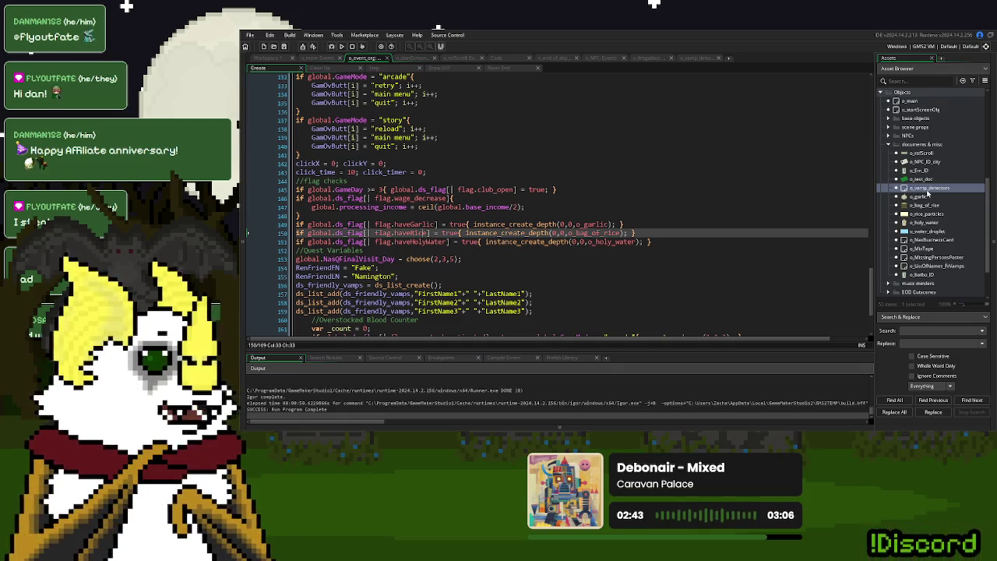
{"action": "left_click", "coordinate": [700, 59]}
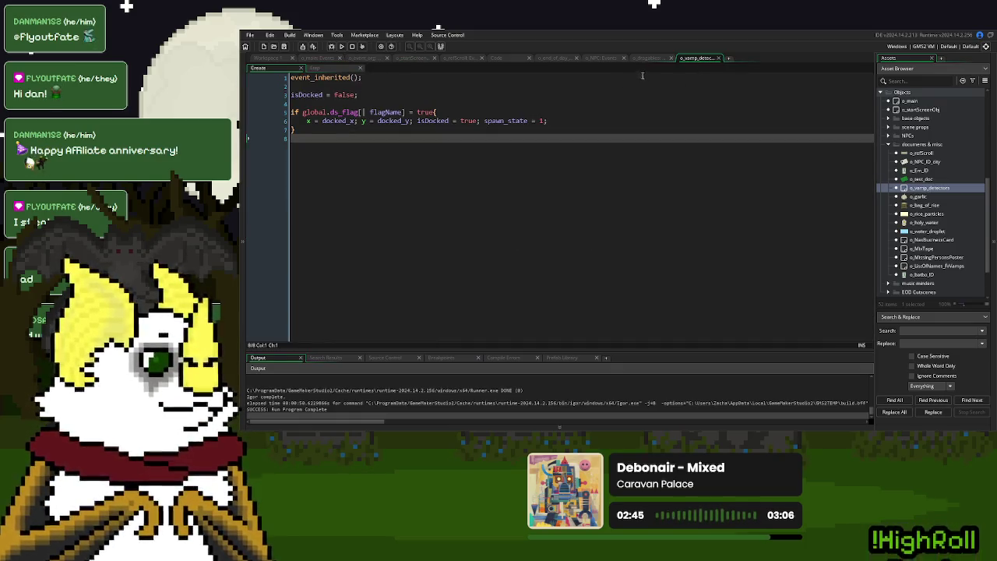
- Inspect the detector's Room End flag line and compare o_event_org with the detector's Create code
{"action": "double_click", "coordinate": [970, 187]}
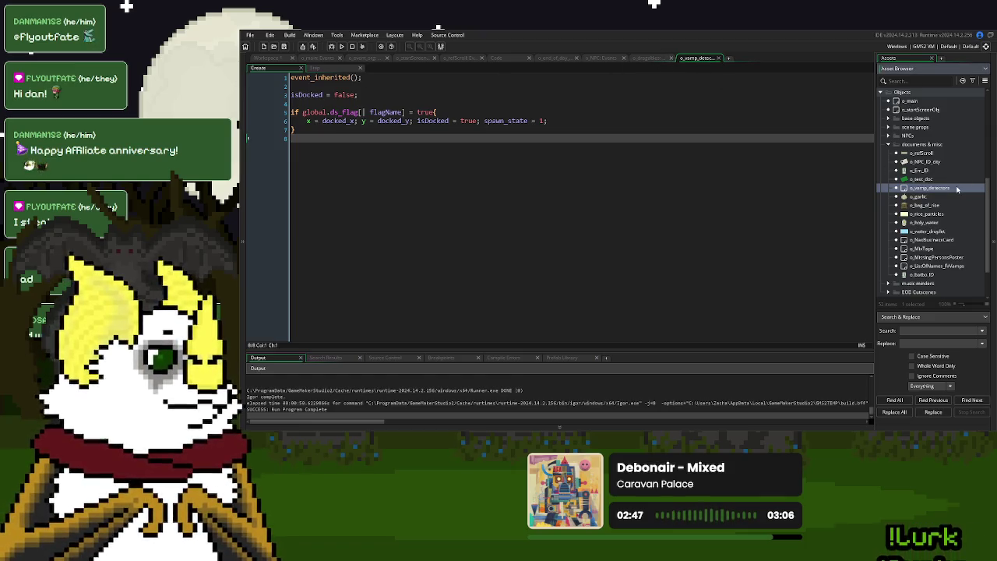
{"action": "left_click_drag", "start_coordinate": [805, 109], "coordinate": [669, 103]}
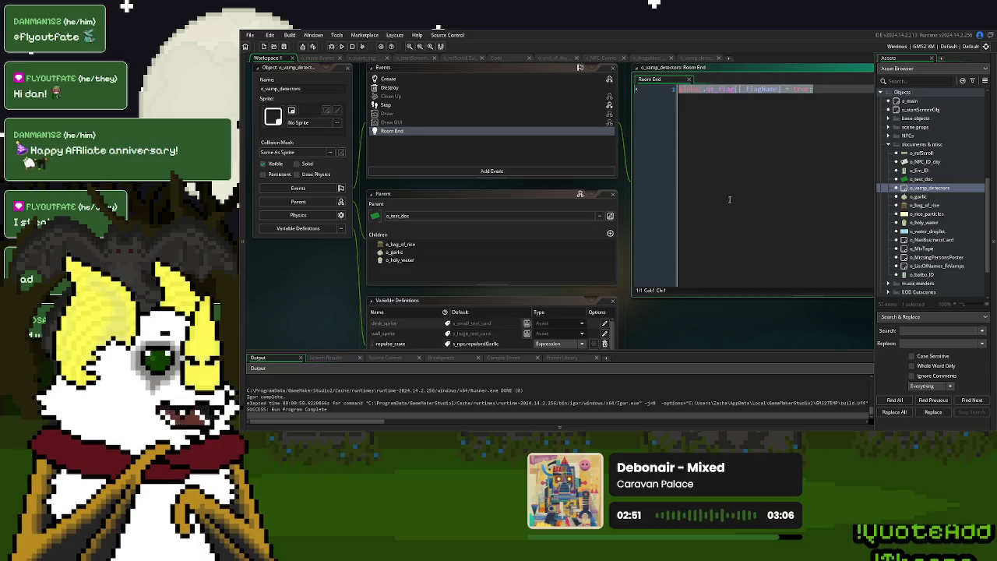
{"action": "mouse_move", "coordinate": [742, 202]}
{"action": "left_mouse_down"}
{"action": "mouse_move", "coordinate": [650, 173]}
{"action": "mouse_move", "coordinate": [682, 269]}
{"action": "left_mouse_up"}
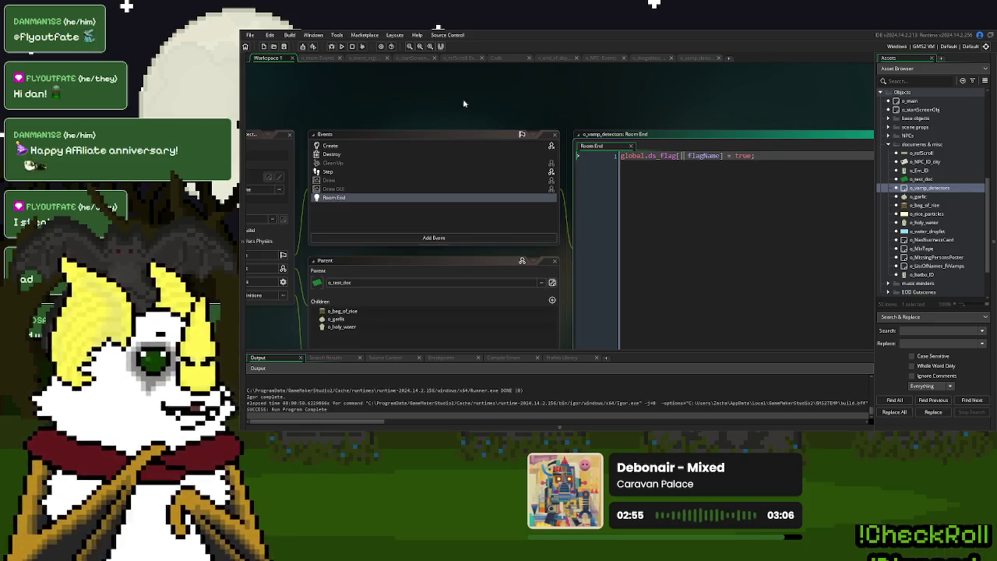
{"action": "left_click", "coordinate": [359, 60]}
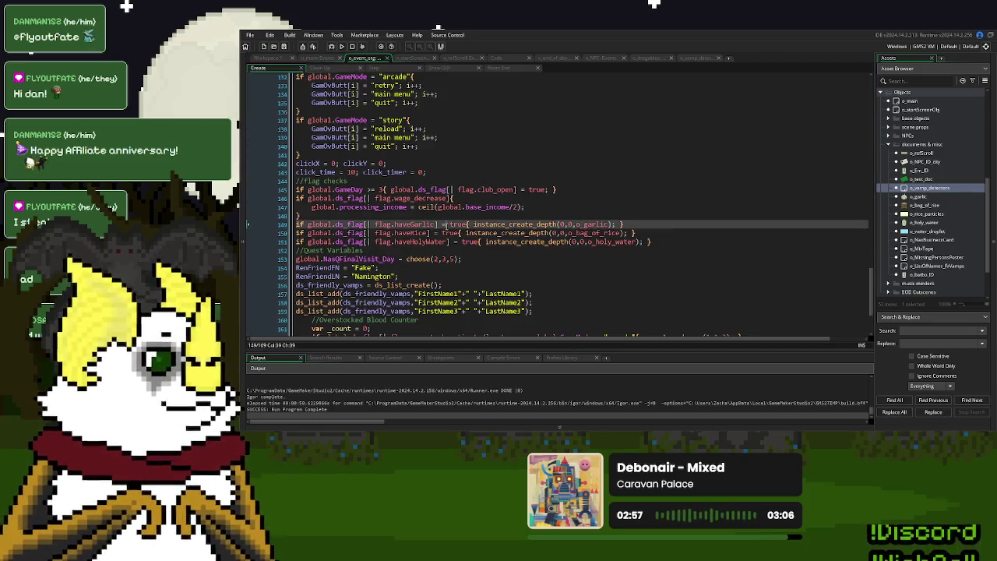
{"action": "left_click", "coordinate": [694, 59]}
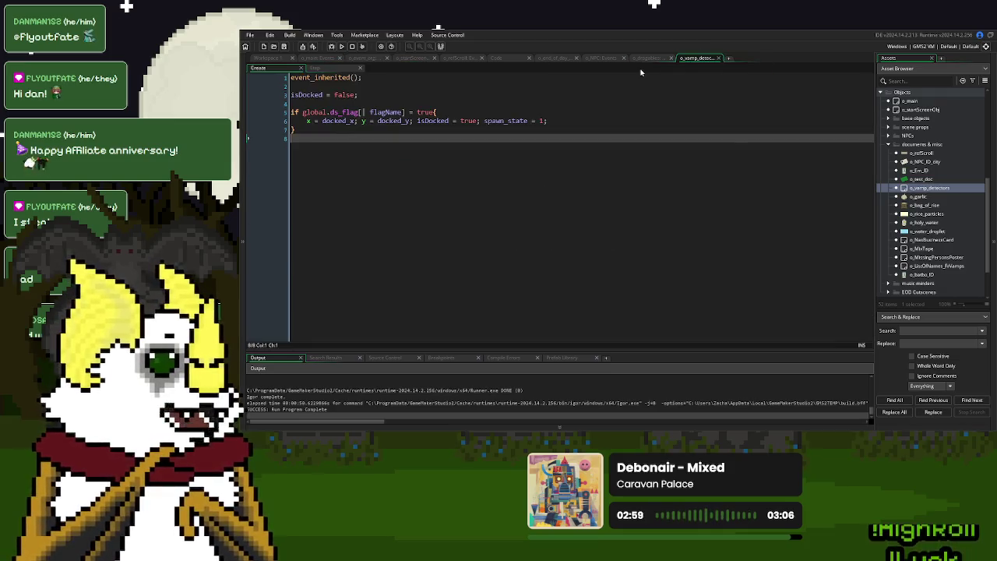
- Append show_debug_message("GARLIC SPAWN"); to the garlic spawn line 149
{"action": "left_click", "coordinate": [351, 60]}
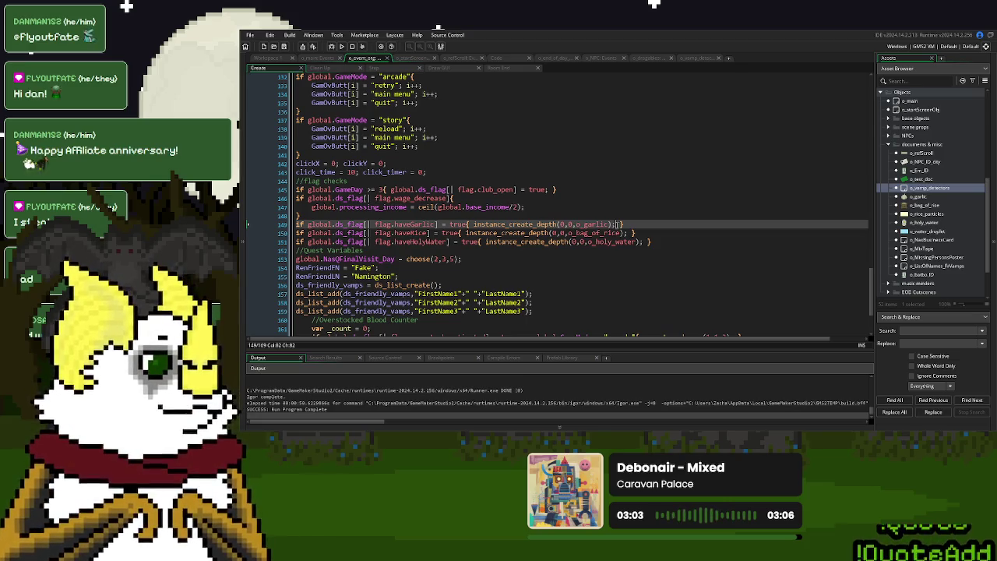
{"action": "type", "text": "show_debug_message("}
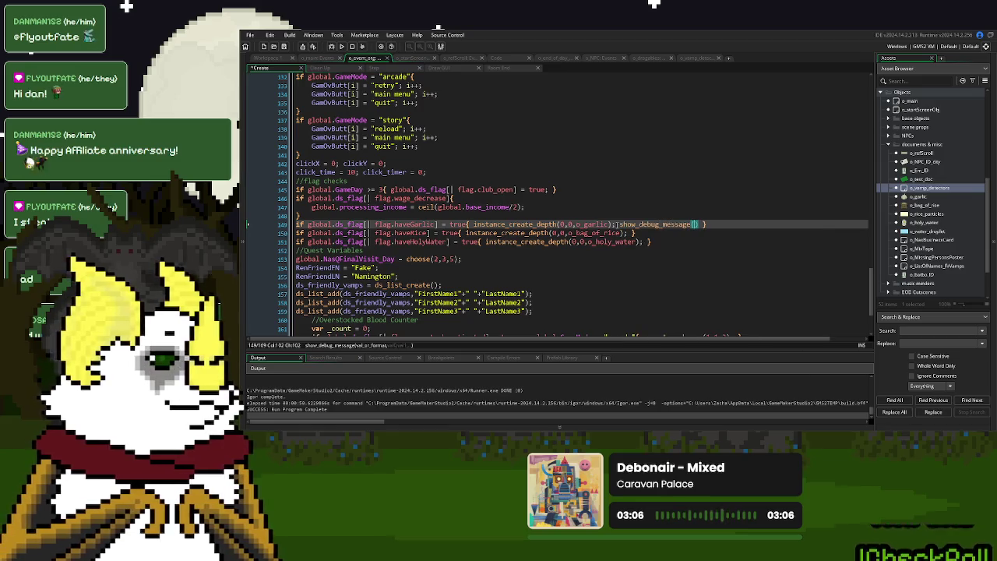
{"action": "key", "text": "Down"}
{"action": "key", "text": "Return"}
{"action": "type", "text": "\"GARLIC"}
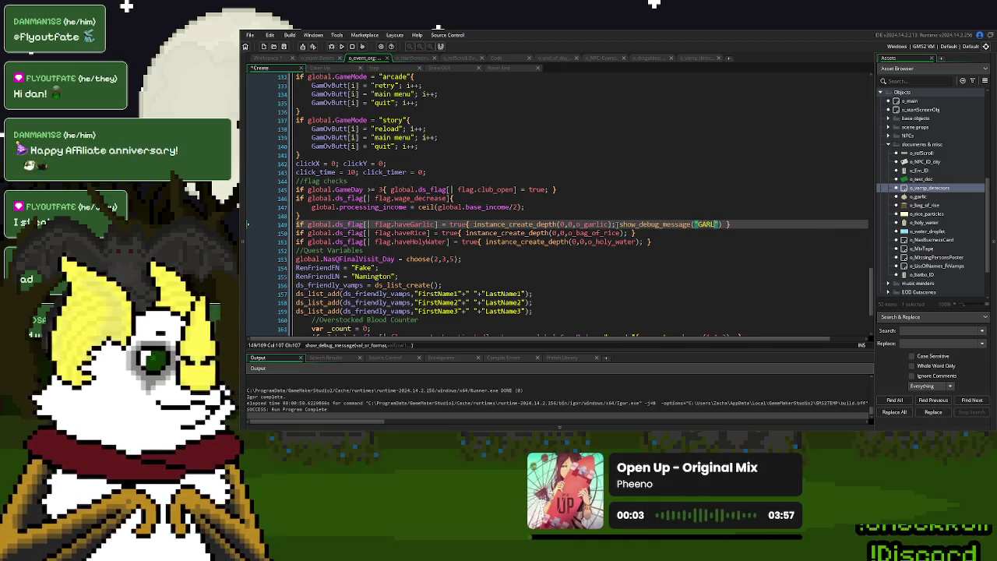
{"action": "type", "text": " SPAWN"}
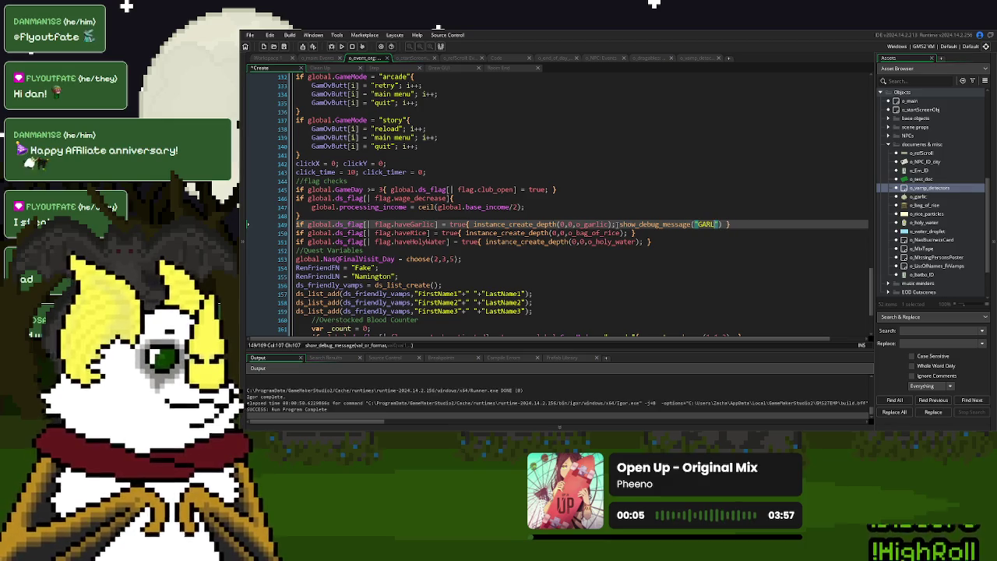
{"action": "type", "text": "\");"}
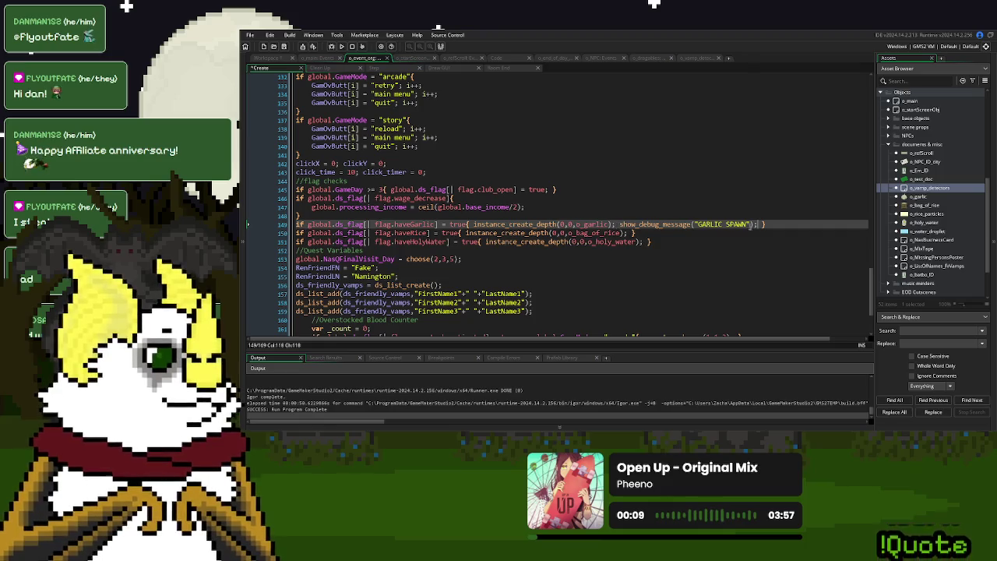
- Copy the debug call onto lines 150 and 151, renaming the messages RICE SPAWN and WATER SPAWN
{"action": "left_click_drag", "start_coordinate": [757, 224], "coordinate": [616, 226]}
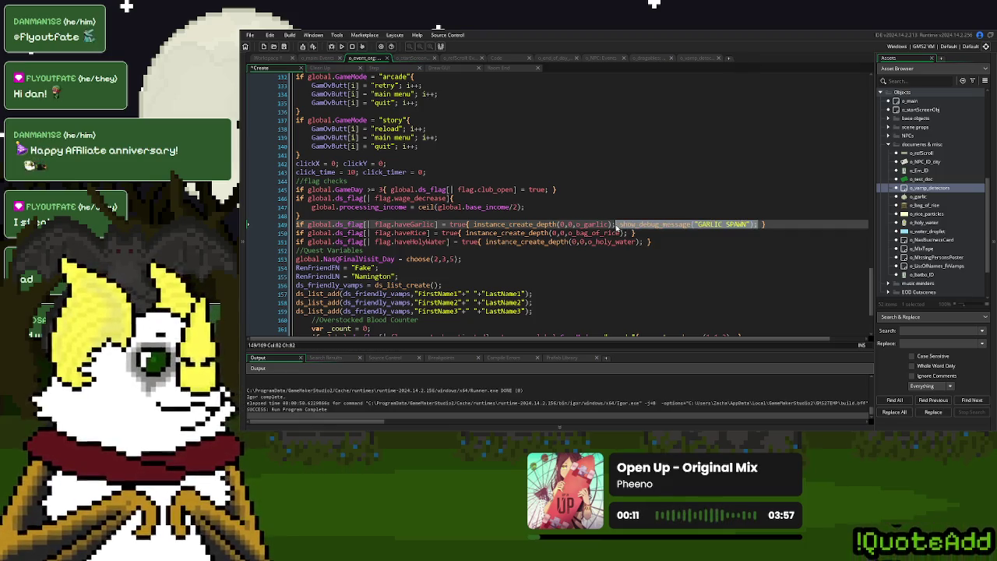
{"action": "key", "text": "ctrl+c"}
{"action": "left_click", "coordinate": [631, 233]}
{"action": "key", "text": "ctrl+v"}
{"action": "left_click", "coordinate": [643, 243]}
{"action": "key", "text": "ctrl+v"}
{"action": "double_click", "coordinate": [718, 232]}
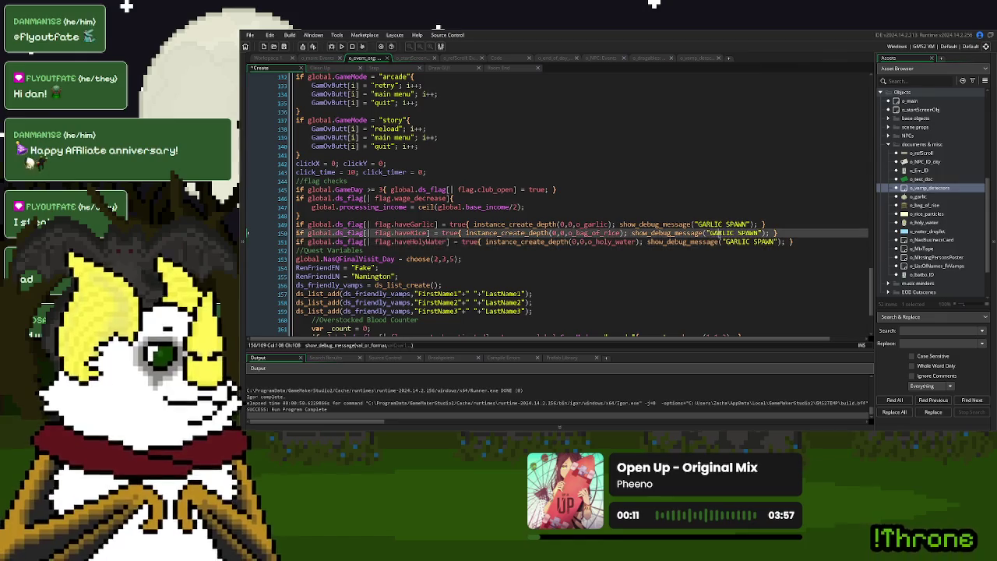
{"action": "type", "text": "RICE"}
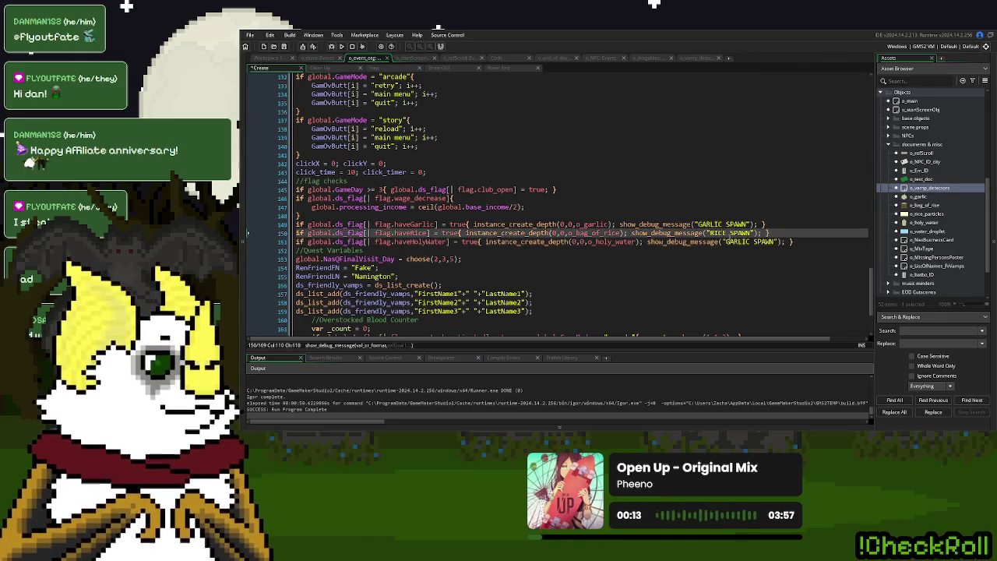
{"action": "double_click", "coordinate": [736, 242]}
{"action": "type", "text": "WATER"}
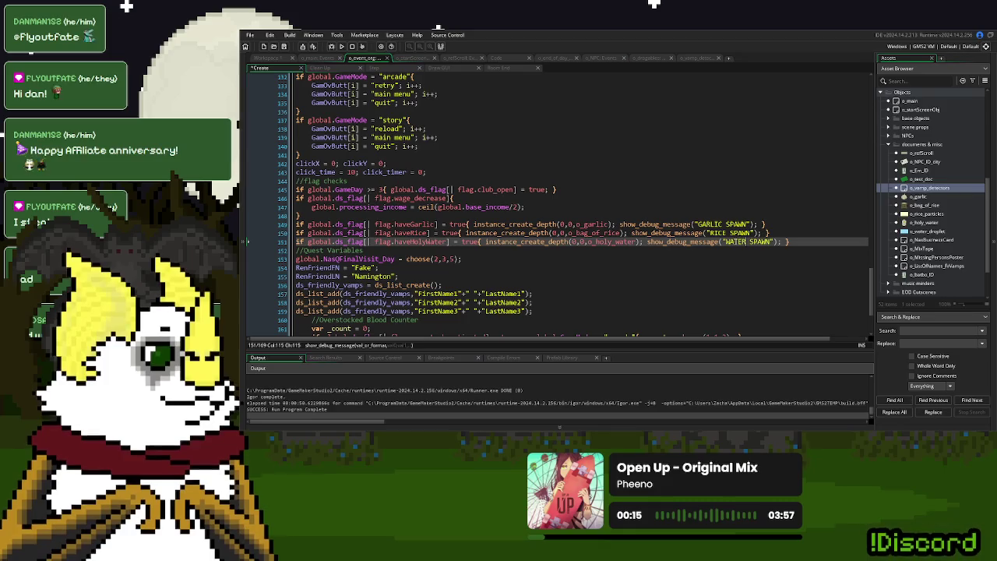
{"action": "left_click", "coordinate": [793, 226]}
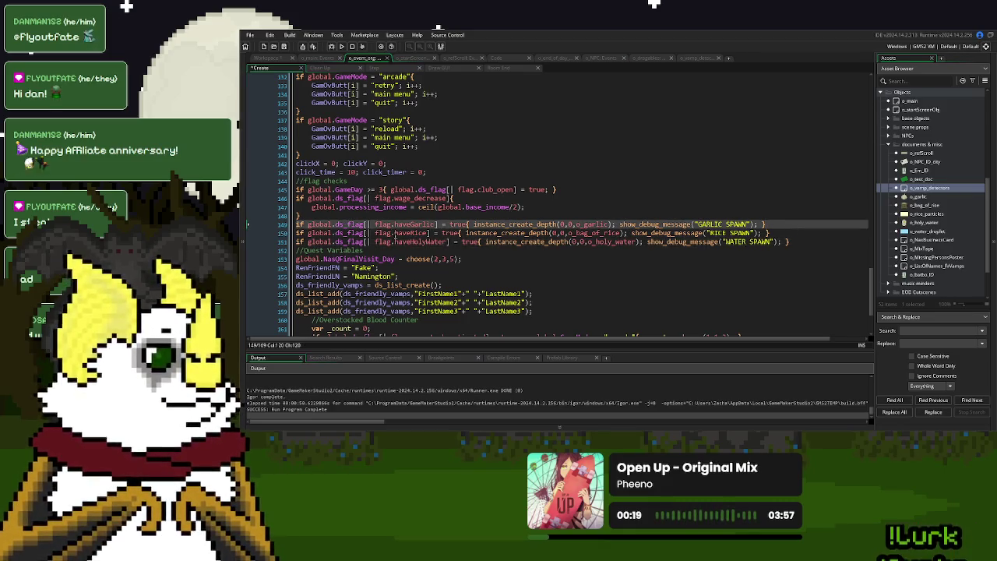
- Run a new game, click through the customer's dialogue, and end Day 26 with Save and Continue
{"action": "left_click", "coordinate": [341, 46]}
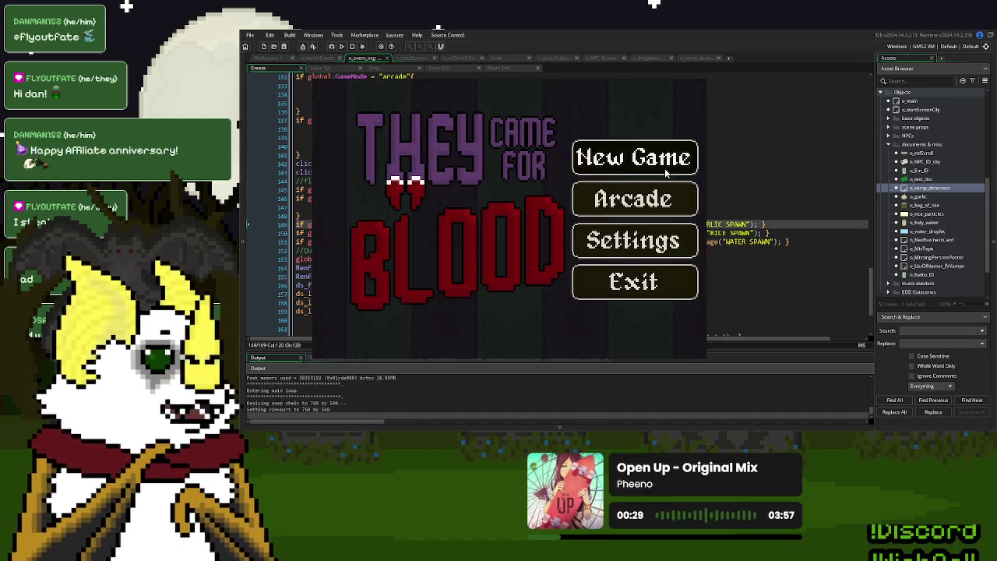
{"action": "left_click", "coordinate": [666, 173]}
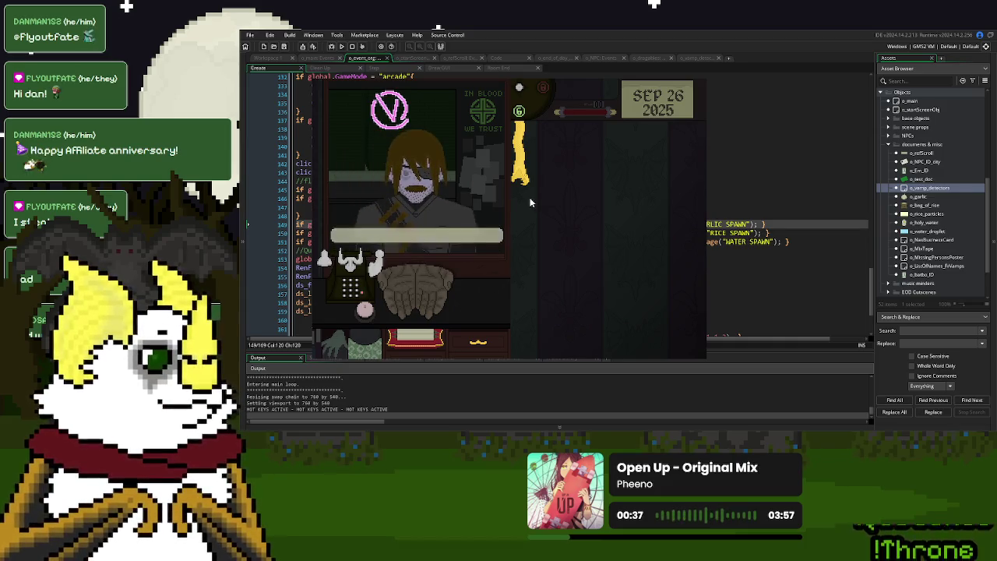
{"action": "left_click", "coordinate": [447, 284]}
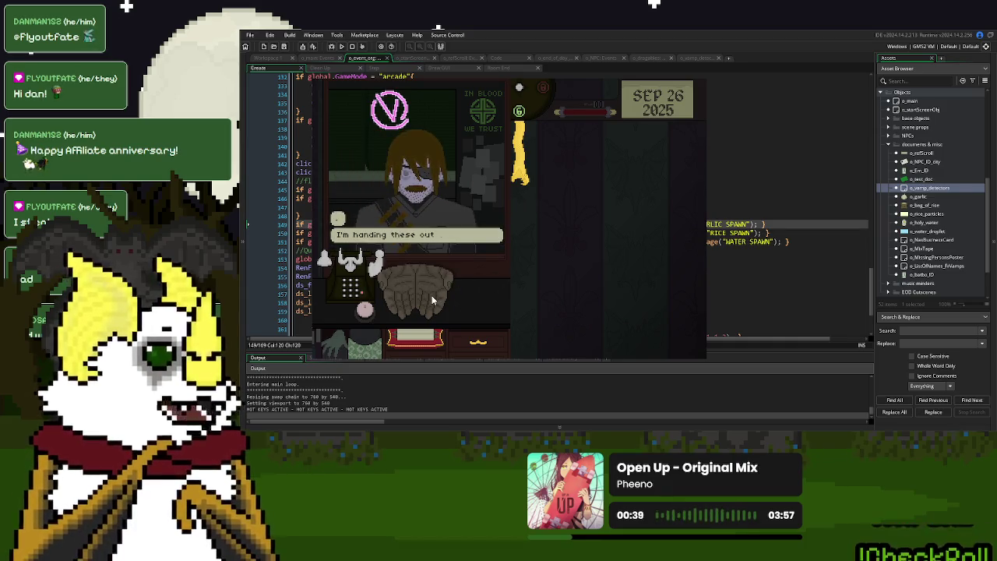
{"action": "left_click", "coordinate": [412, 203]}
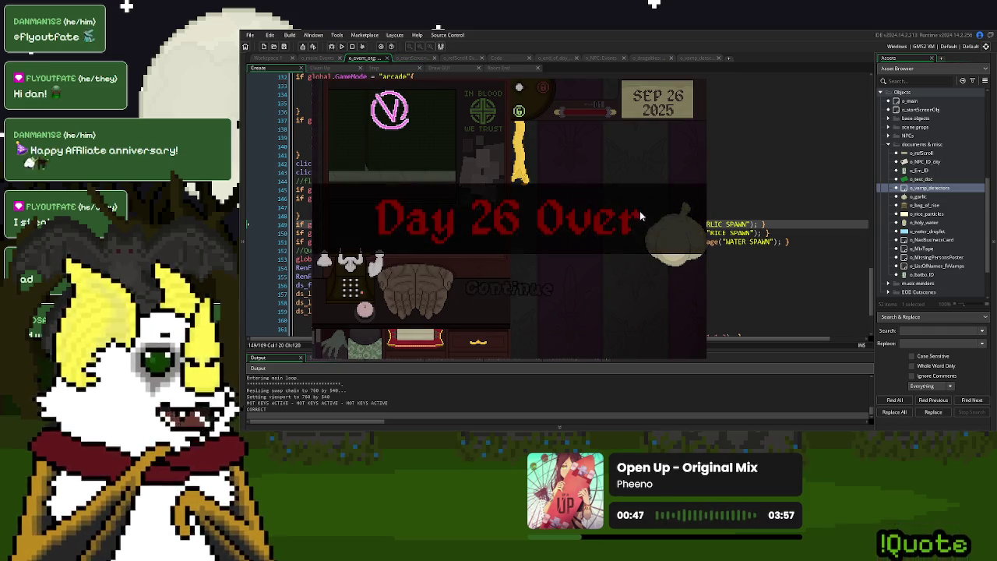
{"action": "left_click", "coordinate": [530, 288]}
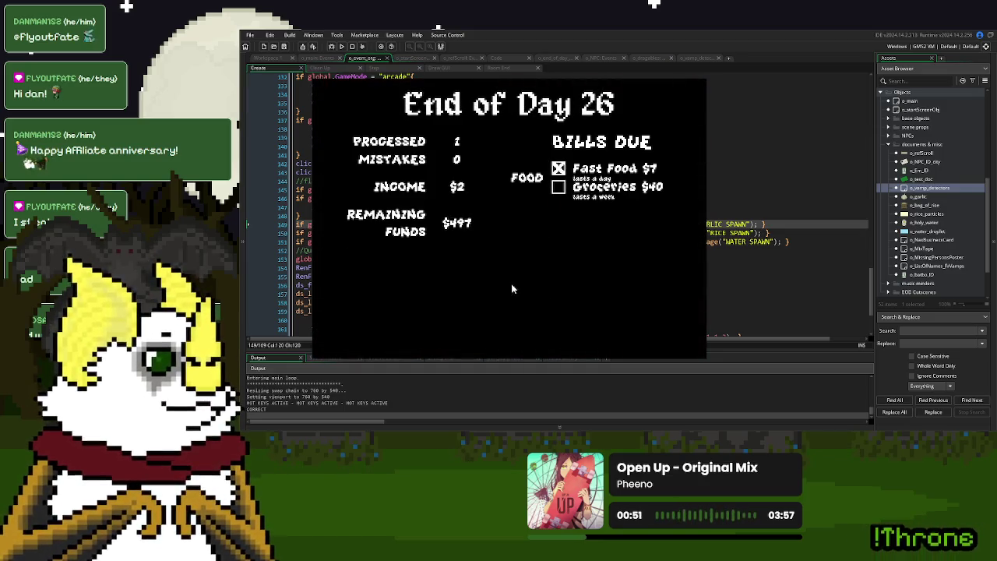
{"action": "left_click", "coordinate": [465, 303]}
{"action": "left_click", "coordinate": [542, 253]}
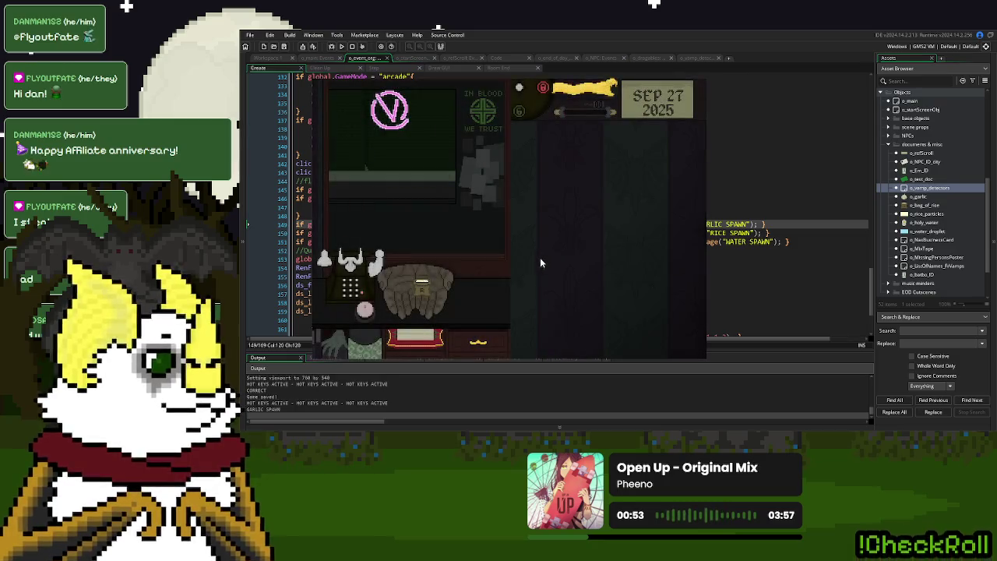
- Place the rice bag and holy water on the desk, then stop the game
{"action": "mouse_move", "coordinate": [425, 292]}
{"action": "left_mouse_down"}
{"action": "mouse_move", "coordinate": [428, 307]}
{"action": "mouse_move", "coordinate": [601, 223]}
{"action": "mouse_move", "coordinate": [627, 190]}
{"action": "mouse_move", "coordinate": [604, 165]}
{"action": "mouse_move", "coordinate": [598, 210]}
{"action": "mouse_move", "coordinate": [643, 183]}
{"action": "mouse_move", "coordinate": [584, 164]}
{"action": "mouse_move", "coordinate": [551, 273]}
{"action": "mouse_move", "coordinate": [602, 217]}
{"action": "left_mouse_up"}
{"action": "left_click", "coordinate": [588, 99]}
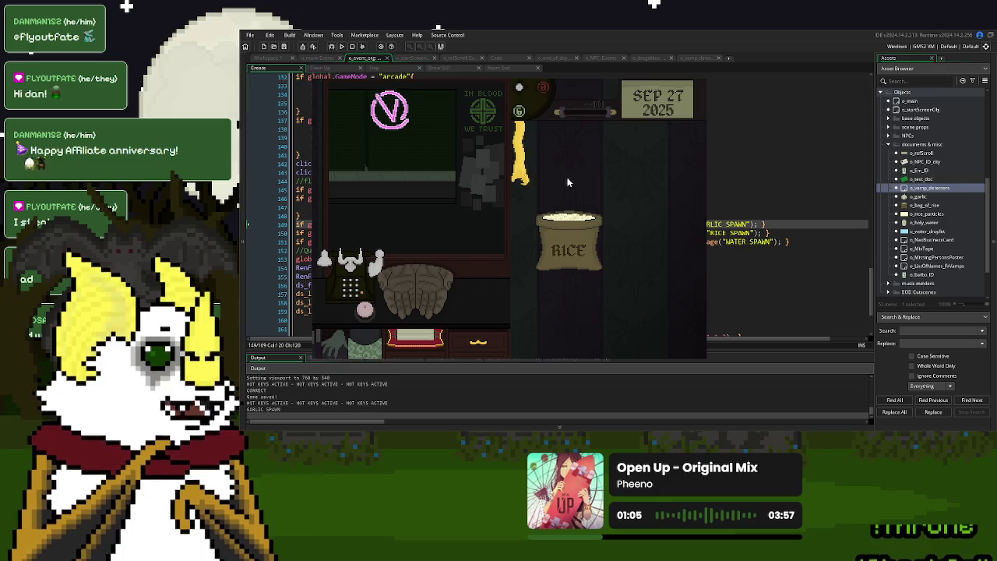
{"action": "mouse_move", "coordinate": [602, 255]}
{"action": "left_mouse_down"}
{"action": "mouse_move", "coordinate": [584, 249]}
{"action": "mouse_move", "coordinate": [592, 205]}
{"action": "mouse_move", "coordinate": [462, 279]}
{"action": "mouse_move", "coordinate": [612, 215]}
{"action": "left_mouse_up"}
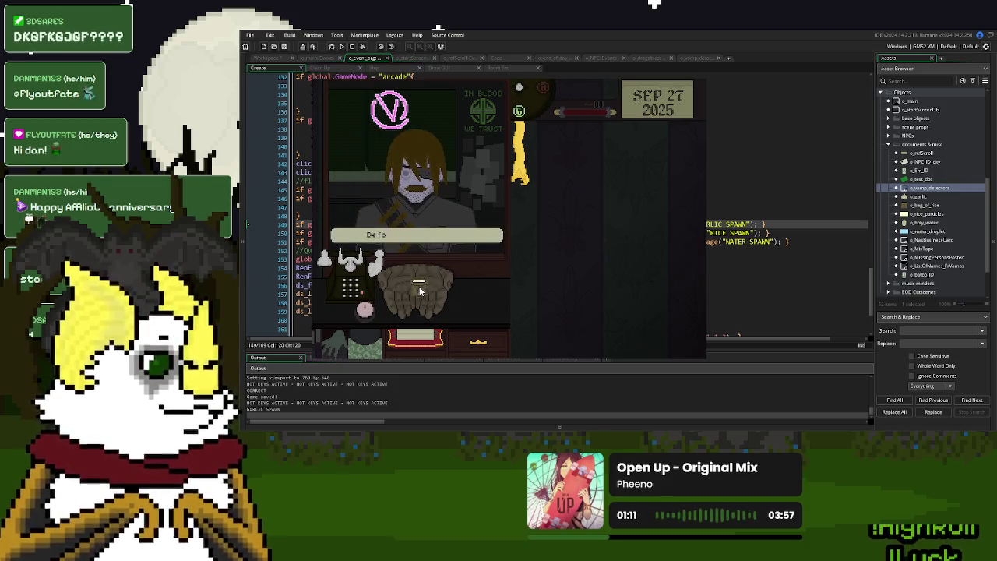
{"action": "left_click_drag", "start_coordinate": [651, 224], "coordinate": [642, 209]}
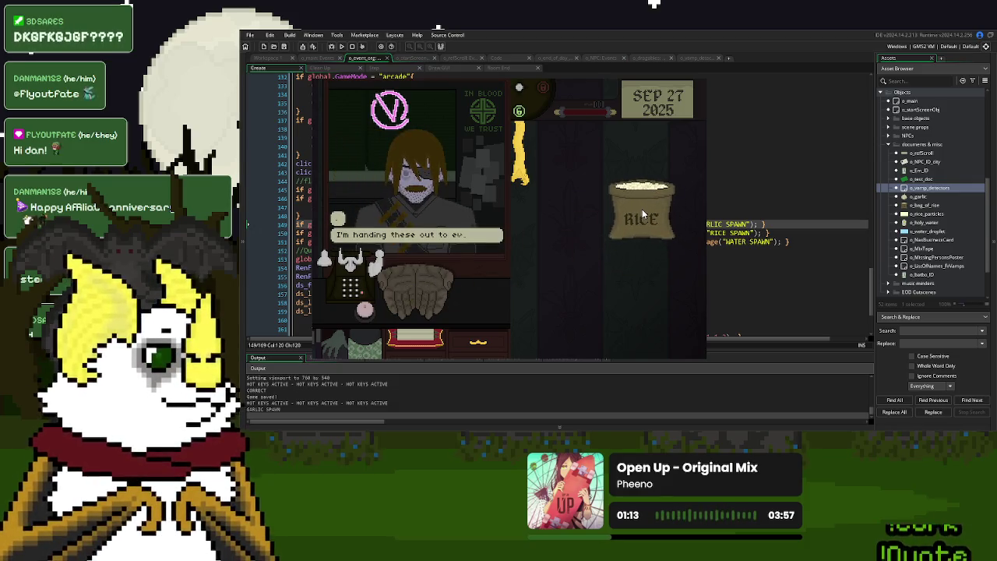
{"action": "left_click_drag", "start_coordinate": [433, 299], "coordinate": [559, 194]}
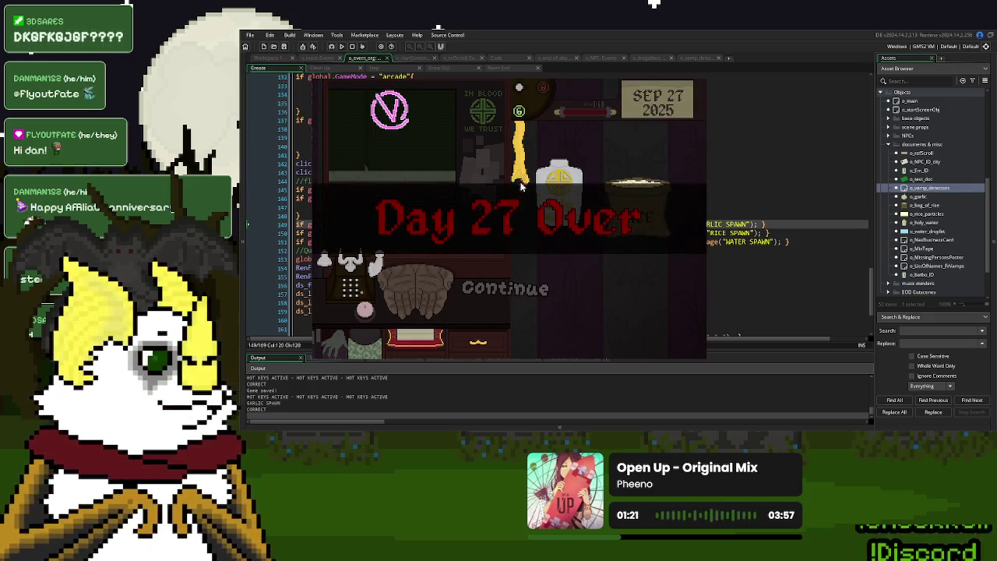
{"action": "key", "text": "Escape"}
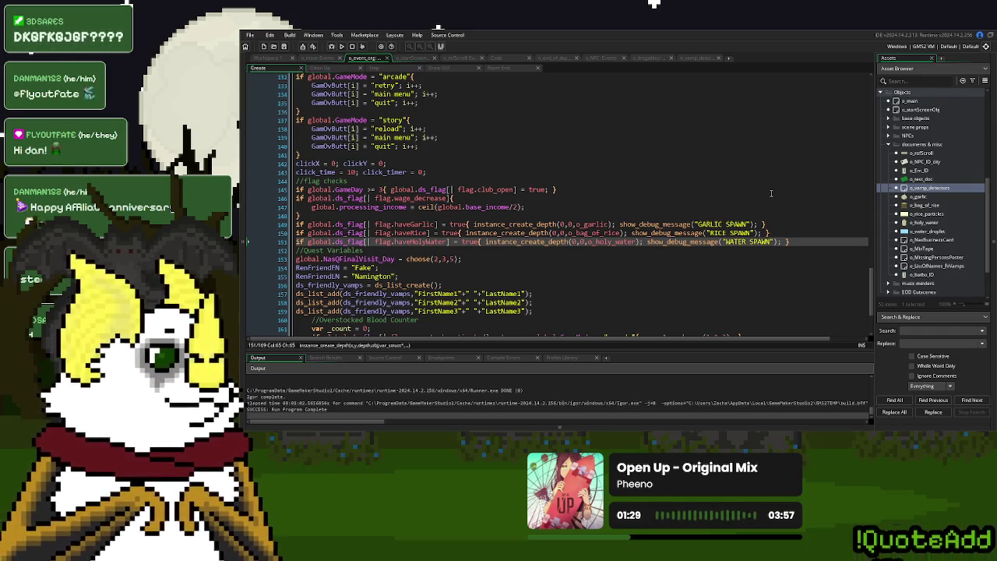
- Inspect o_bag_of_rice's inherited o_documents_base Step docking code, then Clean the build cache and run again
{"action": "double_click", "coordinate": [938, 205]}
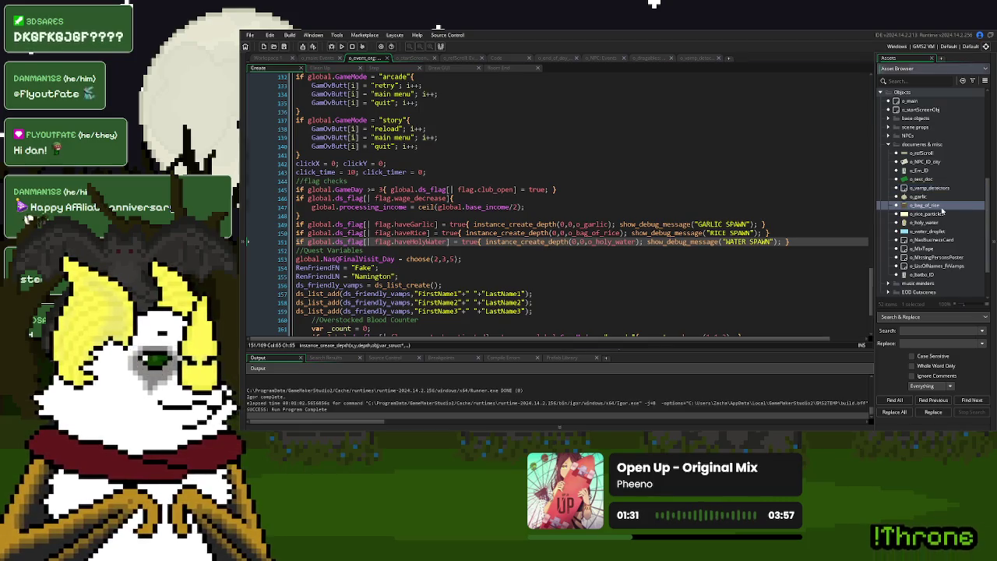
{"action": "scroll", "coordinate": [674, 215], "scroll_direction": "down", "scroll_amount": 3}
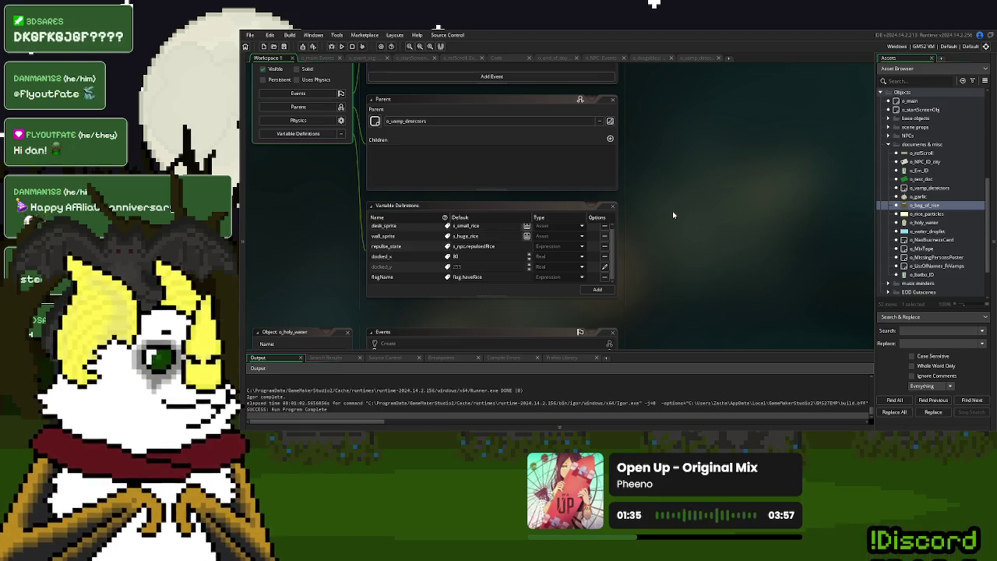
{"action": "scroll", "coordinate": [674, 215], "scroll_direction": "up", "scroll_amount": 6}
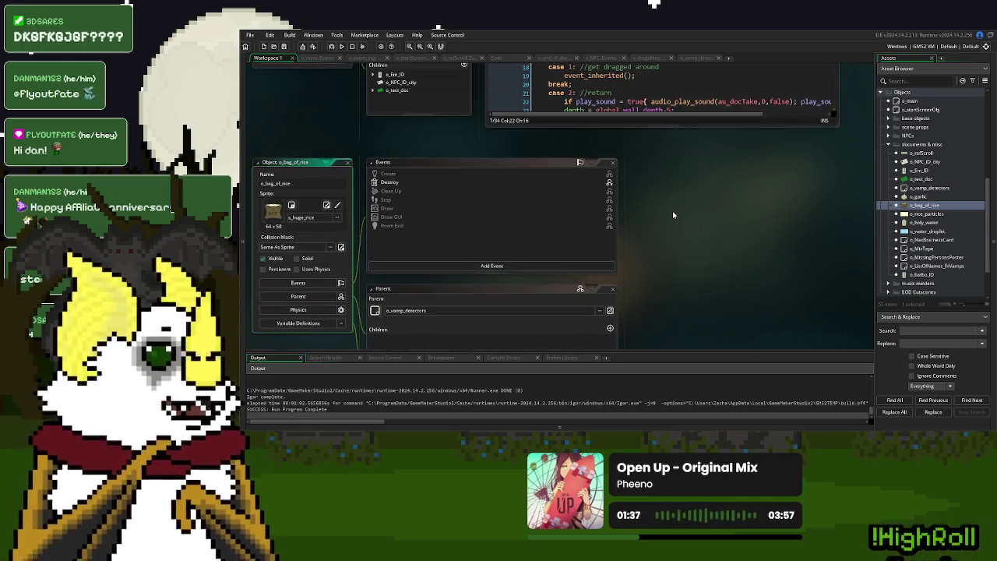
{"action": "scroll", "coordinate": [752, 264], "scroll_direction": "up", "scroll_amount": 3}
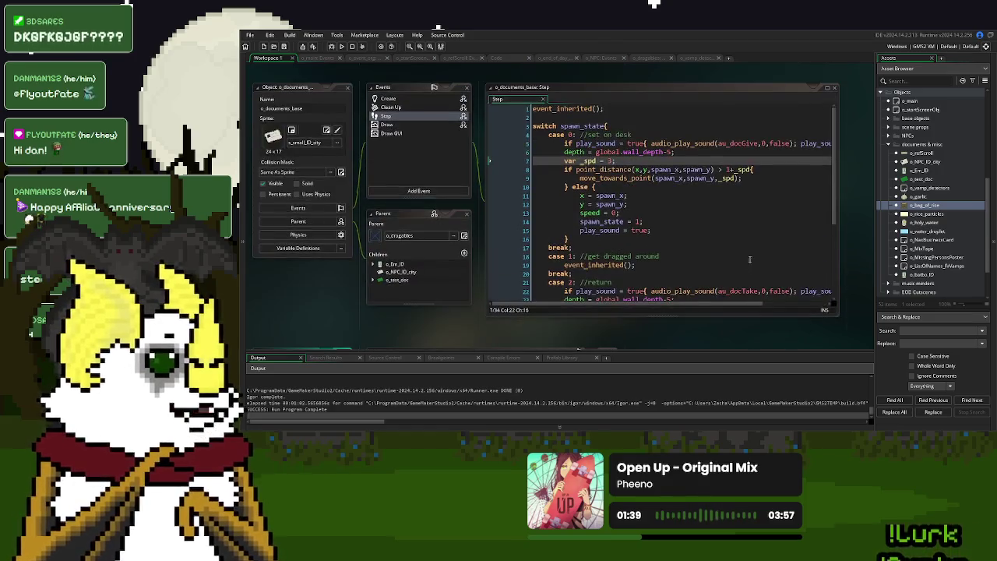
{"action": "left_click", "coordinate": [362, 47]}
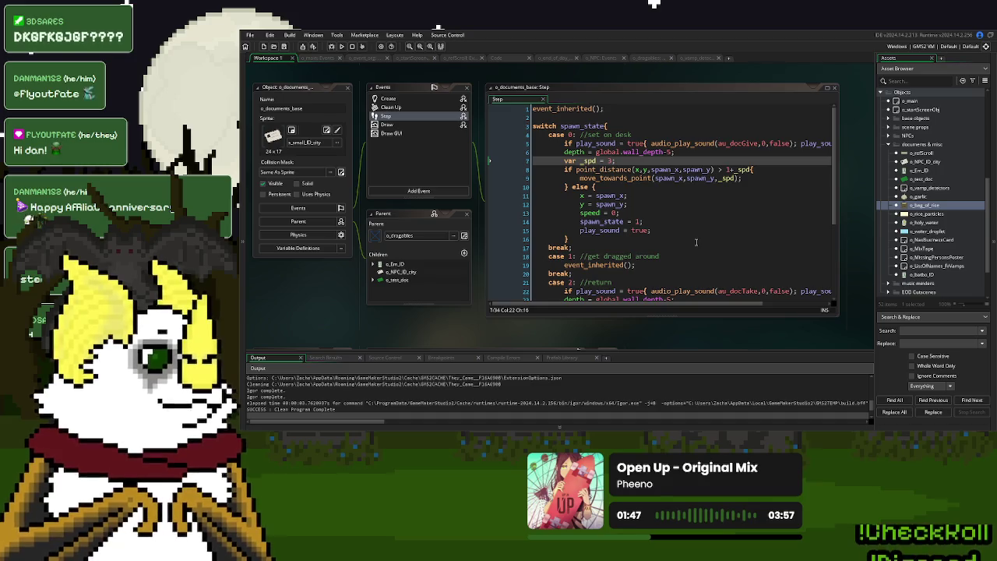
{"action": "left_click", "coordinate": [342, 48]}
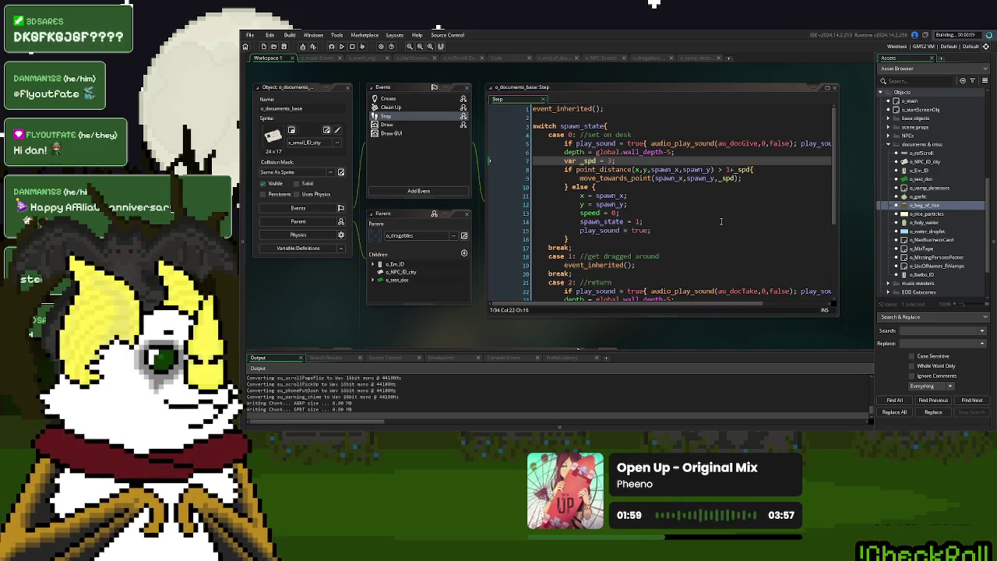
- Open o_vamp_detectors, start a New Game, and click through day 26's dialogue and summary to Save and Continue
{"action": "double_click", "coordinate": [943, 188]}
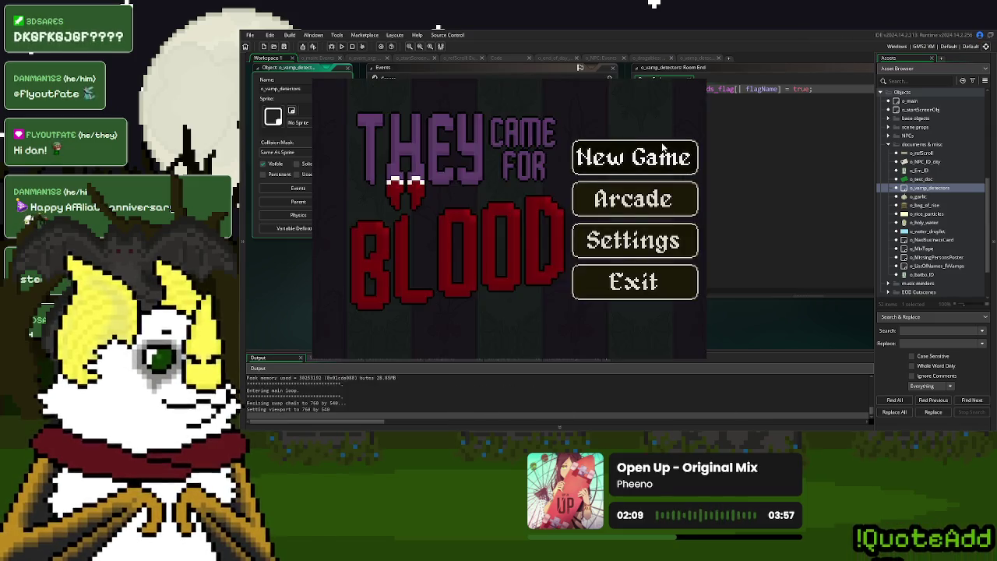
{"action": "key", "text": "Return"}
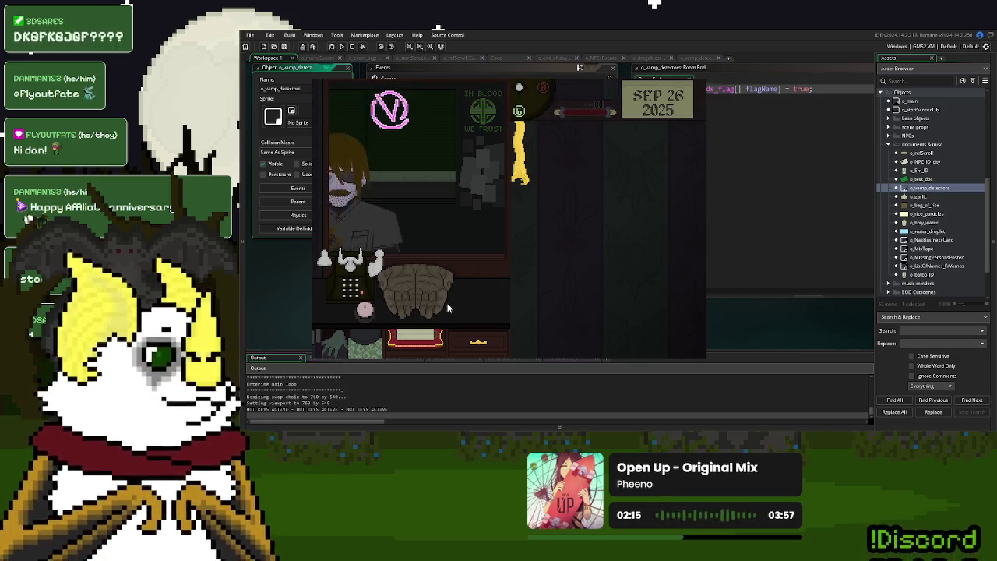
{"action": "left_click", "coordinate": [420, 290]}
{"action": "left_click", "coordinate": [421, 293]}
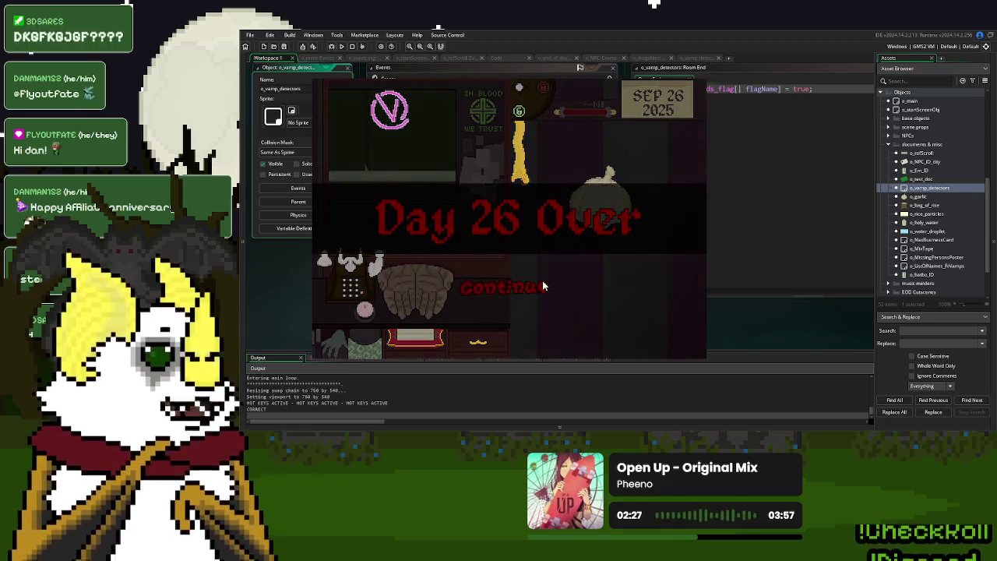
{"action": "left_click", "coordinate": [543, 286]}
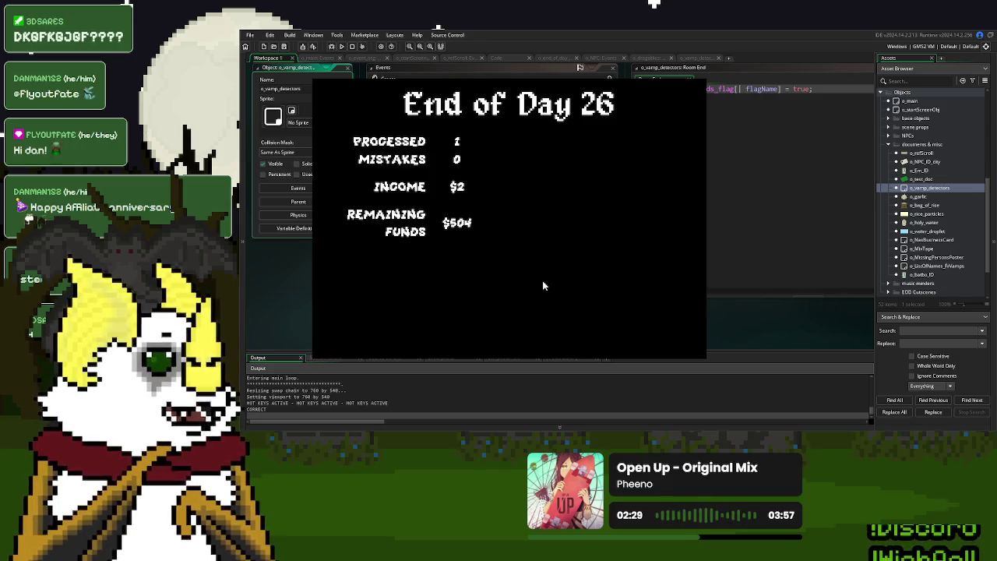
{"action": "left_click", "coordinate": [461, 325]}
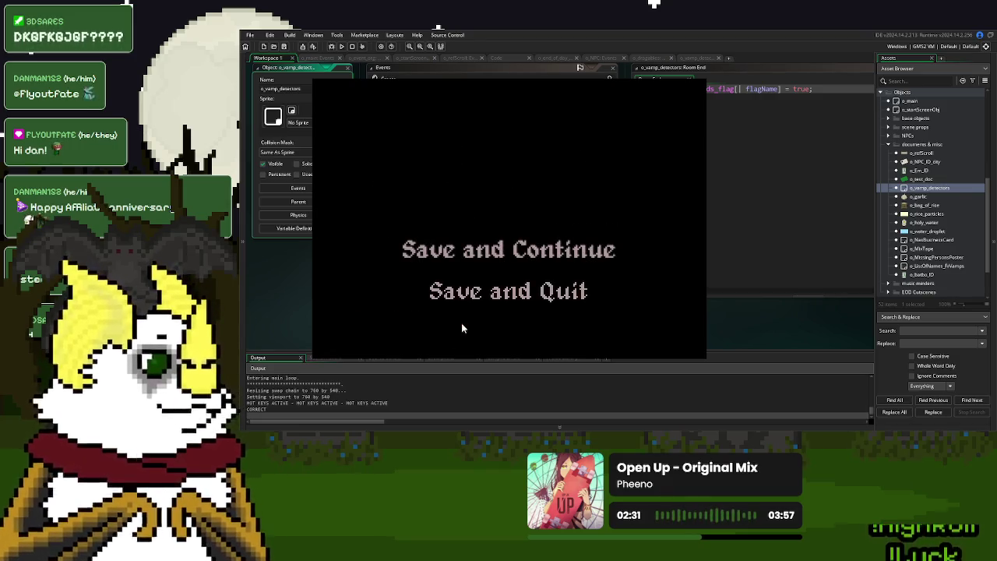
{"action": "left_click", "coordinate": [543, 252]}
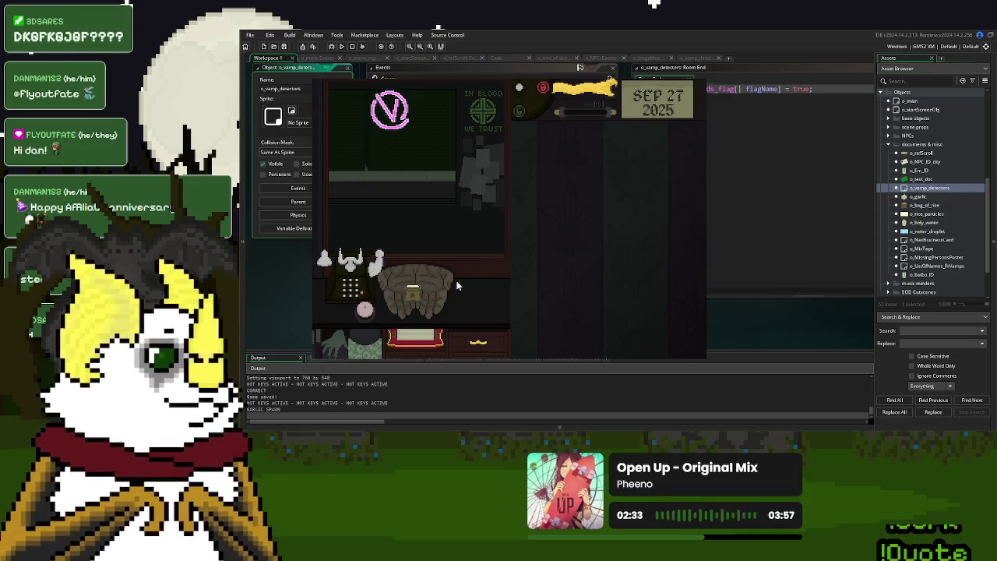
- Drag the rice bag and employee ID card onto the desk, then stop the game
{"action": "mouse_move", "coordinate": [415, 294]}
{"action": "left_mouse_down"}
{"action": "mouse_move", "coordinate": [597, 162]}
{"action": "mouse_move", "coordinate": [596, 208]}
{"action": "left_mouse_up"}
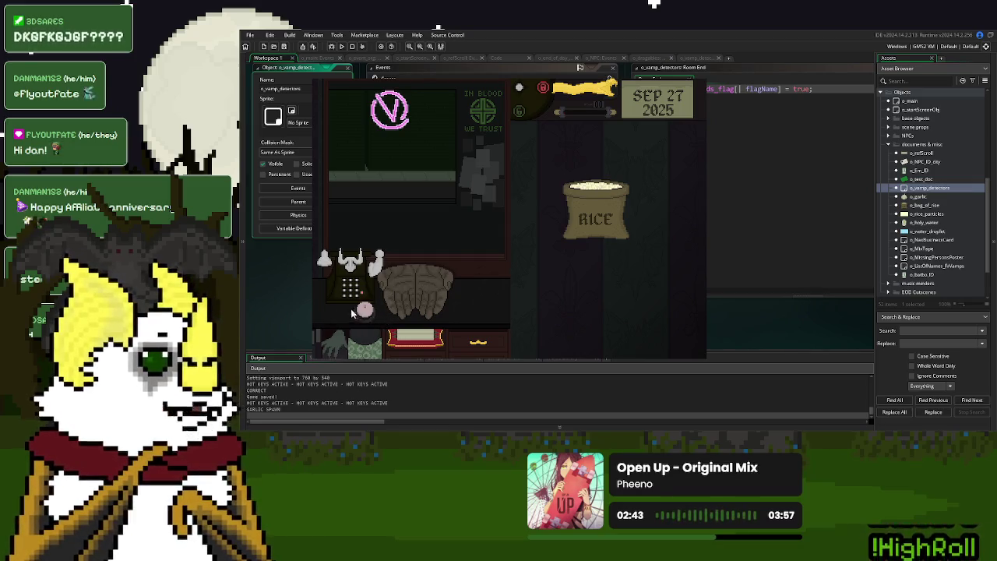
{"action": "mouse_move", "coordinate": [596, 214]}
{"action": "left_mouse_down"}
{"action": "mouse_move", "coordinate": [578, 227]}
{"action": "mouse_move", "coordinate": [580, 241]}
{"action": "mouse_move", "coordinate": [640, 205]}
{"action": "mouse_move", "coordinate": [620, 209]}
{"action": "left_mouse_up"}
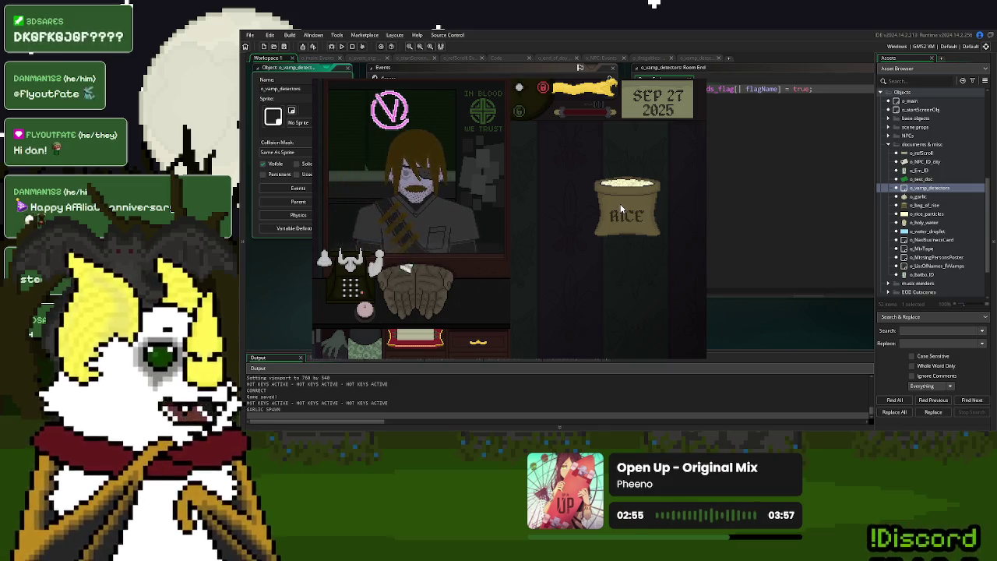
{"action": "left_click_drag", "start_coordinate": [623, 203], "coordinate": [436, 288]}
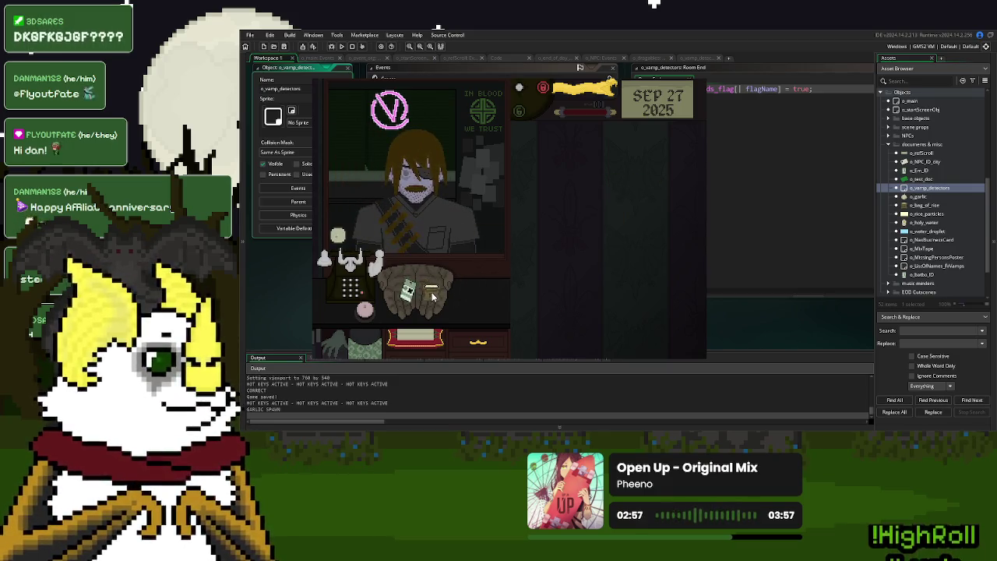
{"action": "mouse_move", "coordinate": [411, 300]}
{"action": "left_mouse_down"}
{"action": "mouse_move", "coordinate": [655, 250]}
{"action": "mouse_move", "coordinate": [615, 246]}
{"action": "mouse_move", "coordinate": [554, 206]}
{"action": "left_mouse_up"}
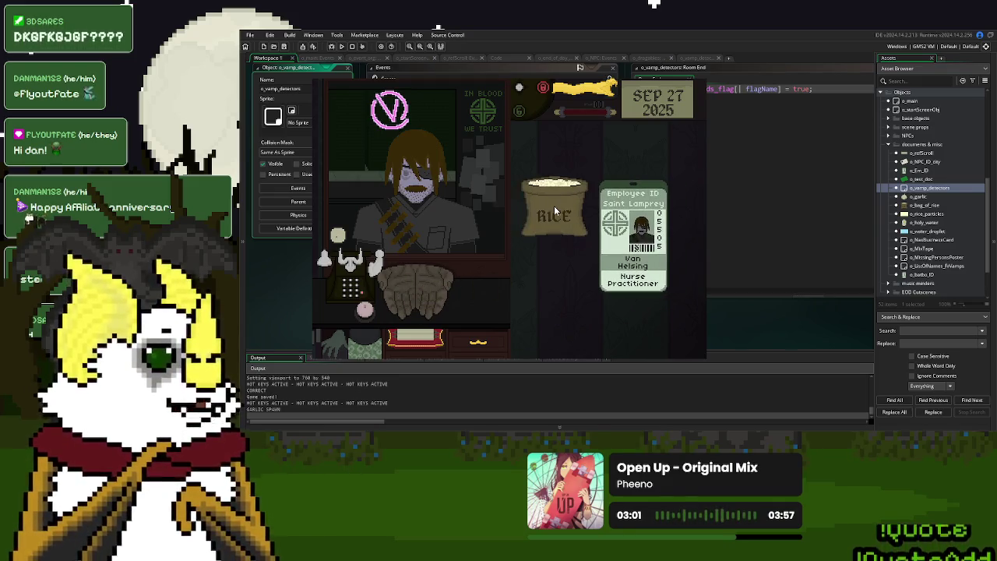
{"action": "key", "text": "Escape"}
{"action": "left_click", "coordinate": [496, 59]}
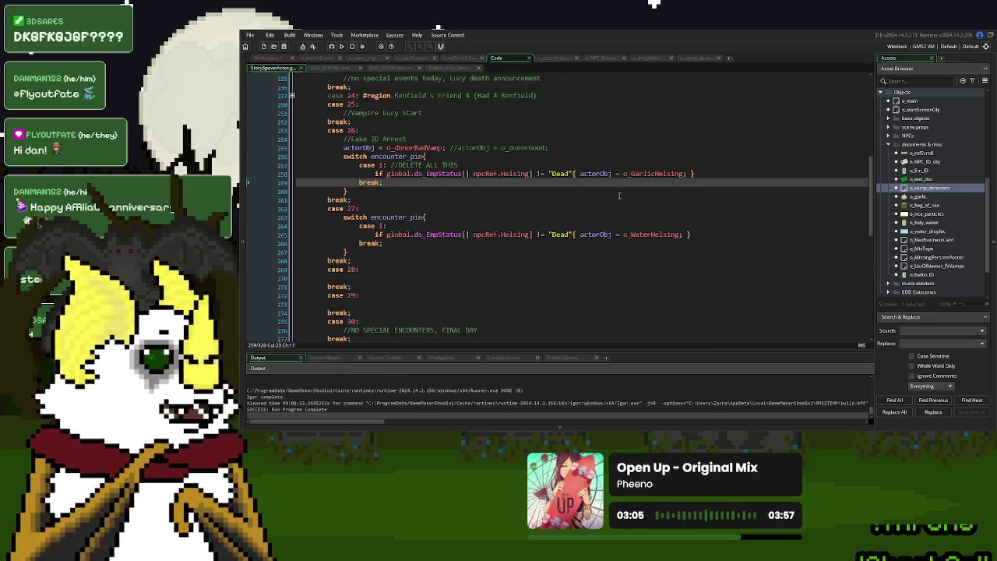
- Paste the actorObj = o_donorBadVamp statement under case 27, comment out line 265, and rebuild the game
{"action": "left_click_drag", "start_coordinate": [447, 148], "coordinate": [346, 148]}
{"action": "key", "text": "ctrl+c"}
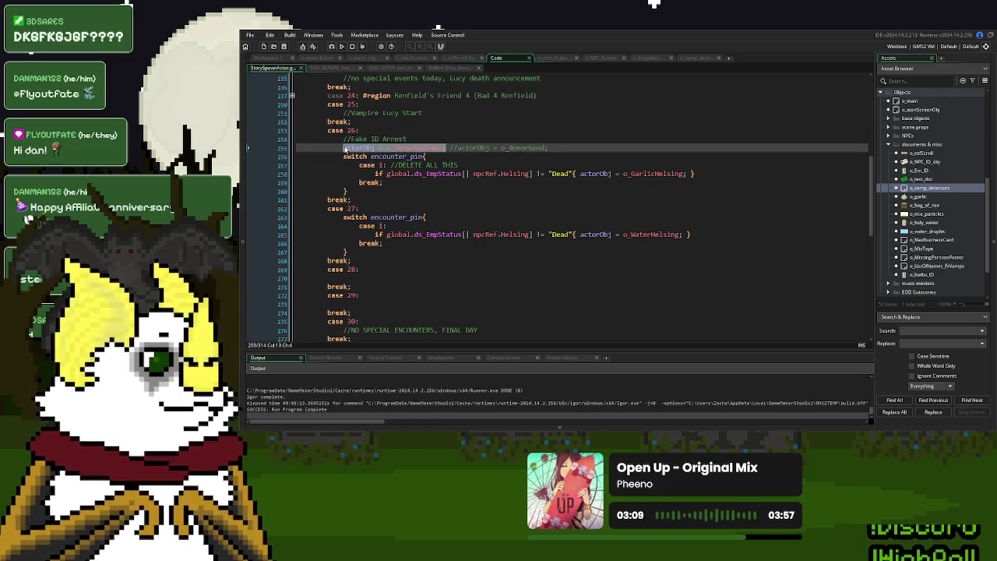
{"action": "left_click", "coordinate": [392, 209]}
{"action": "key", "text": "ctrl+v"}
{"action": "left_click", "coordinate": [374, 234]}
{"action": "type", "text": "//"}
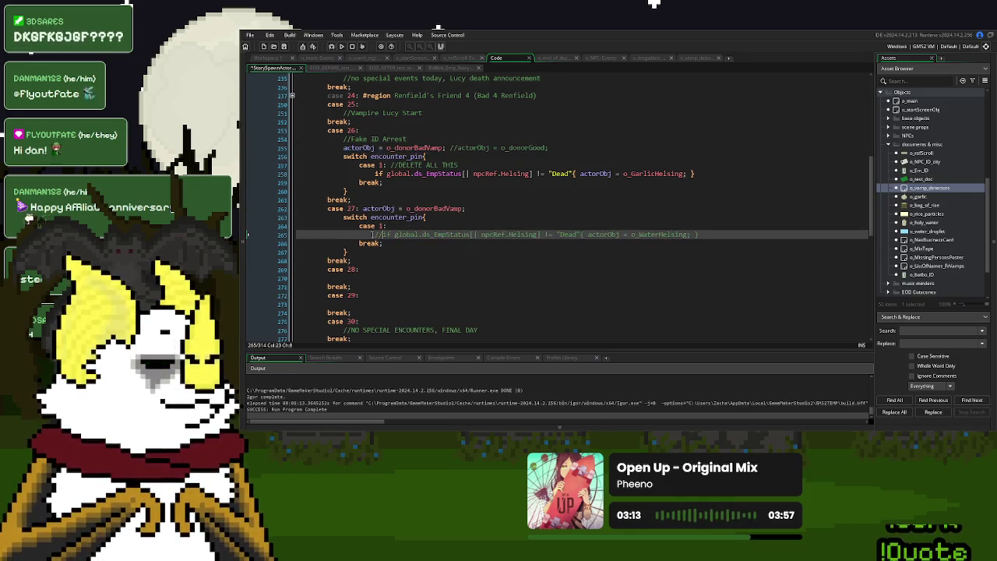
{"action": "left_click", "coordinate": [341, 46]}
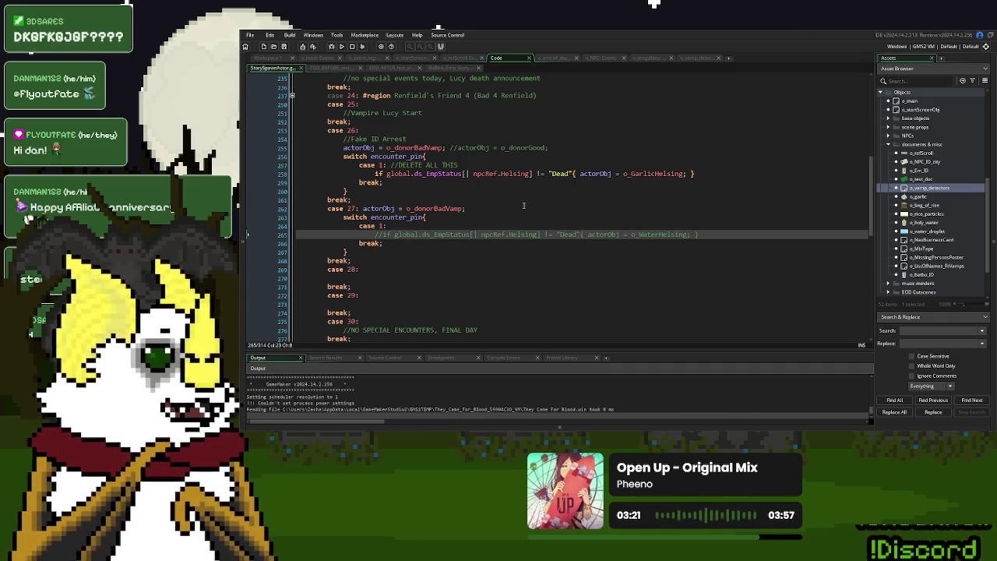
{"action": "left_click", "coordinate": [595, 159]}
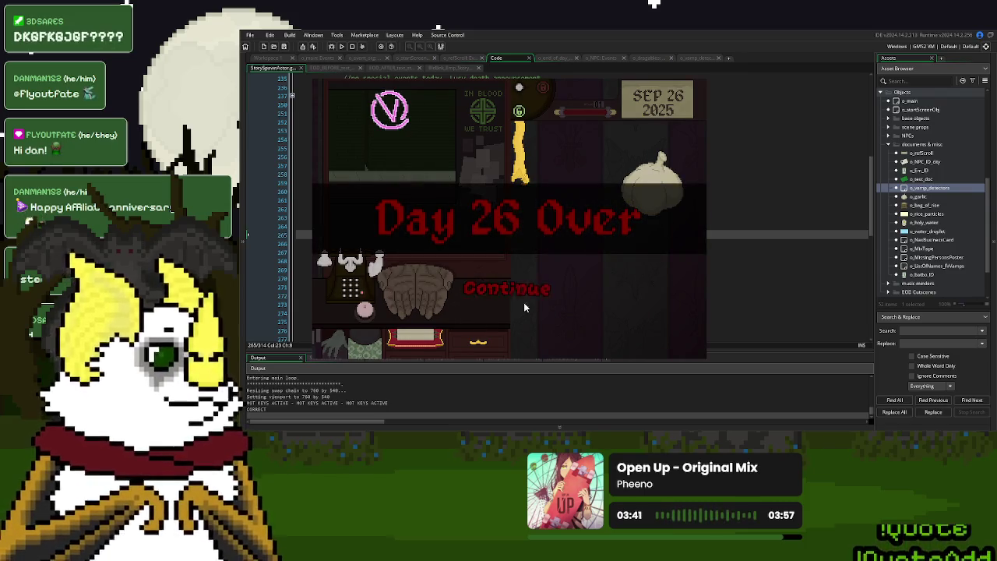
- Continue past Day 26 Over, end the day, Save and Continue, and drag the rice sack into the room
{"action": "left_click", "coordinate": [532, 298]}
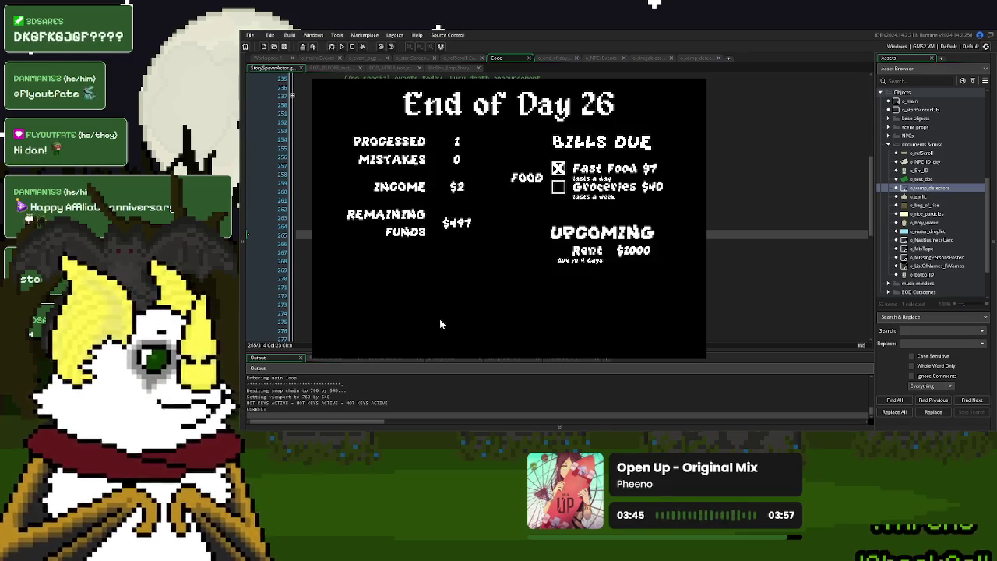
{"action": "left_click", "coordinate": [440, 319]}
{"action": "left_click", "coordinate": [529, 266]}
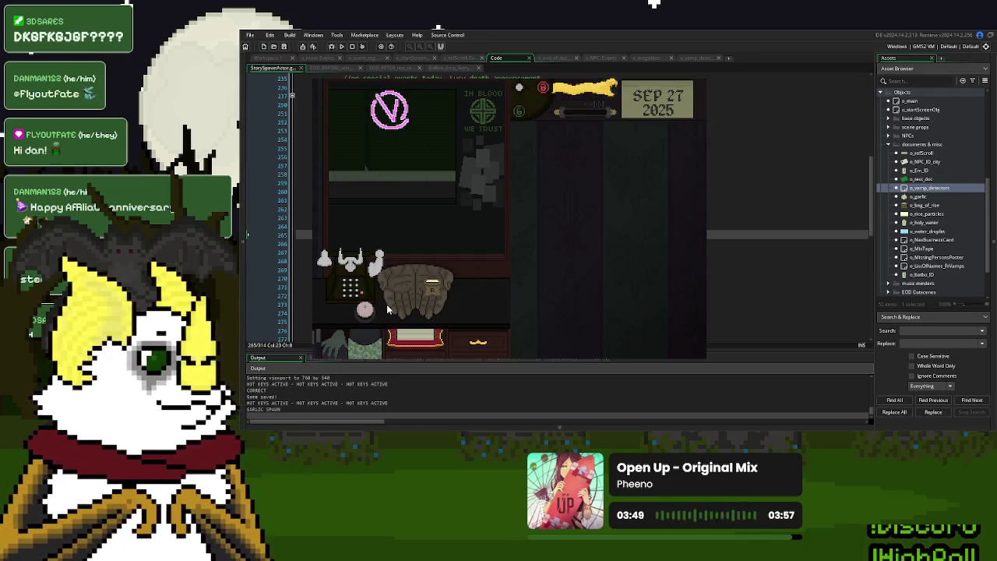
{"action": "mouse_move", "coordinate": [518, 308]}
{"action": "left_mouse_down"}
{"action": "mouse_move", "coordinate": [653, 222]}
{"action": "mouse_move", "coordinate": [442, 300]}
{"action": "left_mouse_up"}
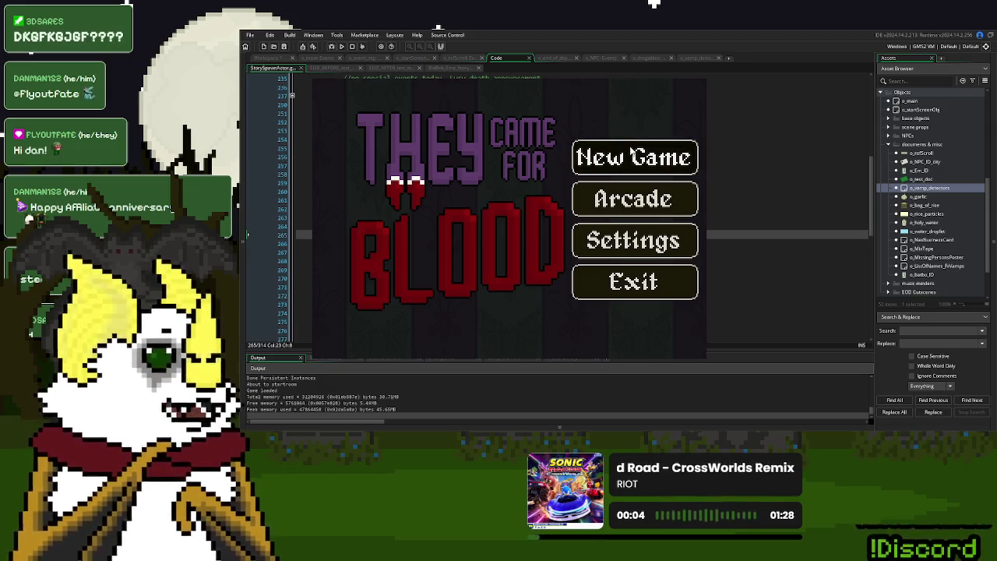
- Restart with New Game, call the first visitor, then stop the game and open o_startScreen's Step code
{"action": "left_click", "coordinate": [634, 157]}
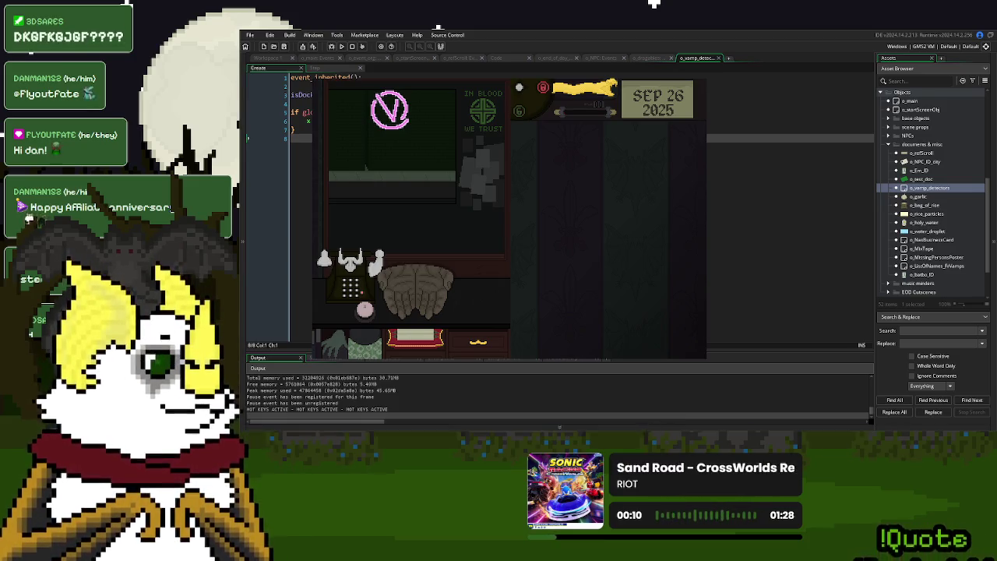
{"action": "left_click", "coordinate": [363, 310]}
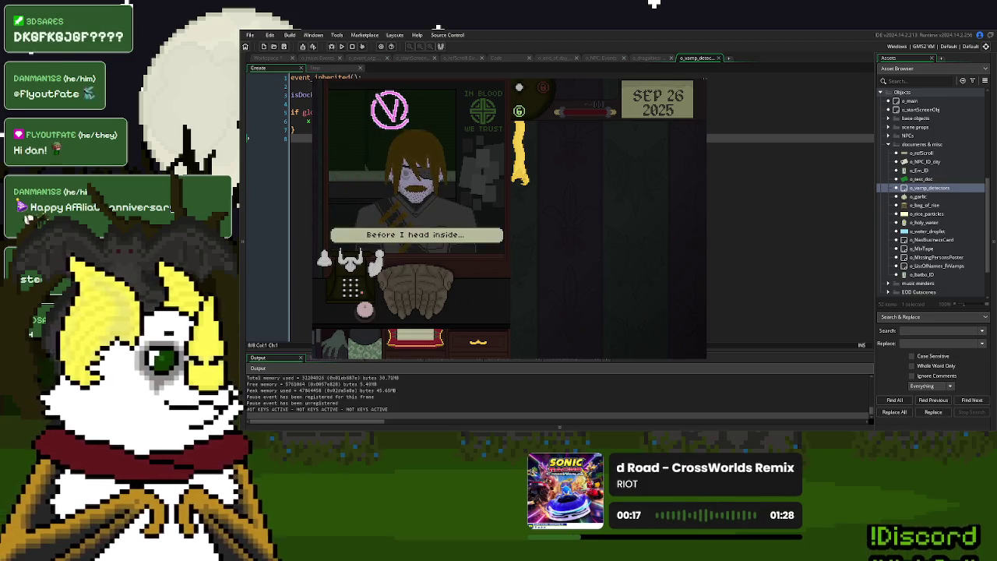
{"action": "key", "text": "Escape"}
{"action": "left_click", "coordinate": [428, 58]}
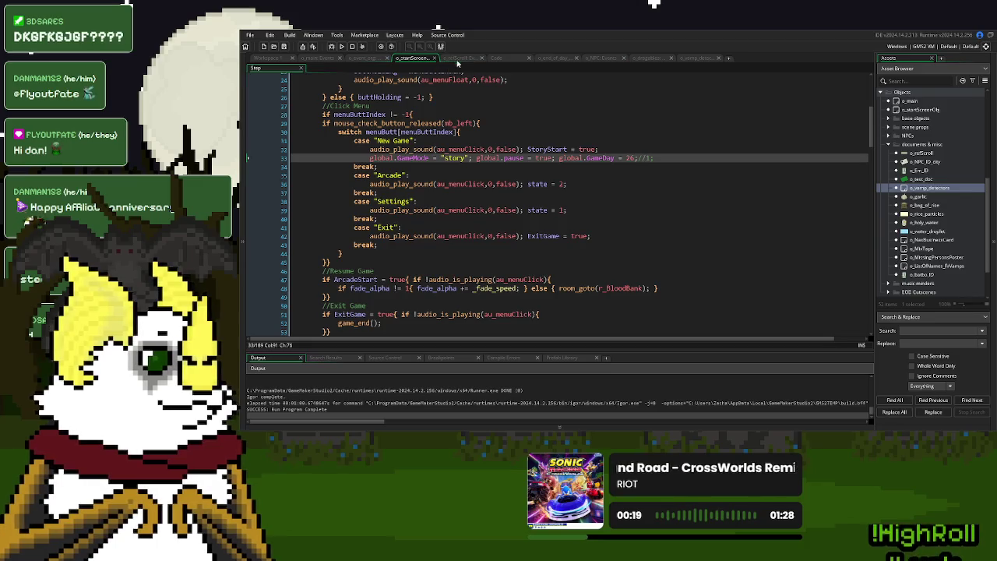
- Inspect the garlic spawn call on line 149 and o_garlic's variable definitions
{"action": "left_click", "coordinate": [362, 59]}
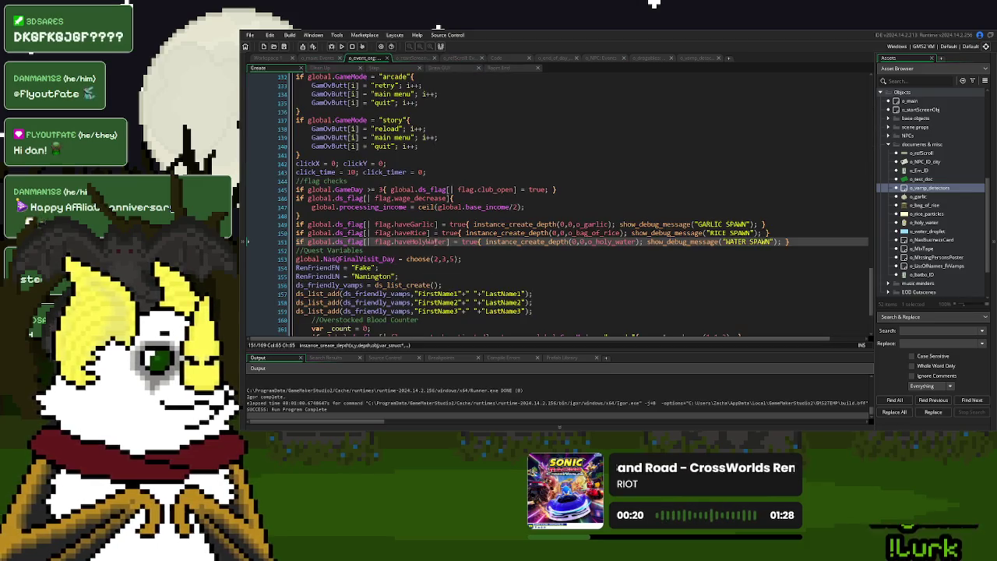
{"action": "left_click", "coordinate": [340, 225]}
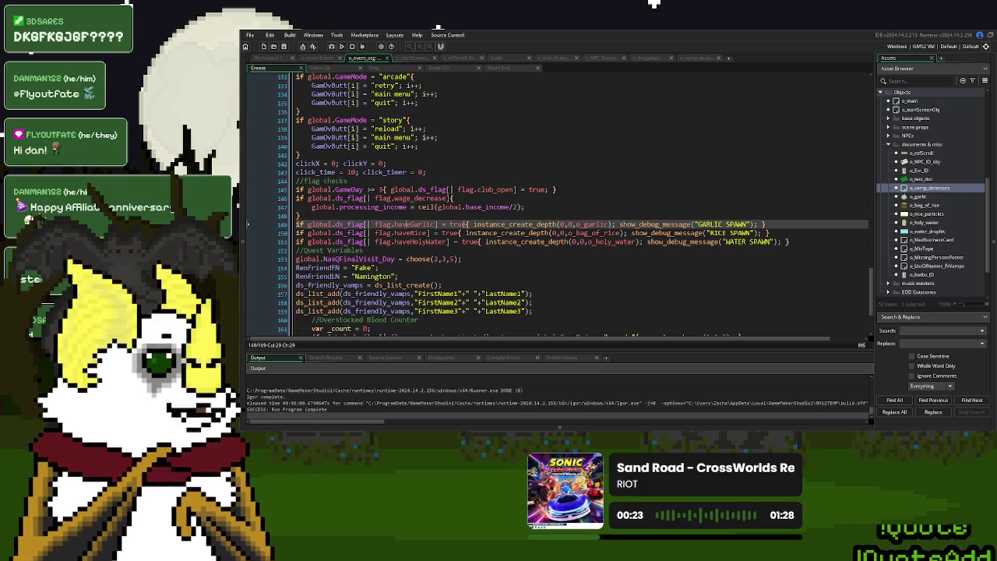
{"action": "left_click", "coordinate": [592, 225]}
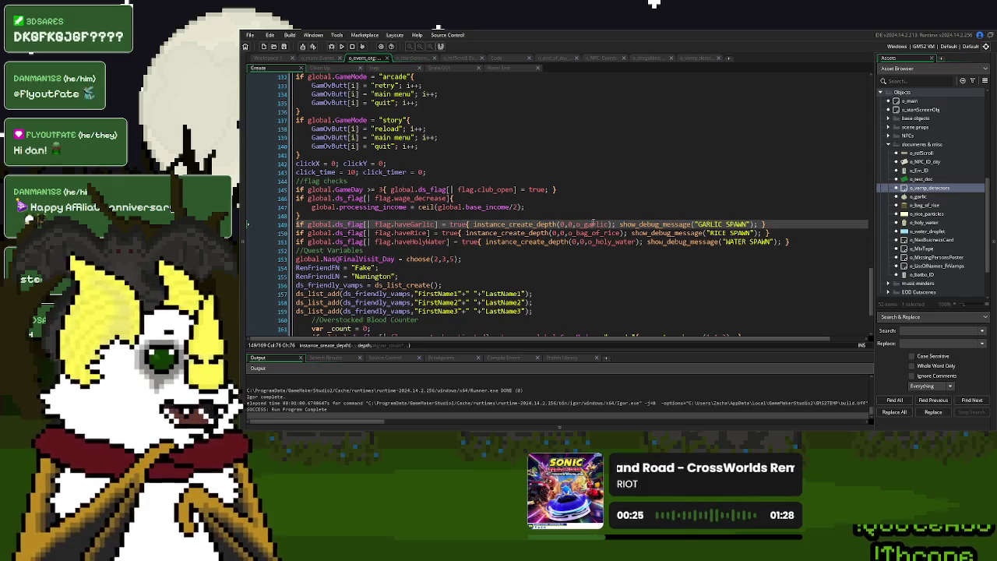
{"action": "middle_click", "coordinate": [592, 225]}
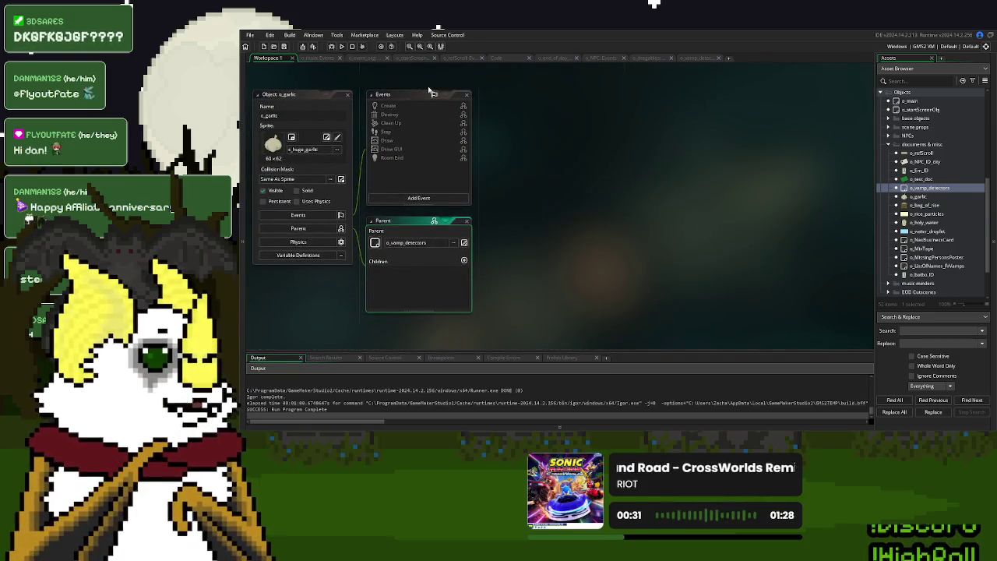
{"action": "left_click", "coordinate": [295, 255]}
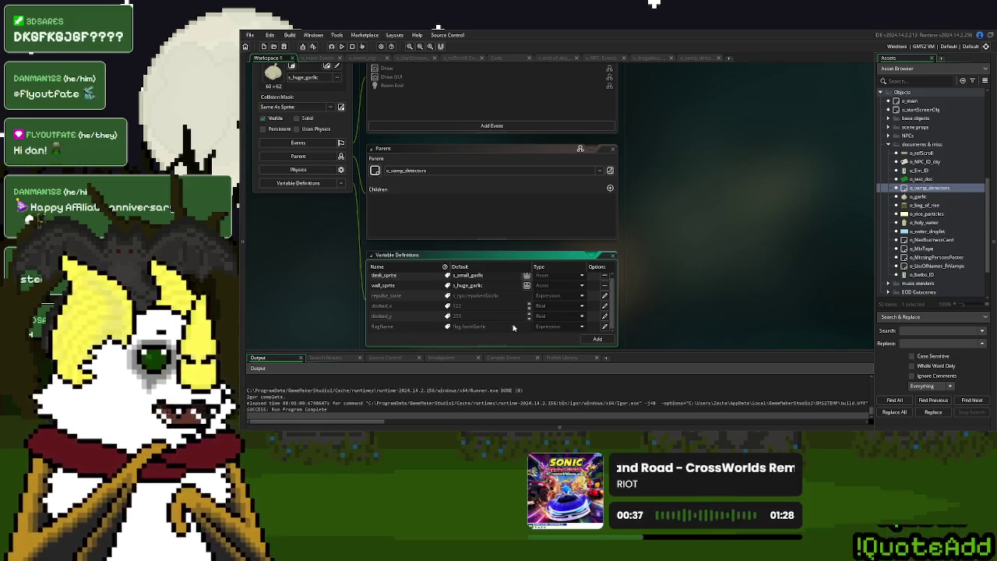
{"action": "left_click", "coordinate": [366, 59]}
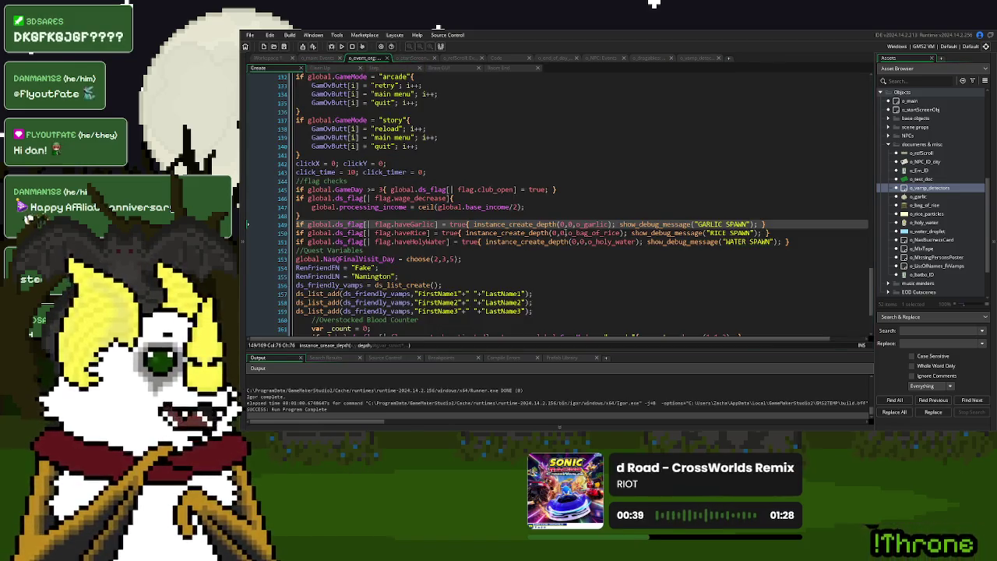
- Delete the GARLIC SPAWN, RICE SPAWN and WATER SPAWN debug messages from lines 149–151
{"action": "left_click_drag", "start_coordinate": [762, 225], "coordinate": [622, 230]}
{"action": "key", "text": "BackSpace"}
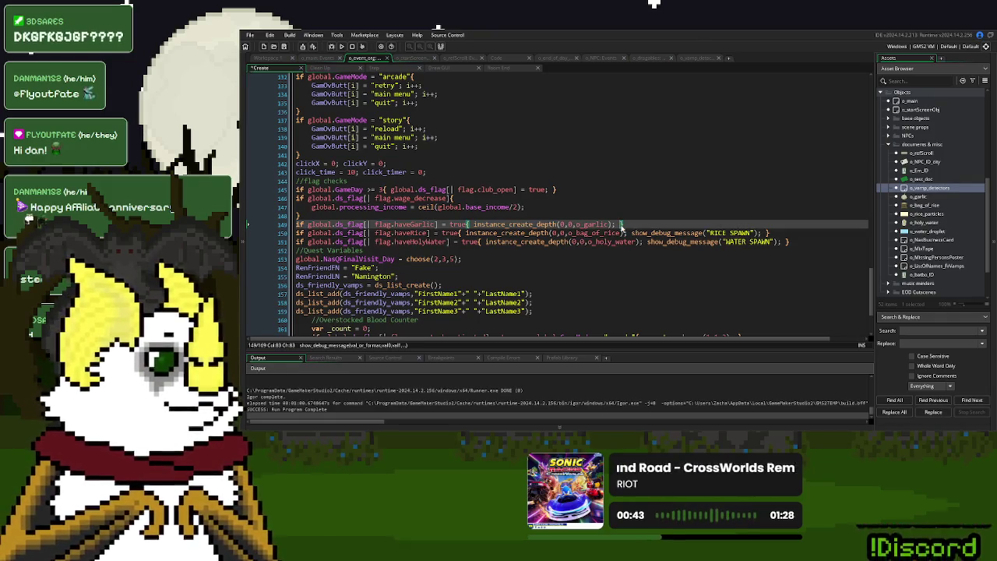
{"action": "left_click_drag", "start_coordinate": [767, 232], "coordinate": [632, 234]}
{"action": "key", "text": "BackSpace"}
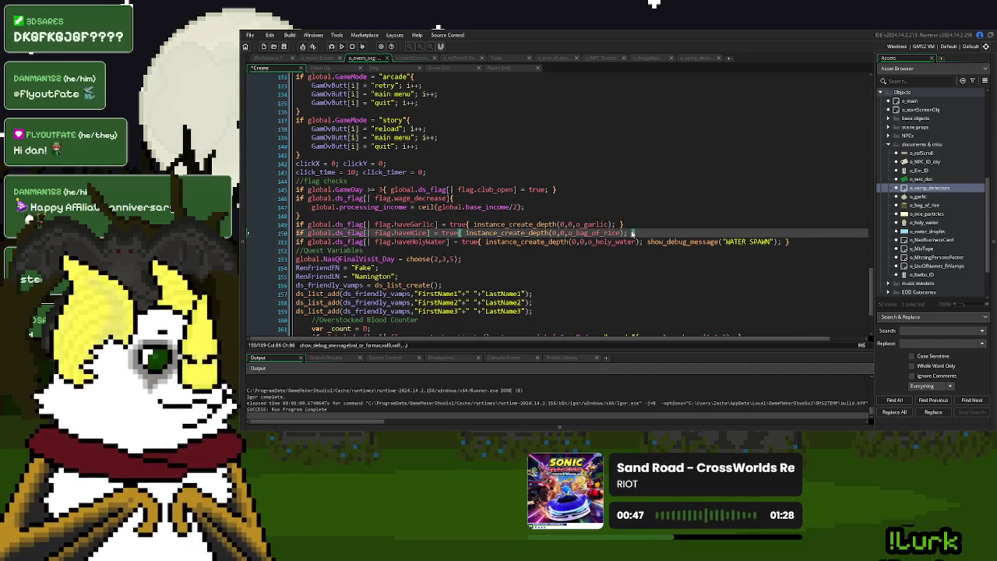
{"action": "left_click_drag", "start_coordinate": [788, 241], "coordinate": [646, 243]}
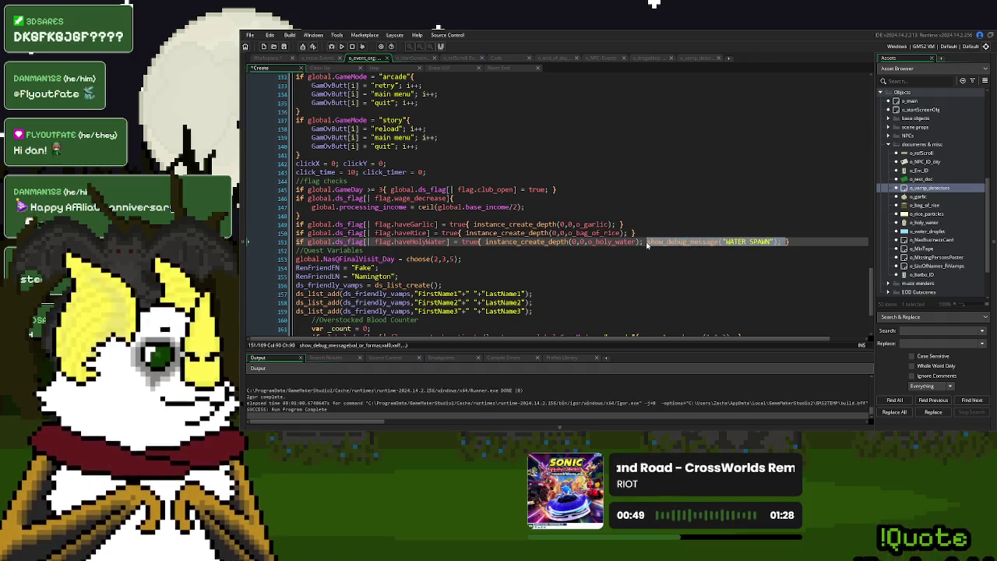
{"action": "key", "text": "BackSpace"}
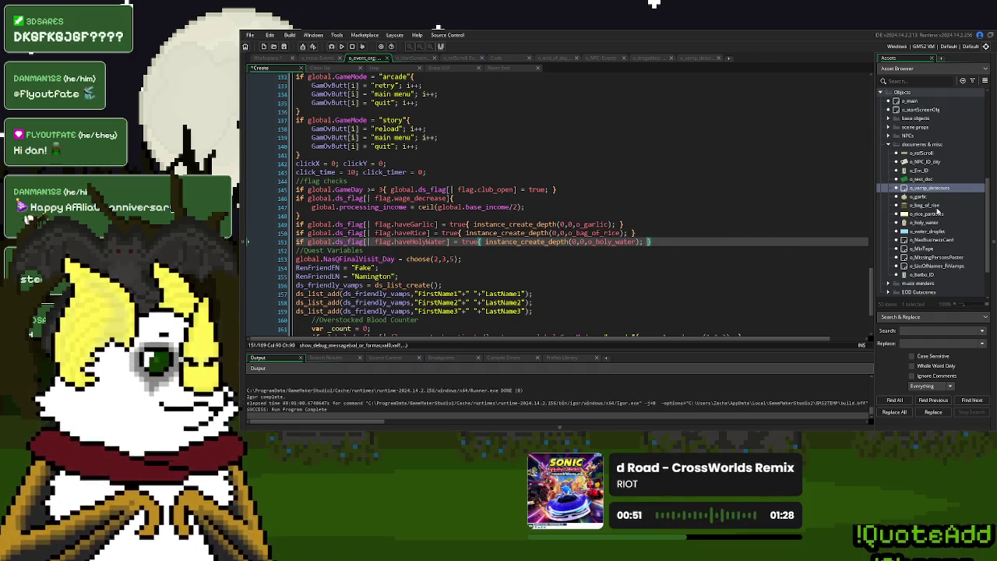
- Look over the o_garlic object, o_dragables Create and o_refScroll Draw GUI code
{"action": "double_click", "coordinate": [923, 197]}
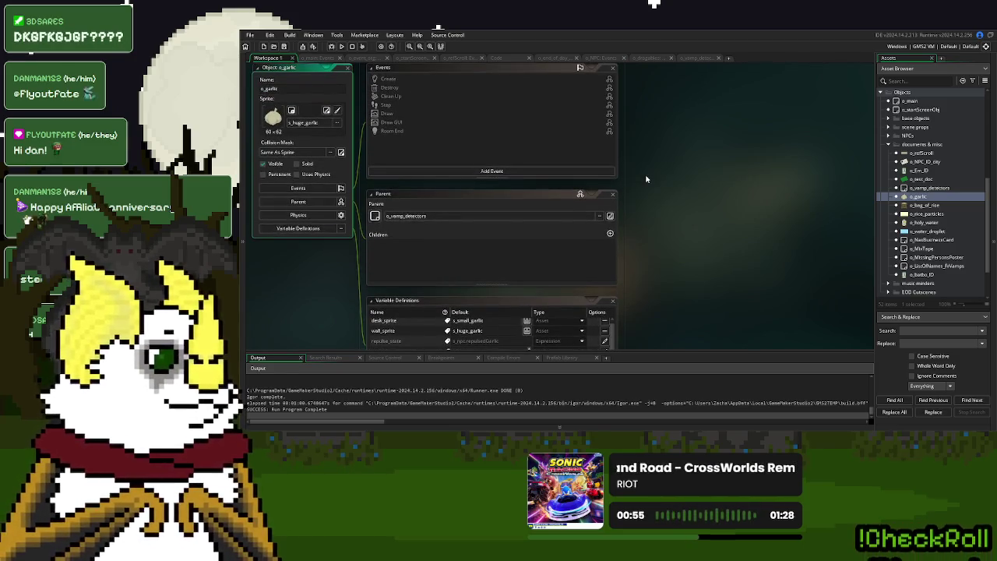
{"action": "left_click", "coordinate": [642, 58]}
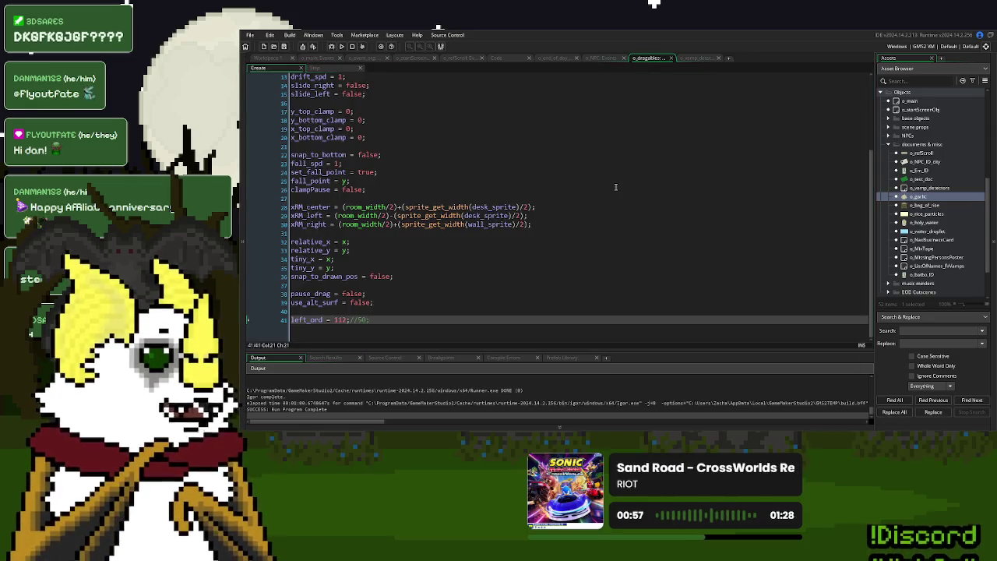
{"action": "left_click", "coordinate": [461, 59]}
{"action": "left_click", "coordinate": [363, 58]}
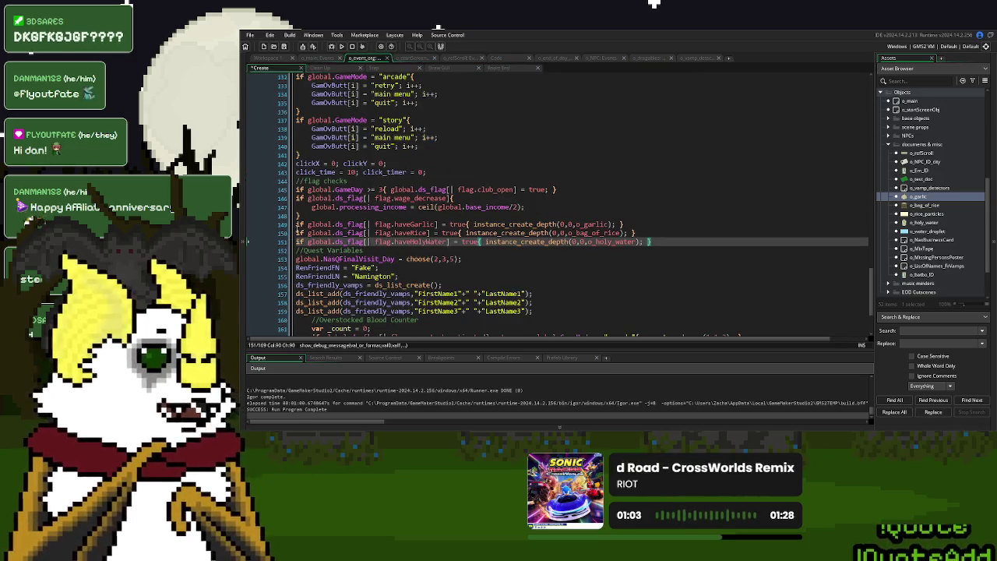
- Comment out the rice and holy water spawn lines with //
{"action": "left_click", "coordinate": [298, 232]}
{"action": "type", "text": "//"}
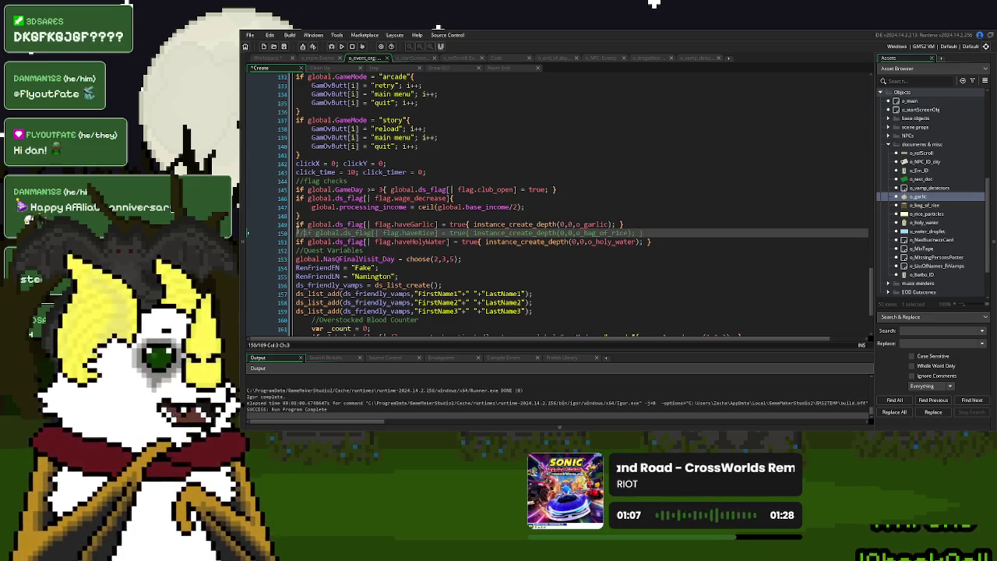
{"action": "left_click", "coordinate": [296, 241]}
{"action": "type", "text": "//"}
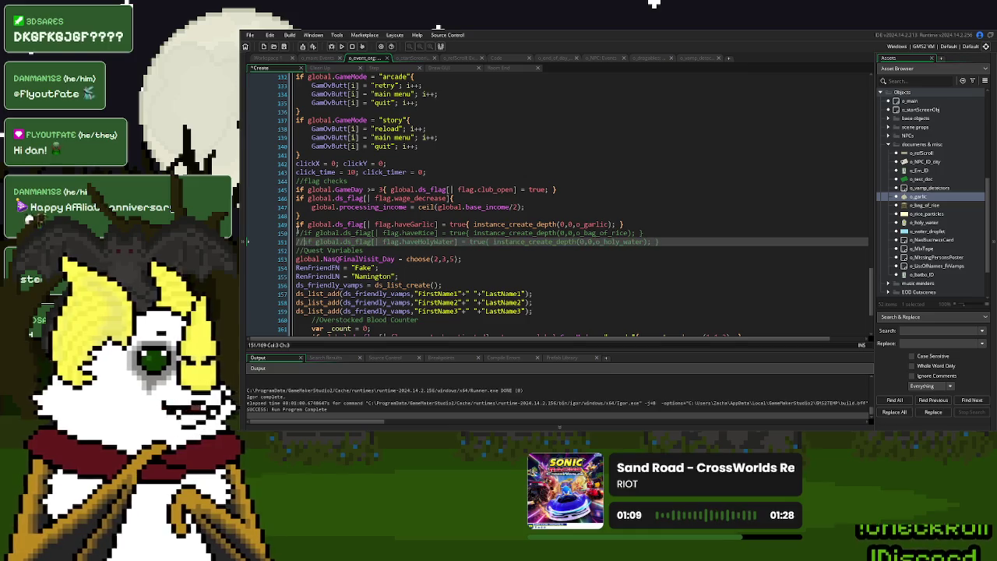
- Rebuild and launch the game, then open the o_vamp_detectors object editor
{"action": "left_click", "coordinate": [338, 46]}
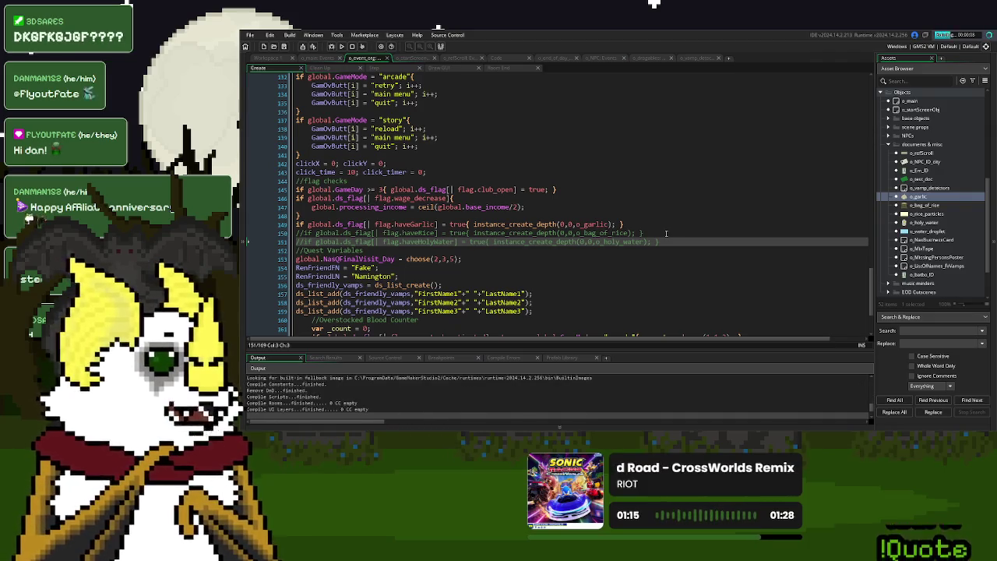
{"action": "left_click", "coordinate": [697, 58]}
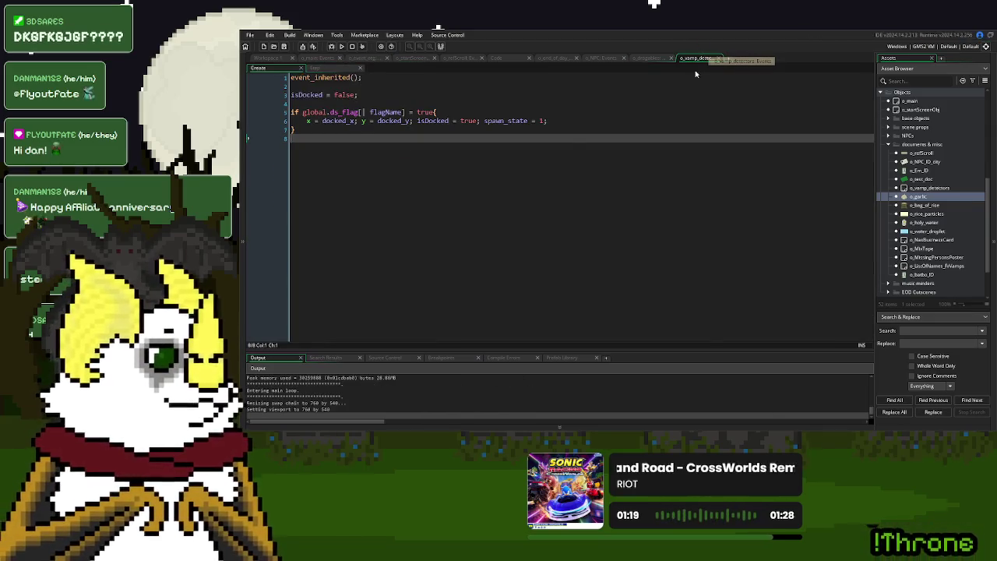
{"action": "left_click", "coordinate": [945, 189]}
{"action": "double_click", "coordinate": [946, 189]}
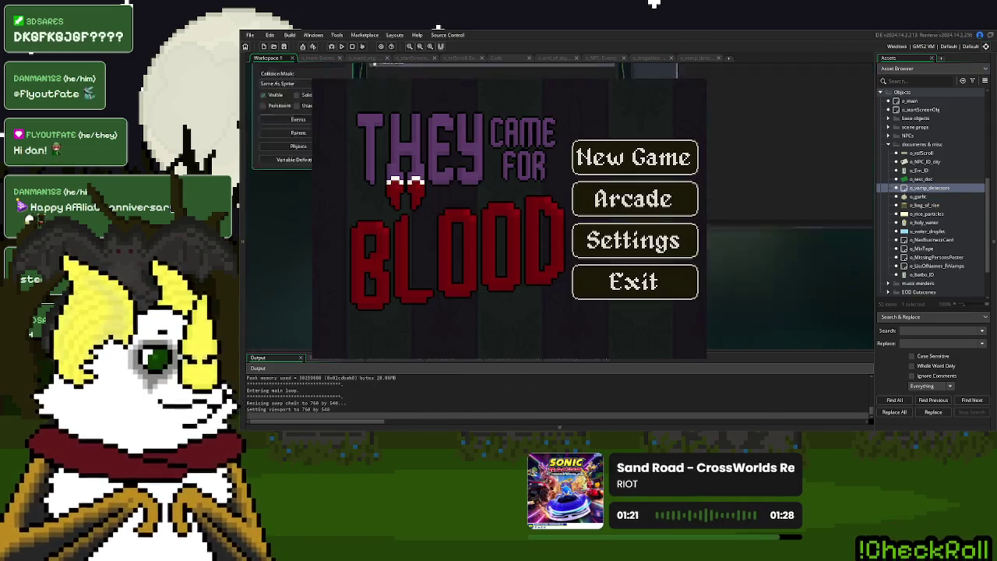
- Start a new game and click through the visitor's garlic handoff dialogue
{"action": "key", "text": "ctrl+Tab"}
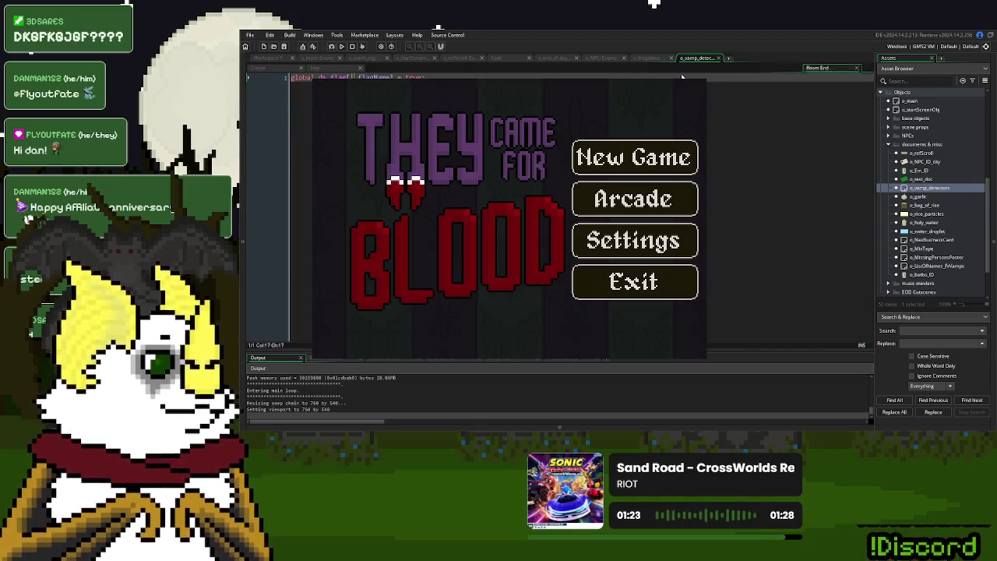
{"action": "left_click", "coordinate": [607, 162]}
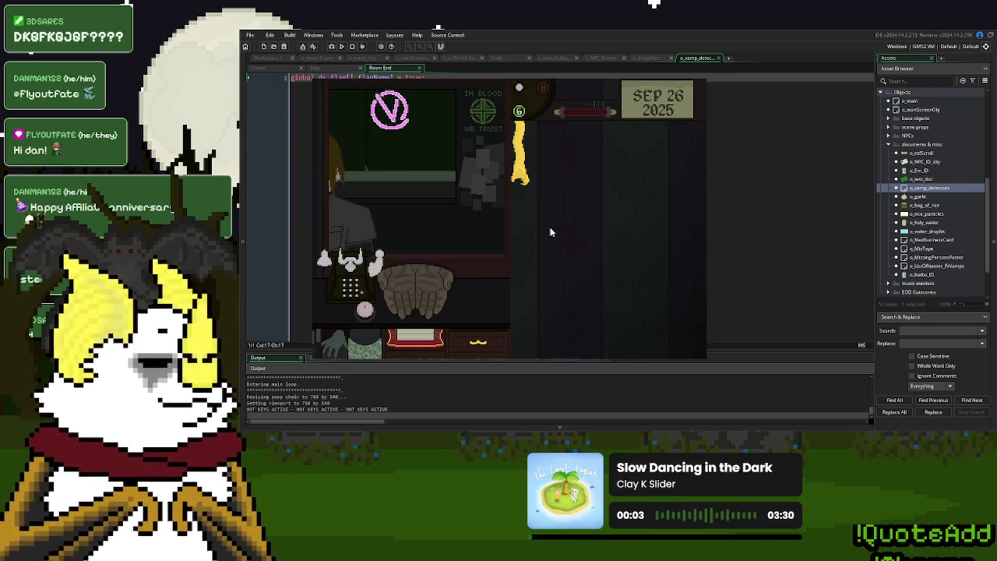
{"action": "left_click", "coordinate": [459, 295]}
{"action": "left_click", "coordinate": [445, 296]}
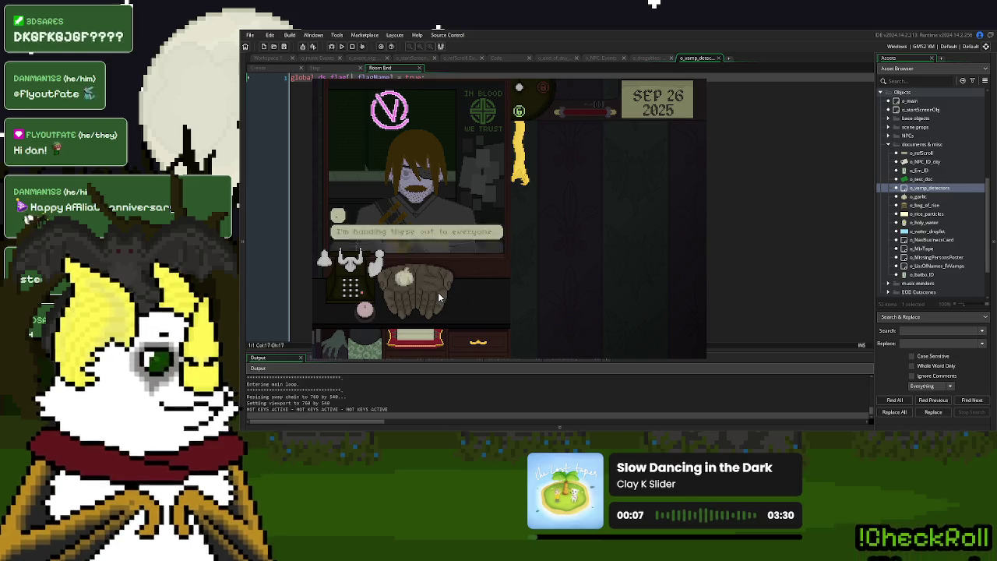
{"action": "left_click", "coordinate": [580, 226]}
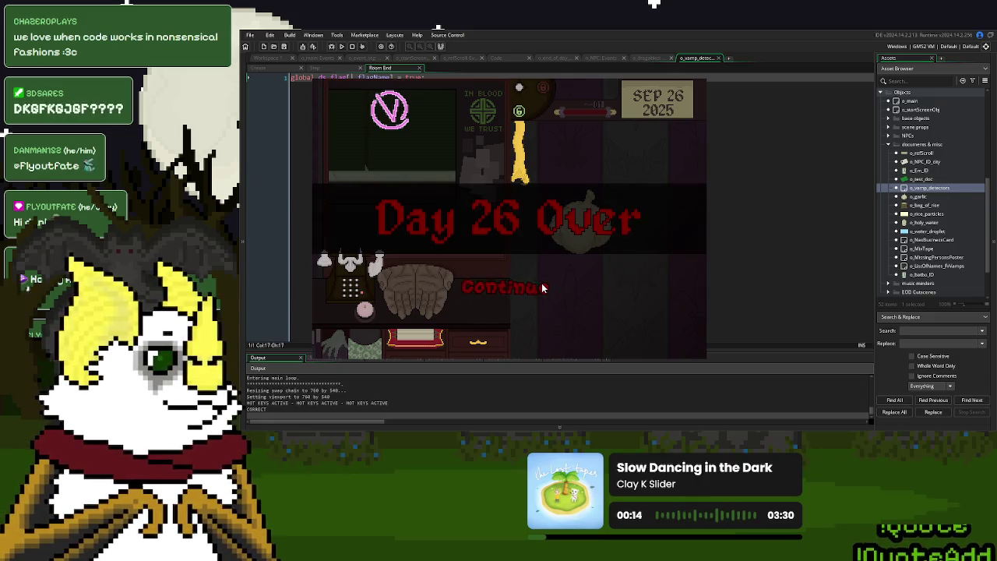
- End day 26, Save and Continue, drag the rice bag onto the right desk, and close the game
{"action": "left_click", "coordinate": [543, 288]}
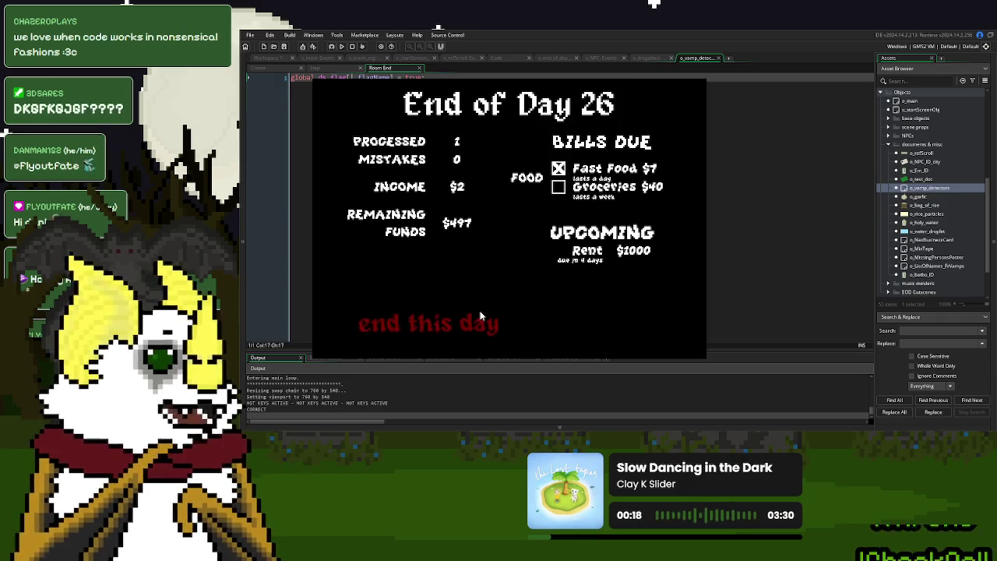
{"action": "left_click", "coordinate": [480, 317]}
{"action": "left_click", "coordinate": [515, 251]}
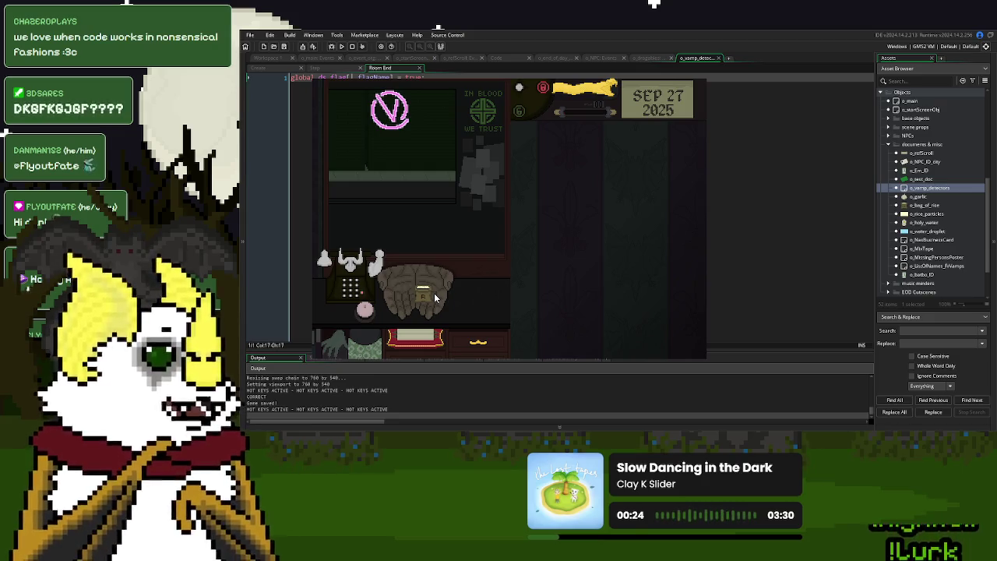
{"action": "mouse_move", "coordinate": [424, 298]}
{"action": "left_mouse_down"}
{"action": "mouse_move", "coordinate": [615, 136]}
{"action": "mouse_move", "coordinate": [592, 184]}
{"action": "left_mouse_up"}
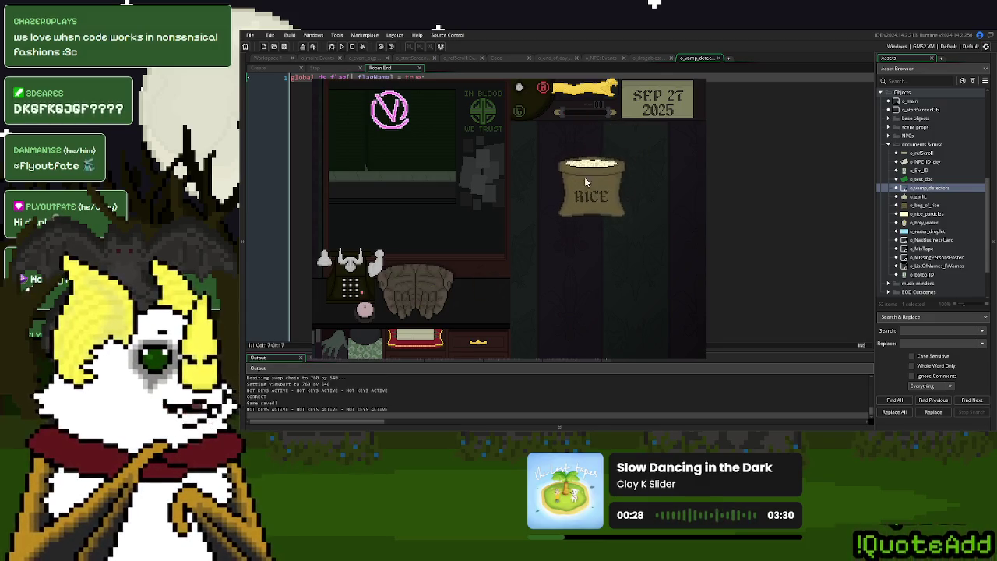
{"action": "left_click", "coordinate": [701, 78]}
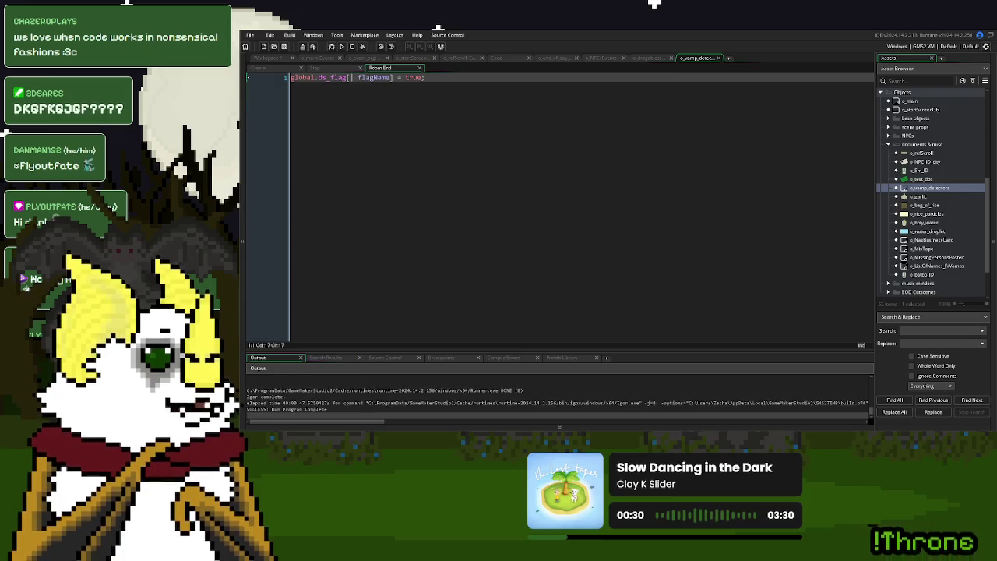
- Comment out line 1 of the Room End code with // and run the game with F5
{"action": "left_click", "coordinate": [294, 79]}
{"action": "type", "text": "//"}
{"action": "key", "text": "F5"}
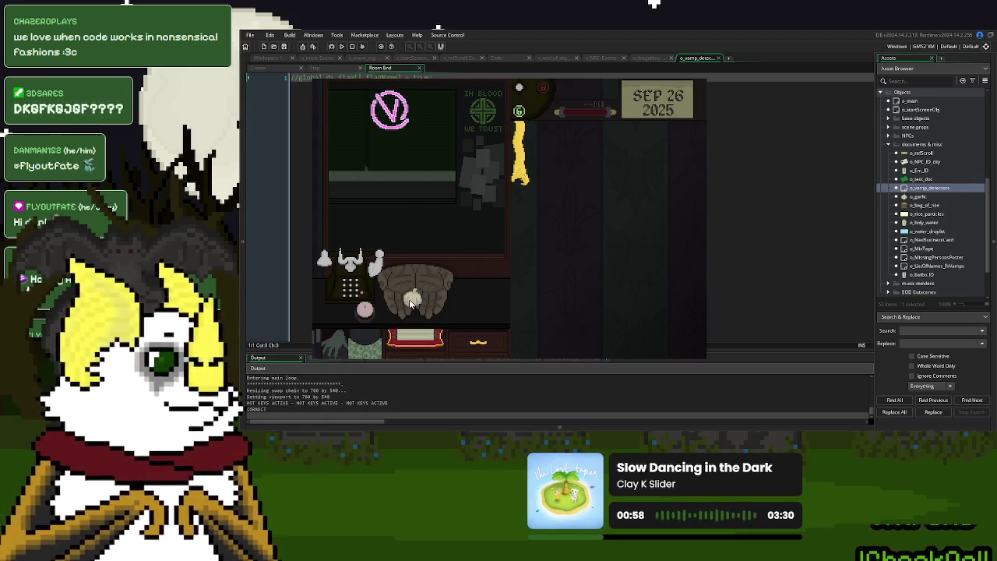
- Finish day 26, Save and Continue into Sep 27, stop the game, and uncomment line 1
{"action": "left_click", "coordinate": [534, 286]}
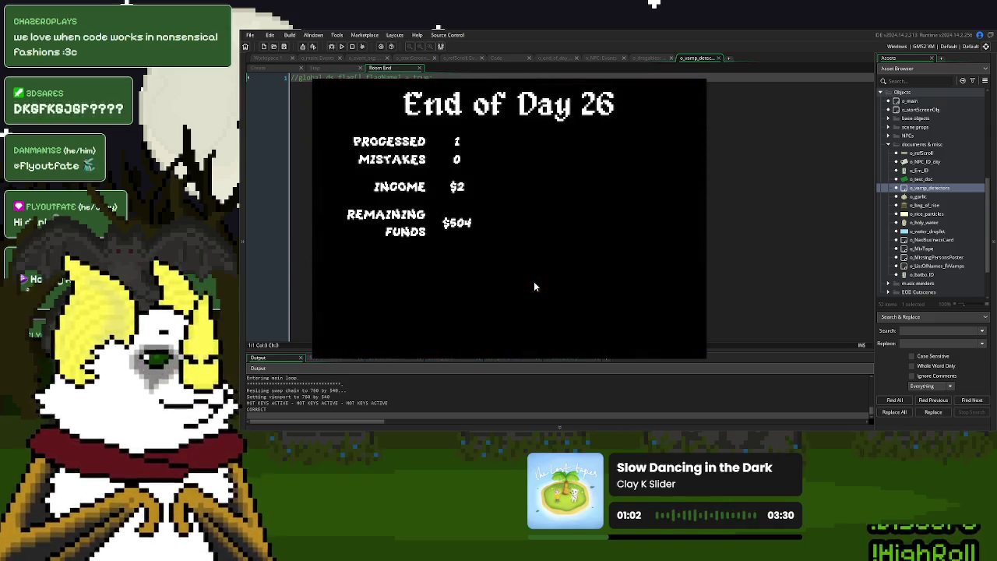
{"action": "left_click", "coordinate": [460, 335]}
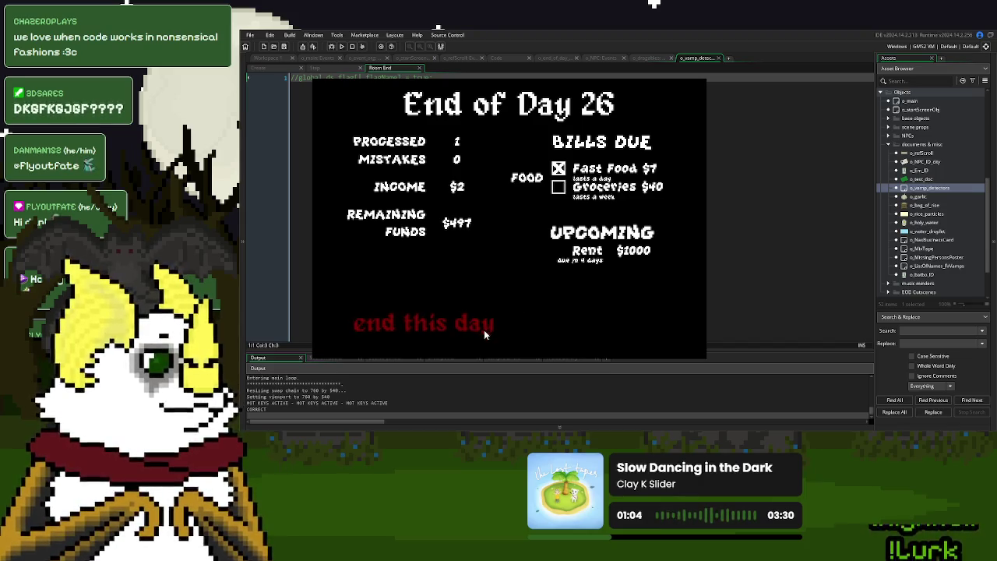
{"action": "left_click", "coordinate": [524, 248]}
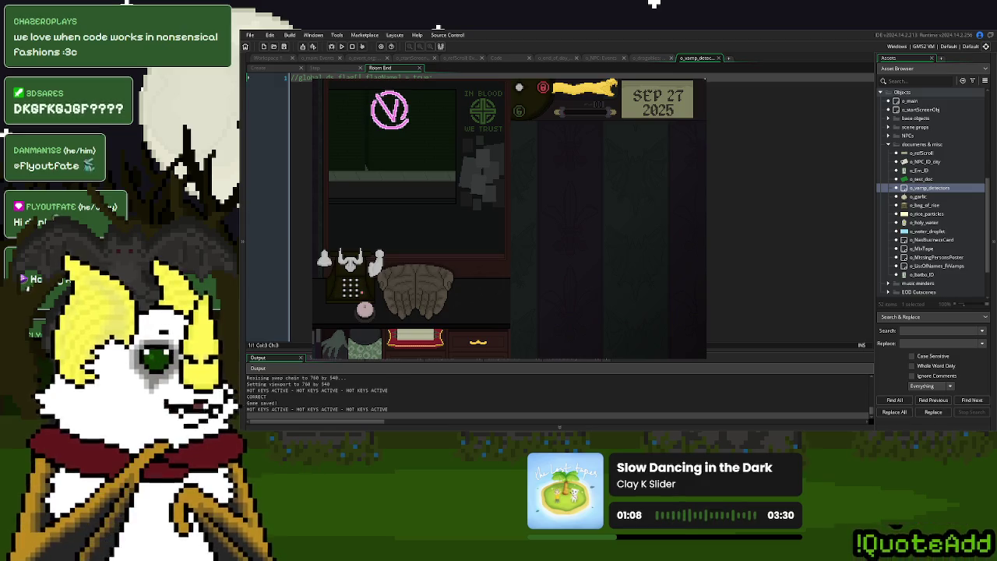
{"action": "key", "text": "Escape"}
{"action": "key", "text": "BackSpace"}
{"action": "key", "text": "BackSpace"}
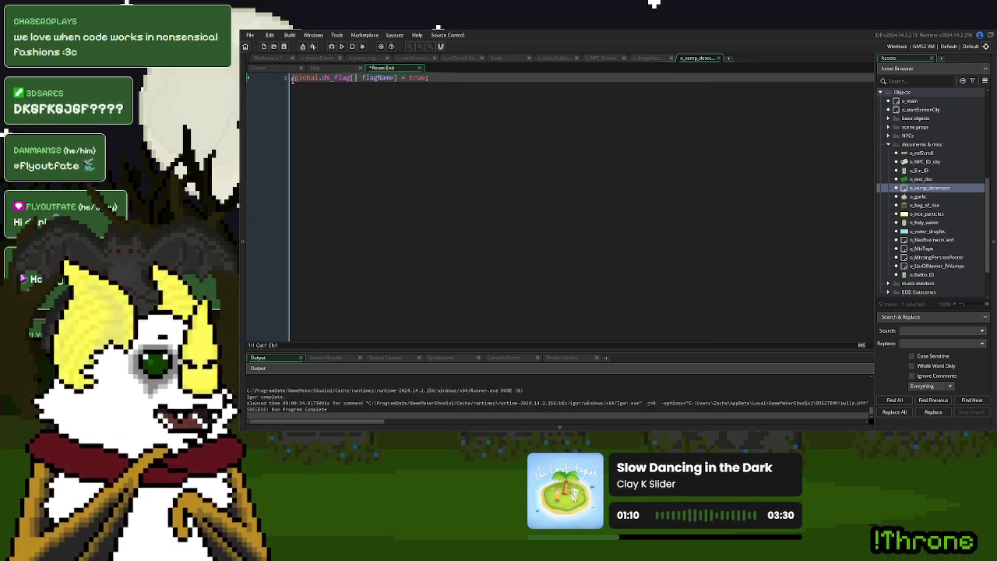
- Comment out the haveGarlic line 149, uncomment the haveRice line 150, and run with F5
{"action": "left_click", "coordinate": [377, 58]}
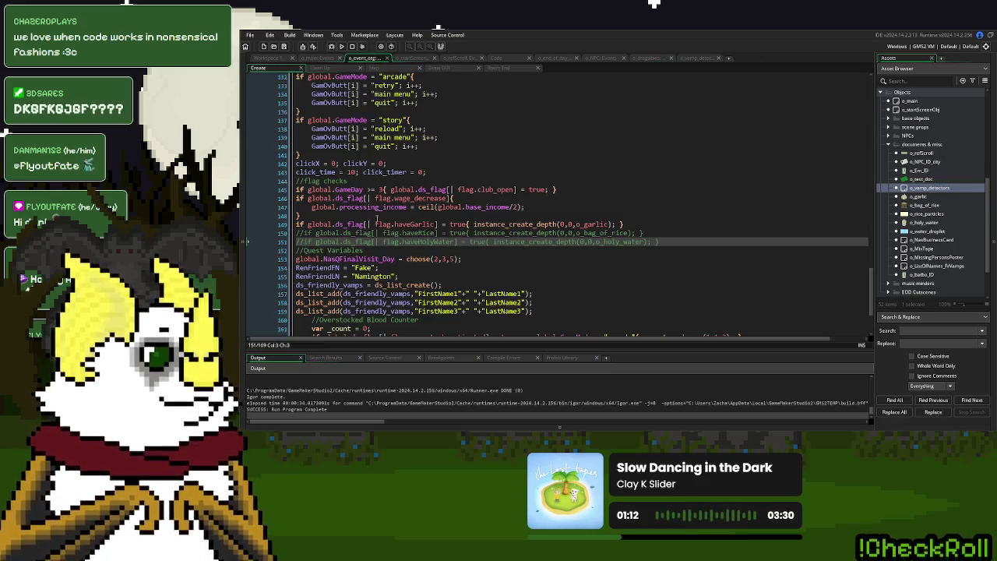
{"action": "left_click", "coordinate": [297, 224]}
{"action": "type", "text": "//"}
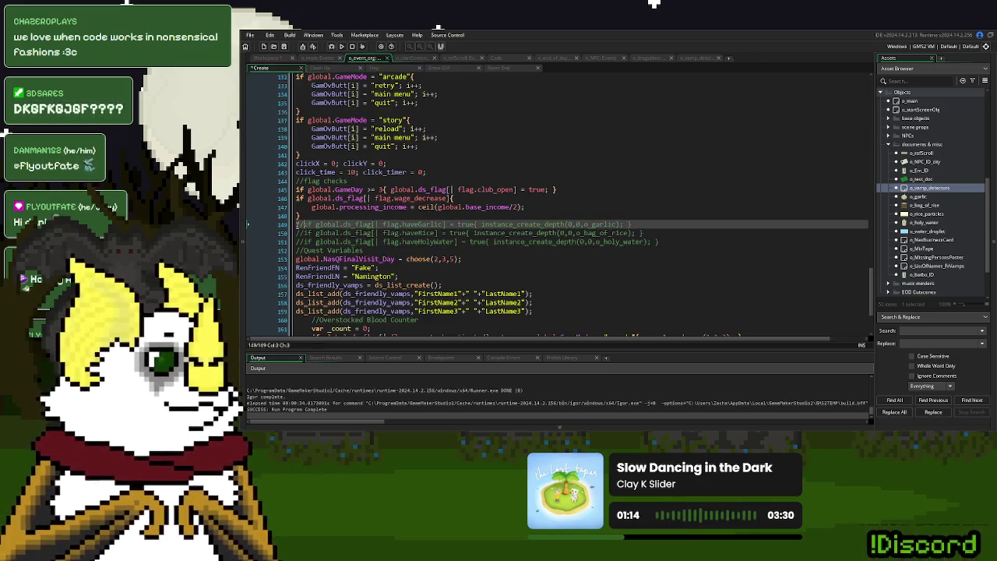
{"action": "key", "text": "Down"}
{"action": "key", "text": "Delete"}
{"action": "key", "text": "Delete"}
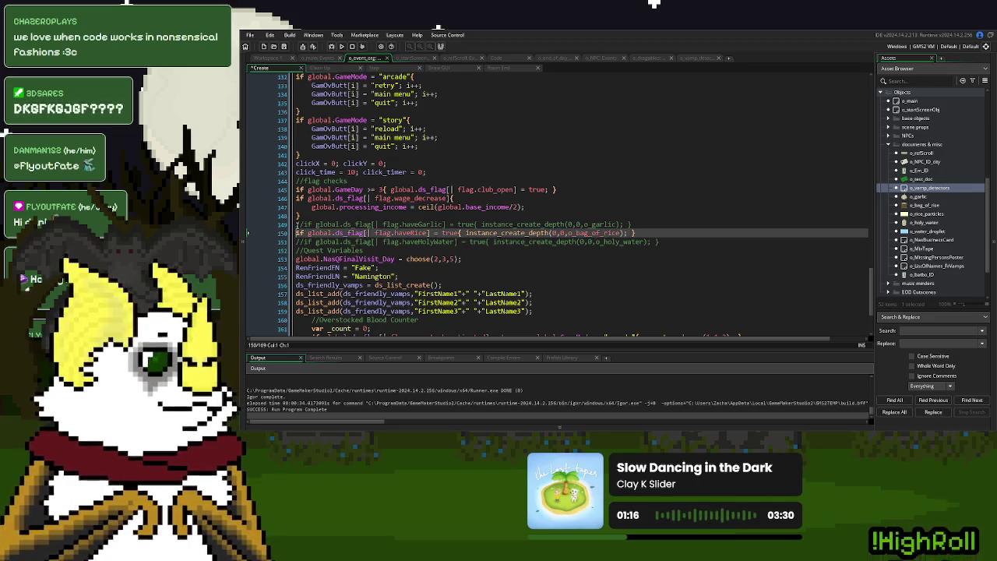
{"action": "left_click", "coordinate": [651, 232]}
{"action": "key", "text": "F5"}
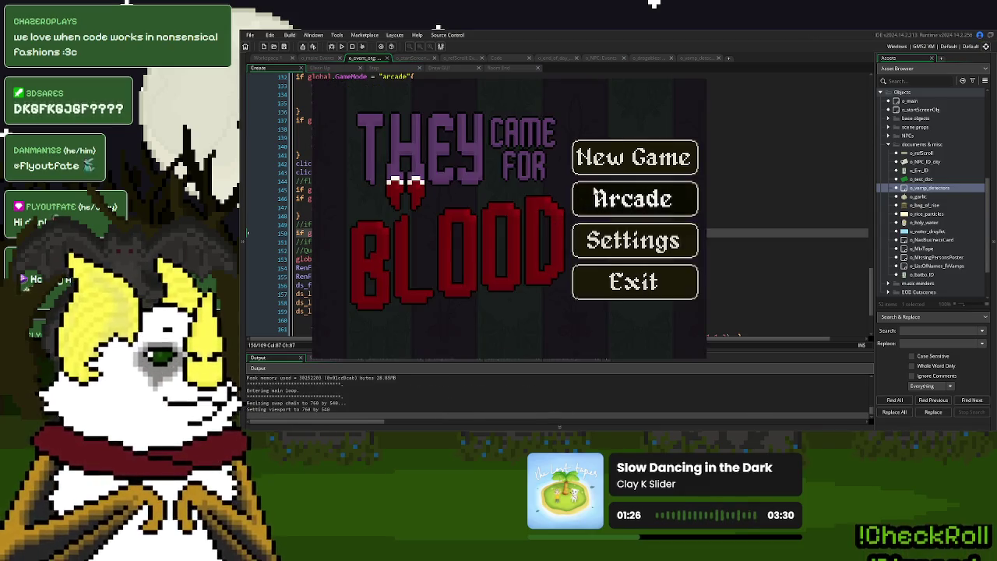
- Play New Game through the garlic handoff, end day 26, Save and Continue to Sep 27, then stop
{"action": "left_click", "coordinate": [614, 170]}
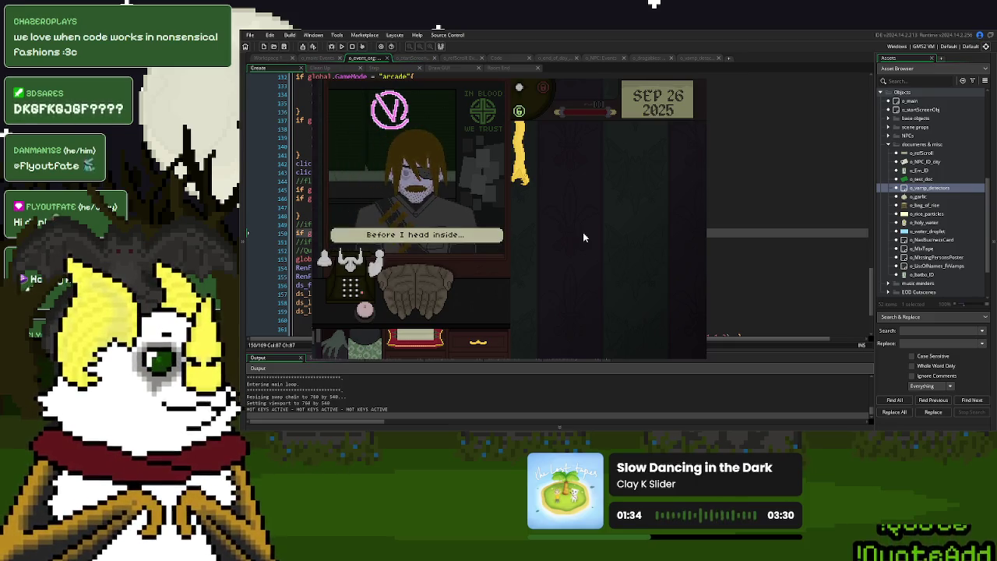
{"action": "left_click", "coordinate": [583, 234]}
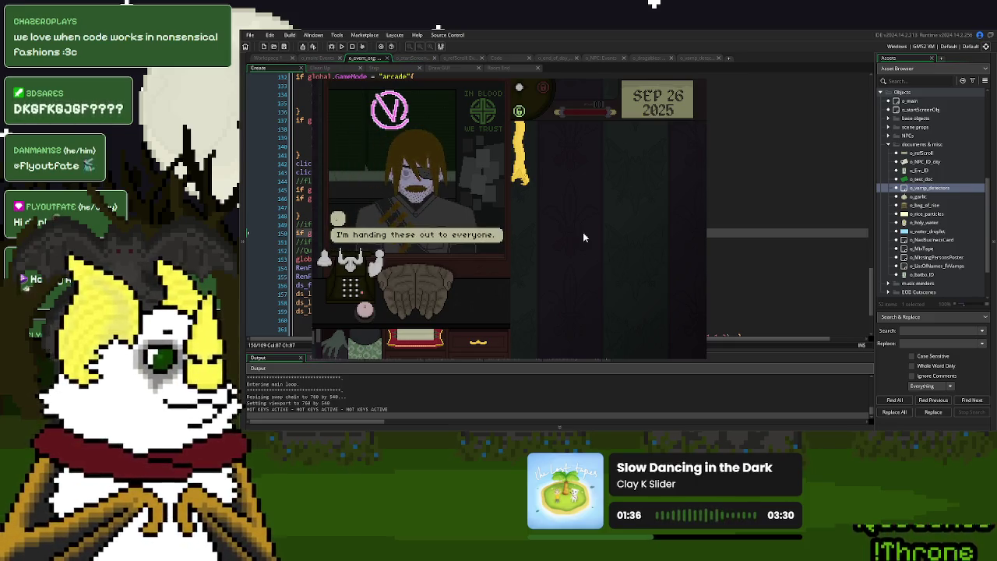
{"action": "left_click", "coordinate": [583, 237]}
{"action": "left_click", "coordinate": [588, 236]}
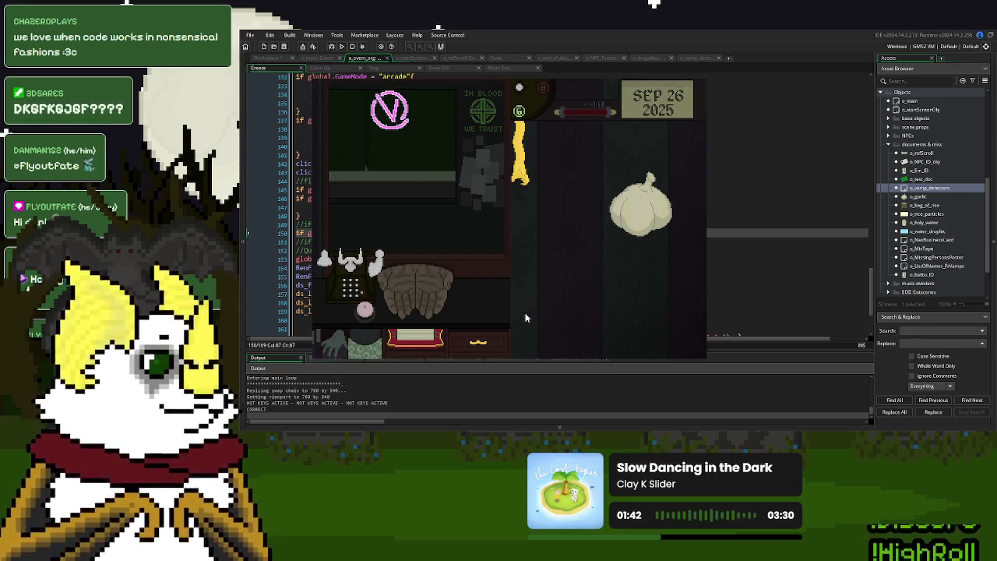
{"action": "left_click", "coordinate": [535, 286]}
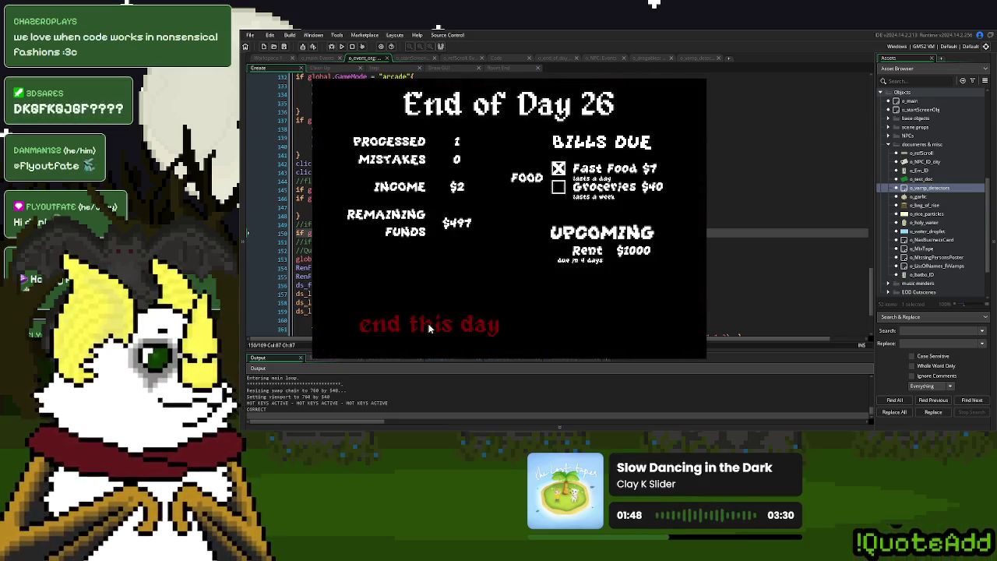
{"action": "left_click", "coordinate": [429, 328]}
{"action": "left_click", "coordinate": [471, 249]}
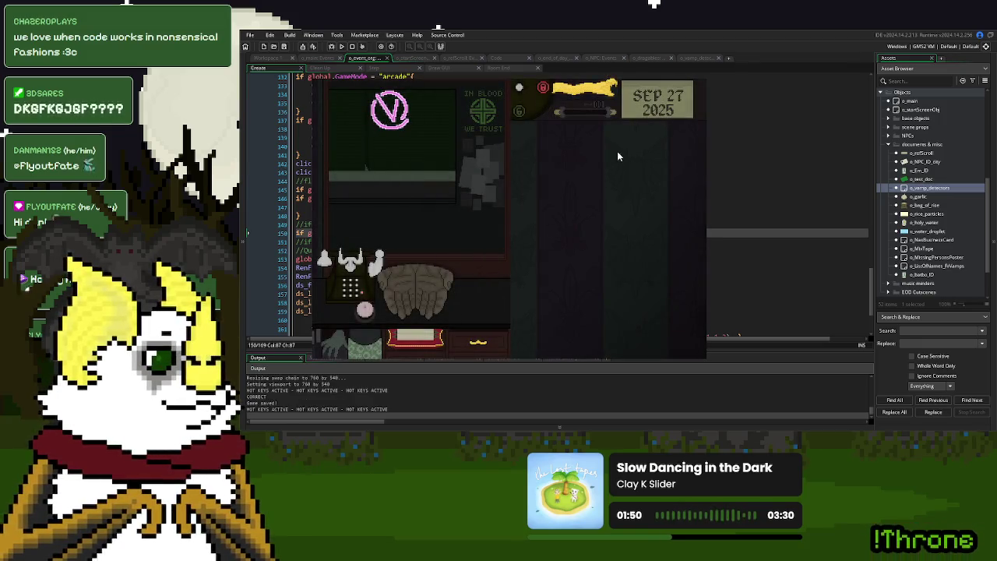
{"action": "key", "text": "Escape"}
{"action": "left_click", "coordinate": [300, 224]}
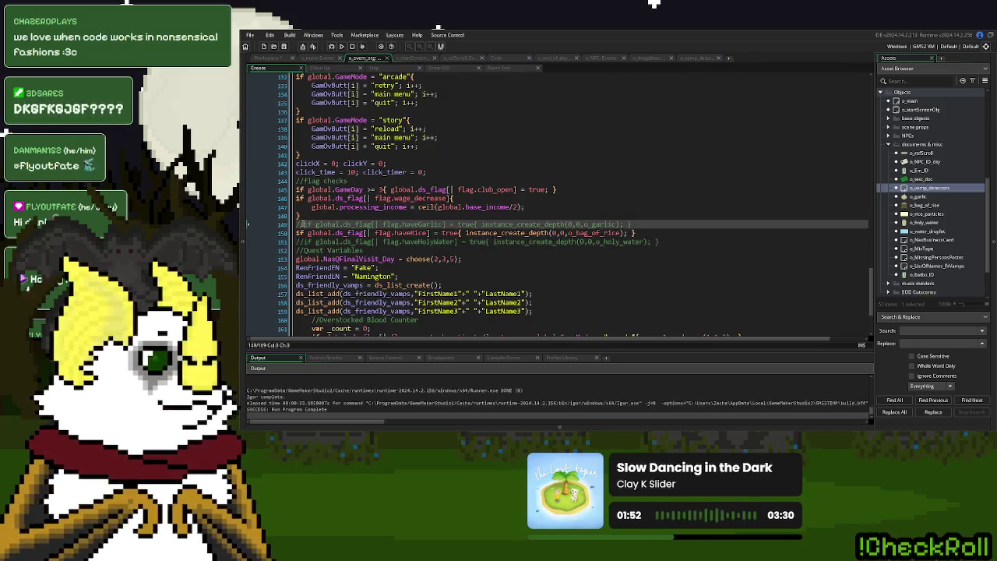
- Re-enable the haveGarlic, haveRice and haveHolyWater spawn lines 149–151
{"action": "key", "text": "BackSpace"}
{"action": "key", "text": "BackSpace"}
{"action": "key", "text": "Down"}
{"action": "type", "text": "//"}
{"action": "left_click", "coordinate": [595, 224]}
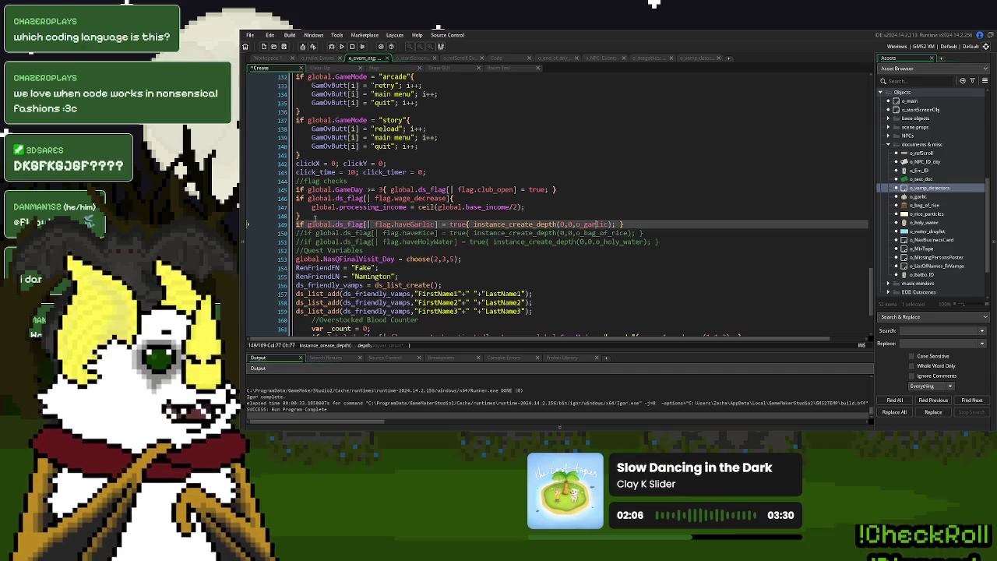
{"action": "left_click", "coordinate": [297, 233]}
{"action": "key", "text": "Delete"}
{"action": "key", "text": "Delete"}
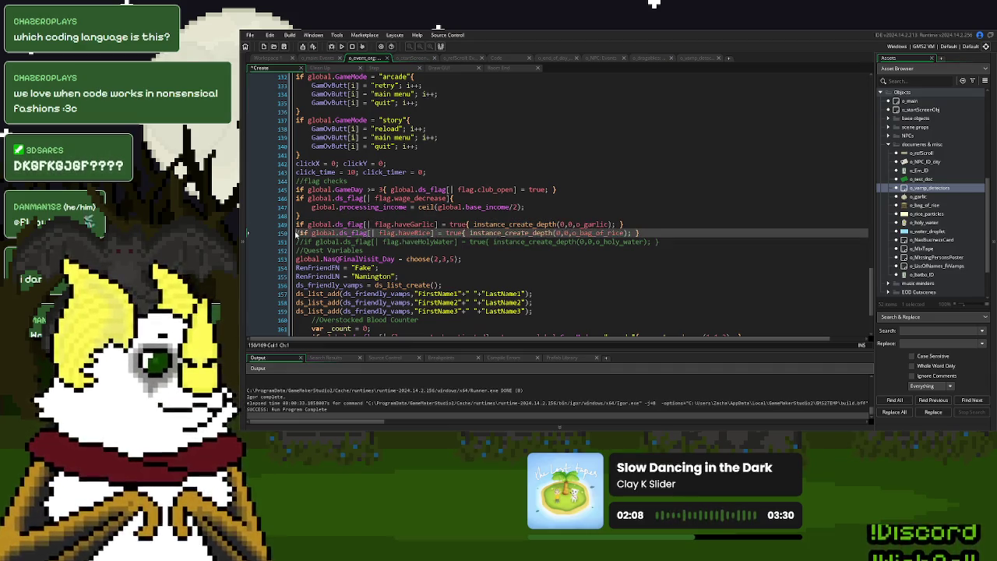
{"action": "key", "text": "Down"}
{"action": "key", "text": "Delete"}
{"action": "key", "text": "Delete"}
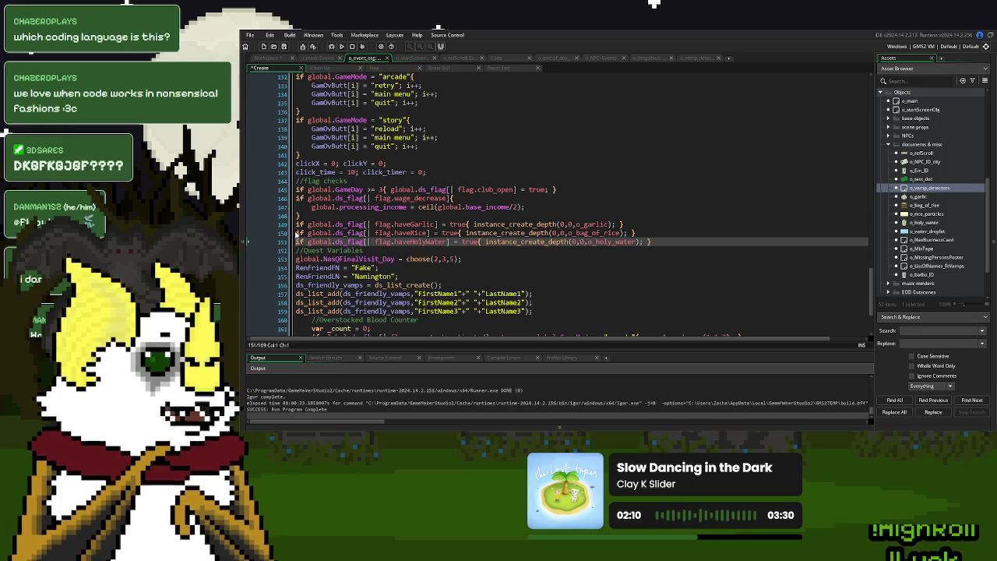
- Insert an extra ',0' argument into the garlic instance_create_depth call on line 149
{"action": "left_click_drag", "start_coordinate": [475, 223], "coordinate": [615, 224]}
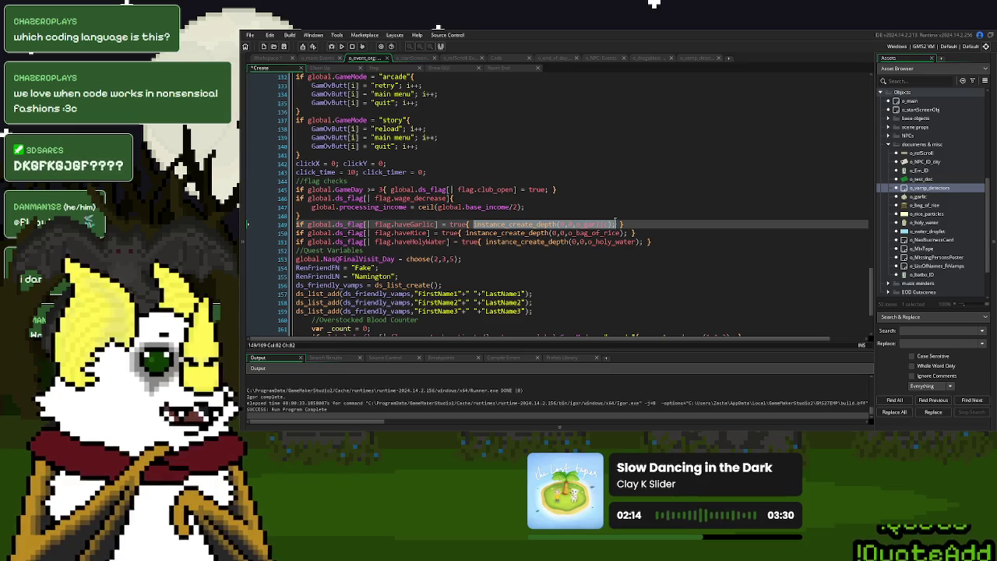
{"action": "left_click", "coordinate": [605, 225]}
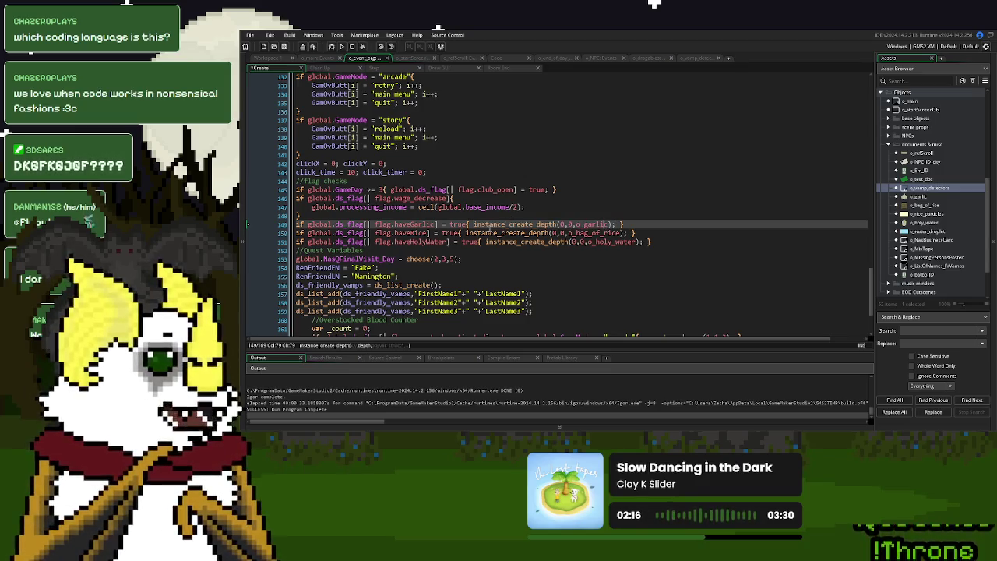
{"action": "left_click_drag", "start_coordinate": [475, 224], "coordinate": [557, 225]}
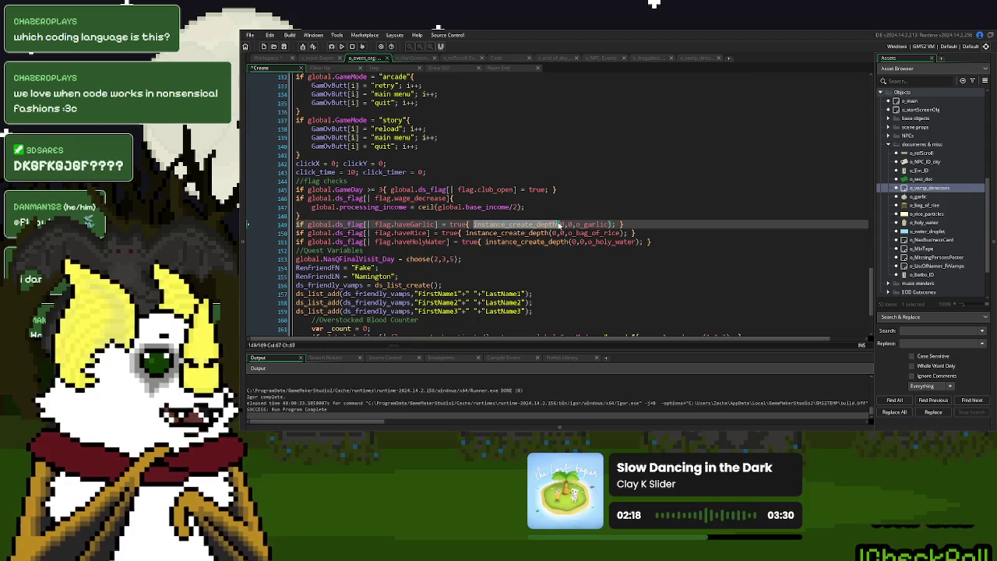
{"action": "left_click", "coordinate": [563, 224]}
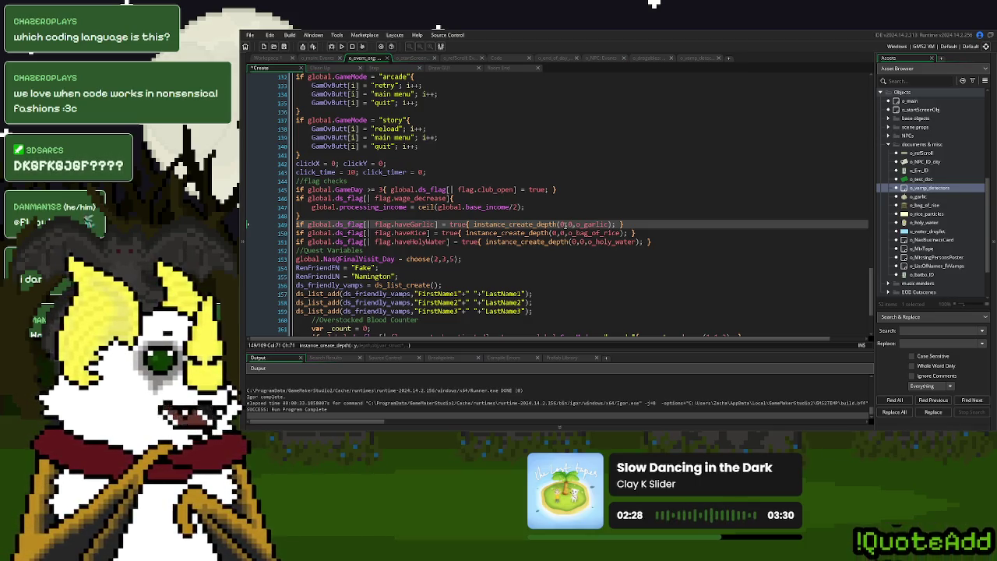
{"action": "type", "text": ",0"}
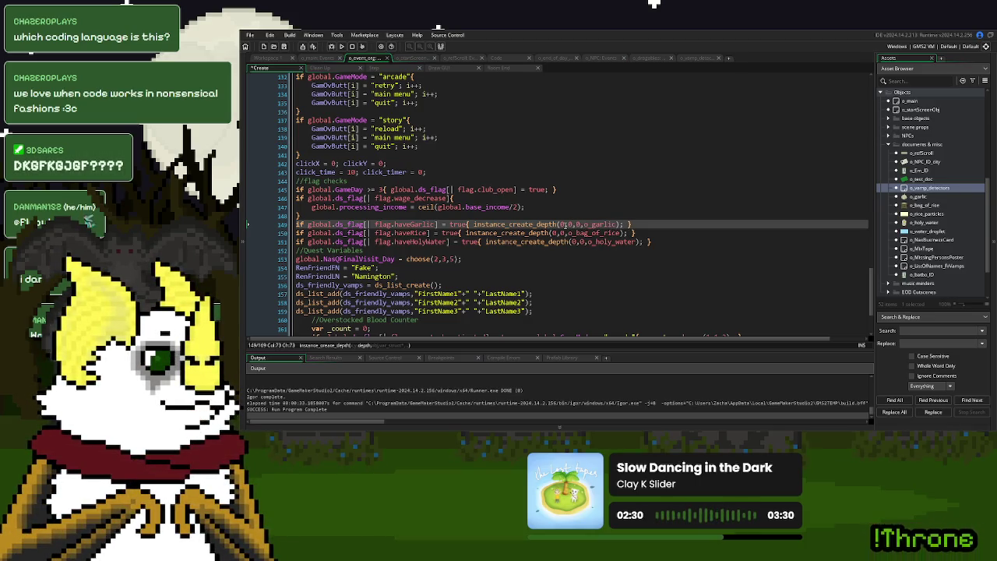
- Paste the extra 0 argument into the rice and holy water spawn calls, then run the game
{"action": "key", "text": "shift+Left"}
{"action": "key", "text": "shift+Left"}
{"action": "key", "text": "ctrl+c"}
{"action": "key", "text": "Down"}
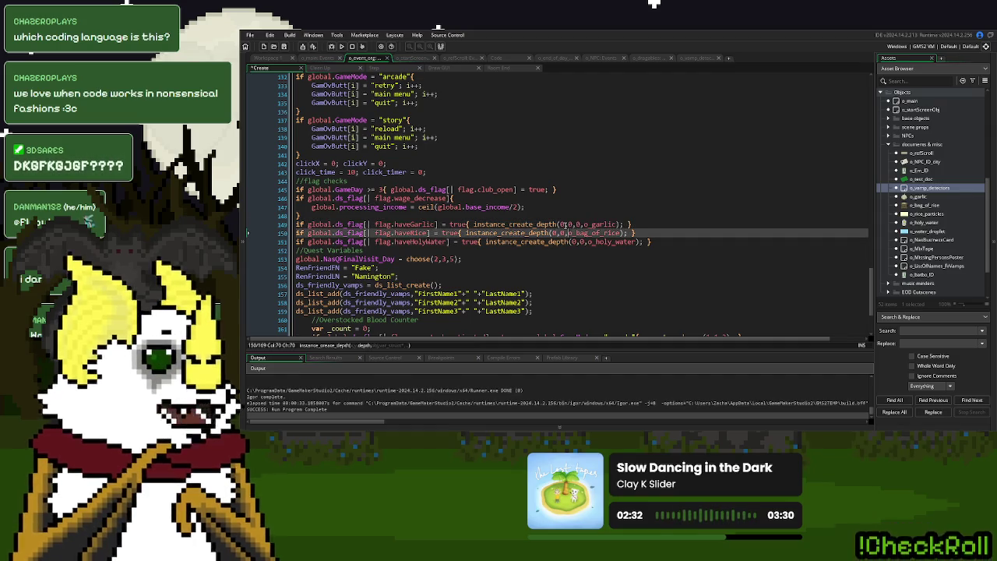
{"action": "key", "text": "ctrl+v"}
{"action": "key", "text": "Down"}
{"action": "key", "text": "Right"}
{"action": "key", "text": "Right"}
{"action": "key", "text": "Right"}
{"action": "key", "text": "ctrl+v"}
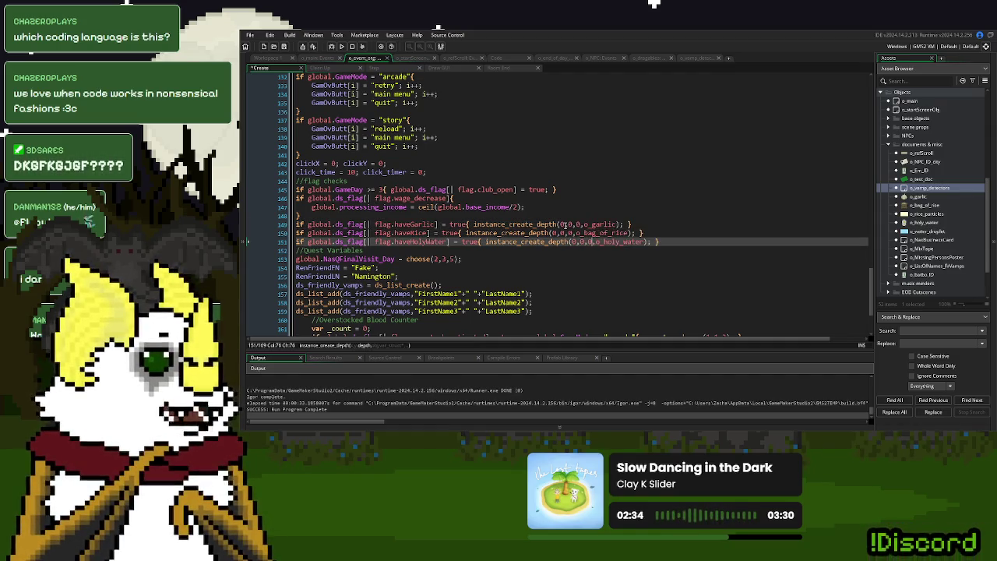
{"action": "left_click", "coordinate": [671, 223]}
{"action": "left_click", "coordinate": [343, 46]}
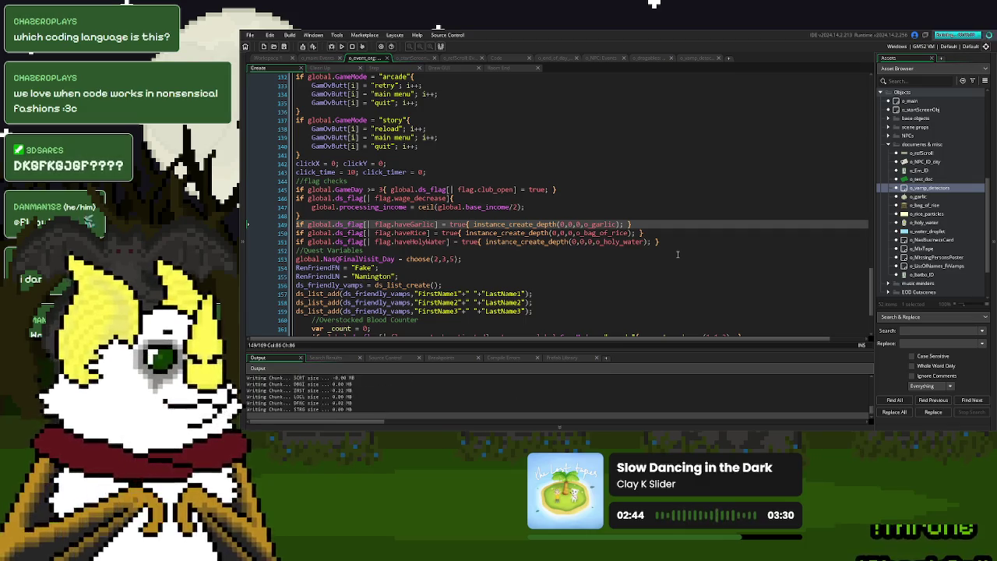
- Close the game, cut case 27's o_donorBadVamp assignment, uncomment line 265's Water Helsing check, then rerun
{"action": "left_click", "coordinate": [656, 173]}
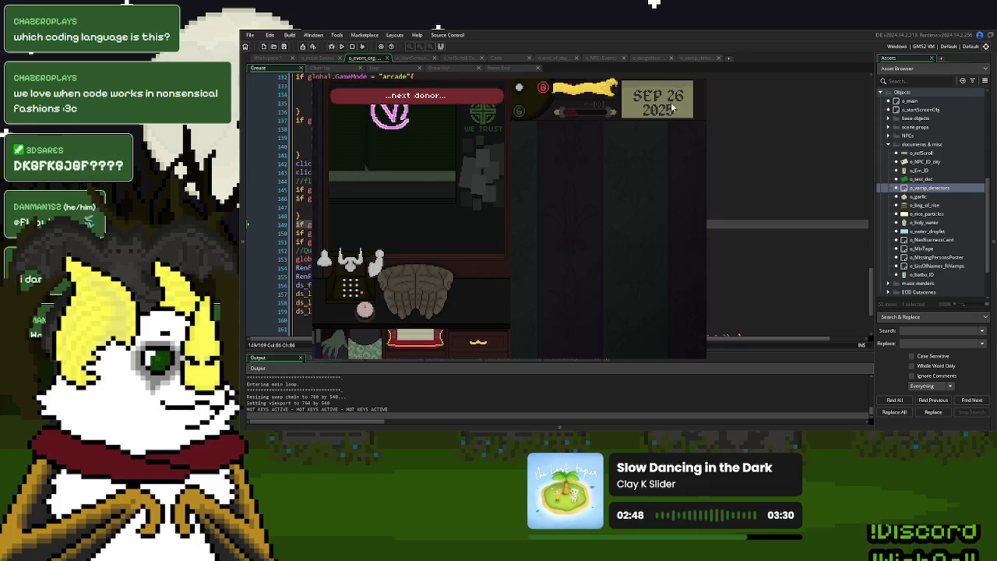
{"action": "key", "text": "Escape"}
{"action": "left_click", "coordinate": [503, 59]}
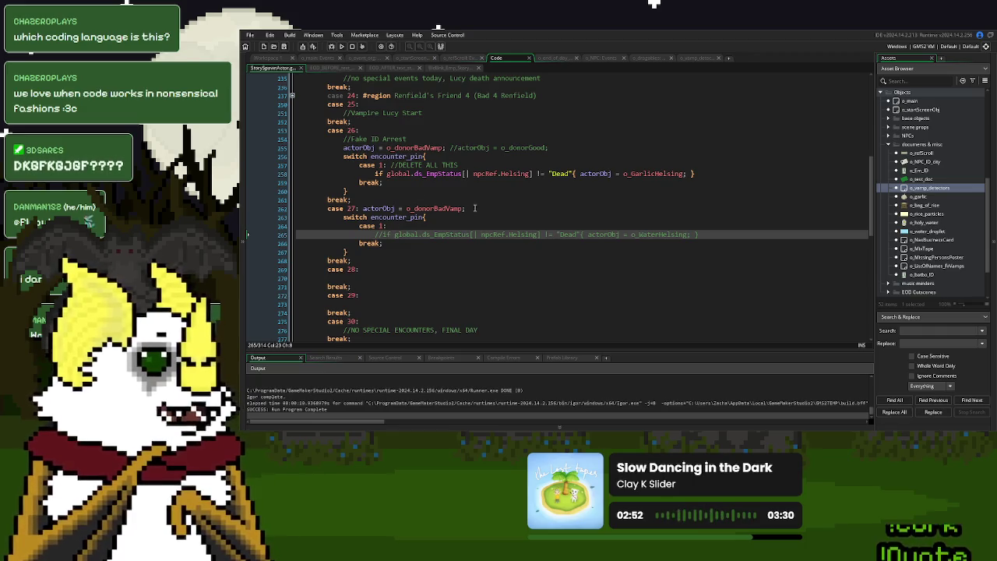
{"action": "left_click_drag", "start_coordinate": [465, 208], "coordinate": [355, 208]}
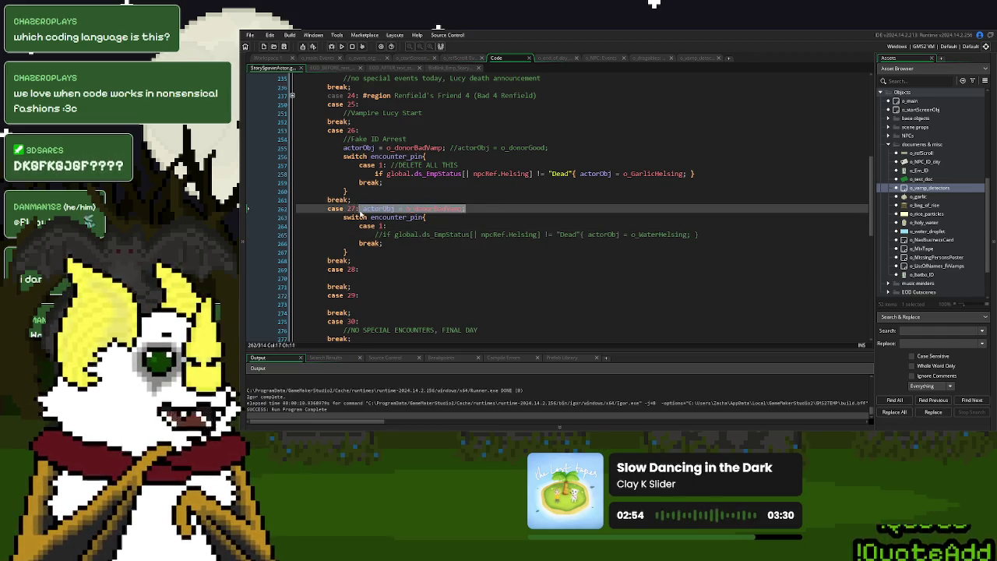
{"action": "key", "text": "ctrl+x"}
{"action": "key", "text": "Down"}
{"action": "key", "text": "Down"}
{"action": "key", "text": "Down"}
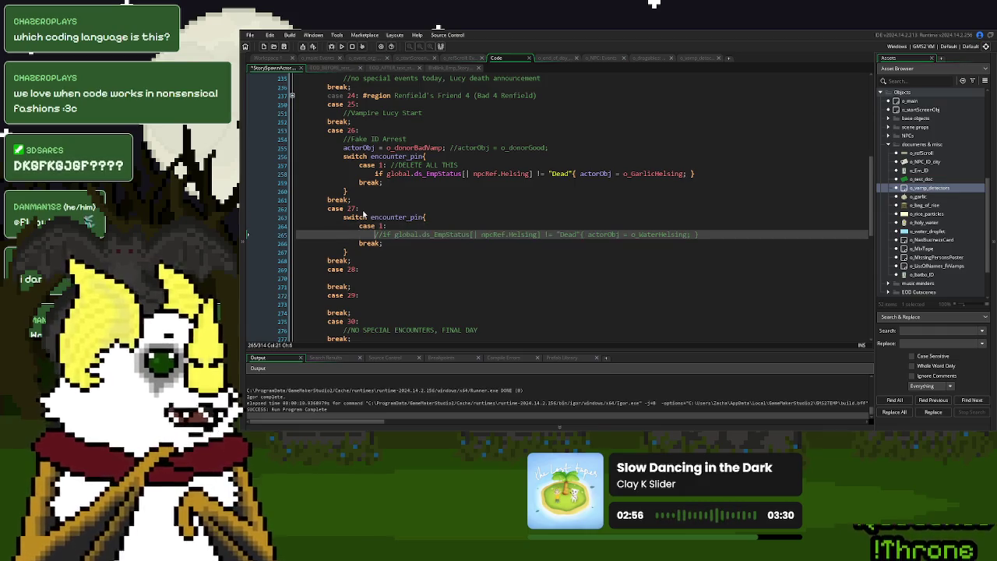
{"action": "key", "text": "ctrl+shift+k"}
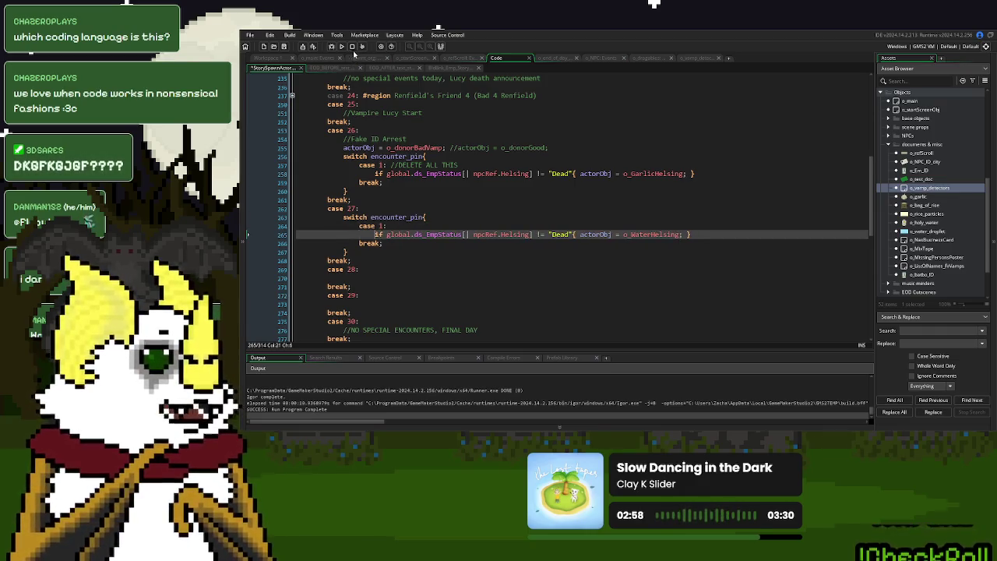
{"action": "left_click", "coordinate": [341, 46]}
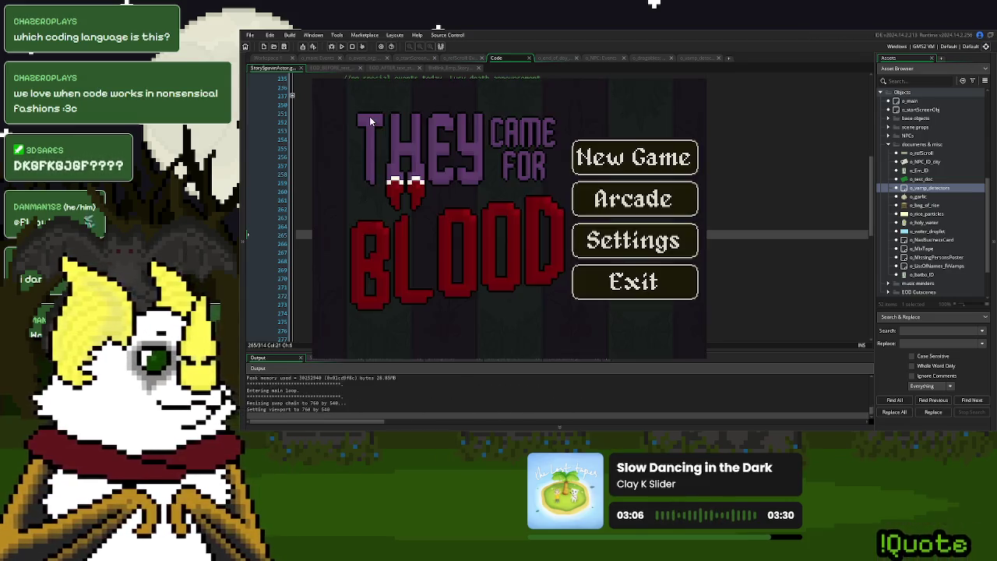
- Playtest a new game: call the next donor, pass Day 26 Over, reach Sep 27, then close it
{"action": "left_click", "coordinate": [622, 161]}
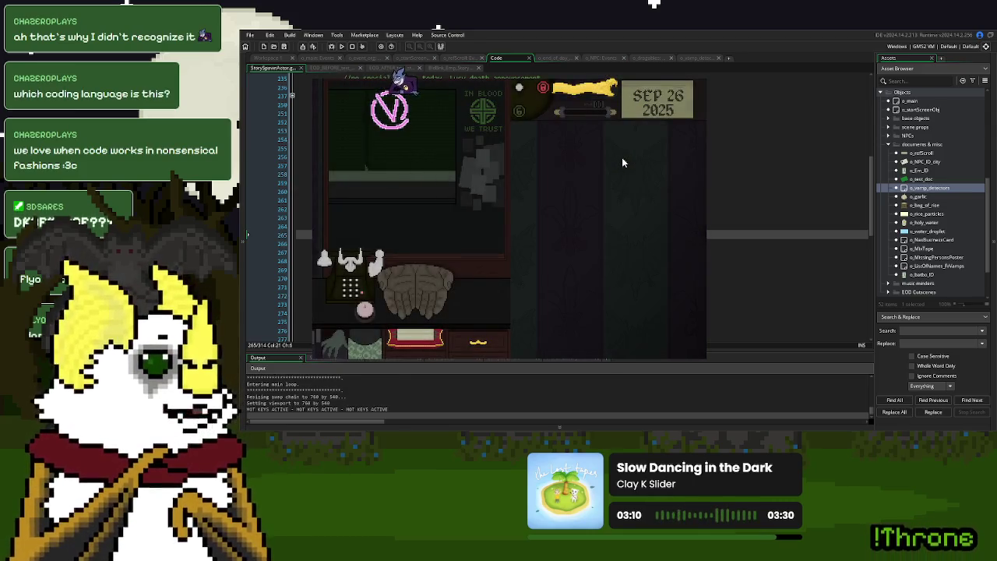
{"action": "left_click", "coordinate": [364, 310]}
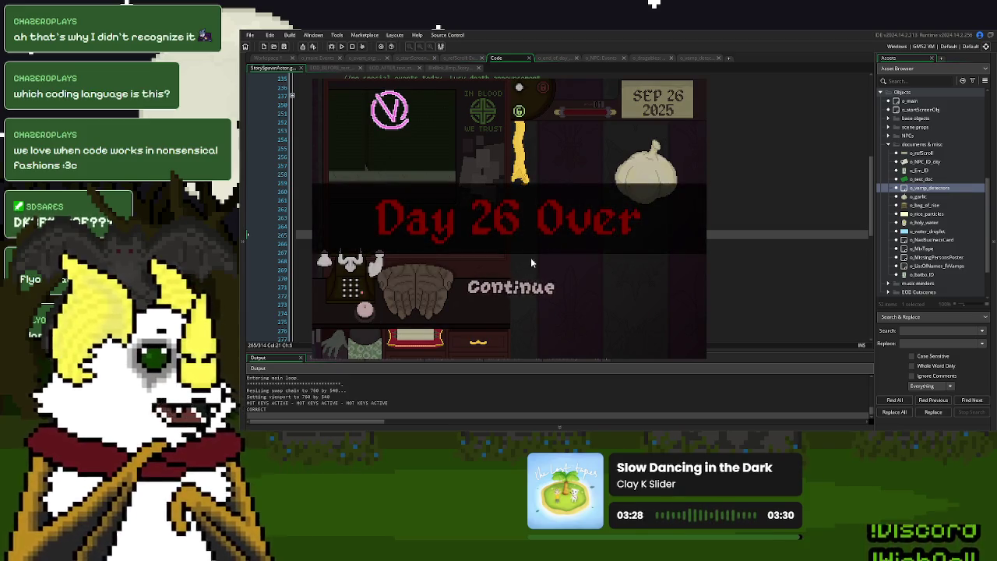
{"action": "left_click", "coordinate": [514, 283]}
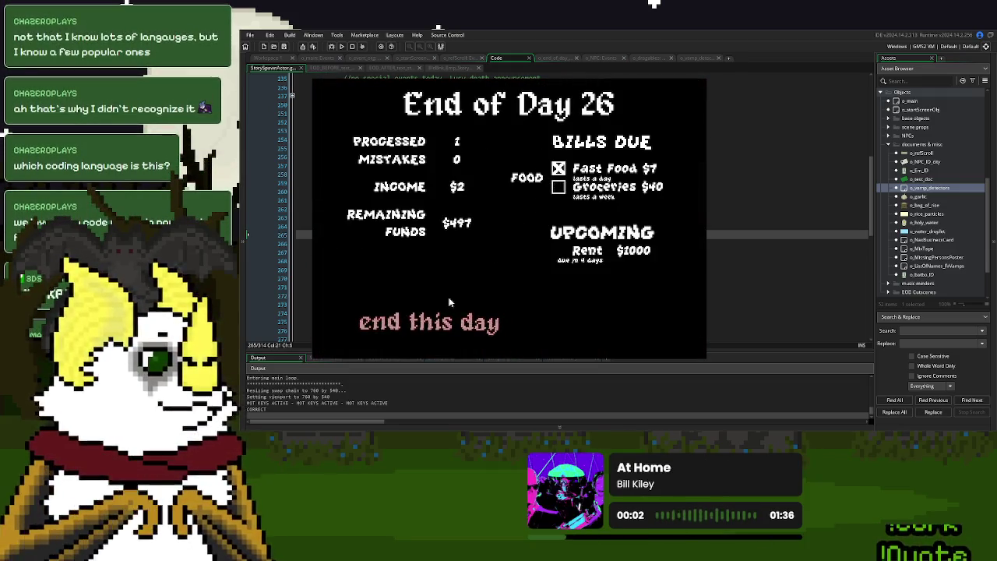
{"action": "left_click", "coordinate": [423, 324]}
{"action": "left_click", "coordinate": [491, 257]}
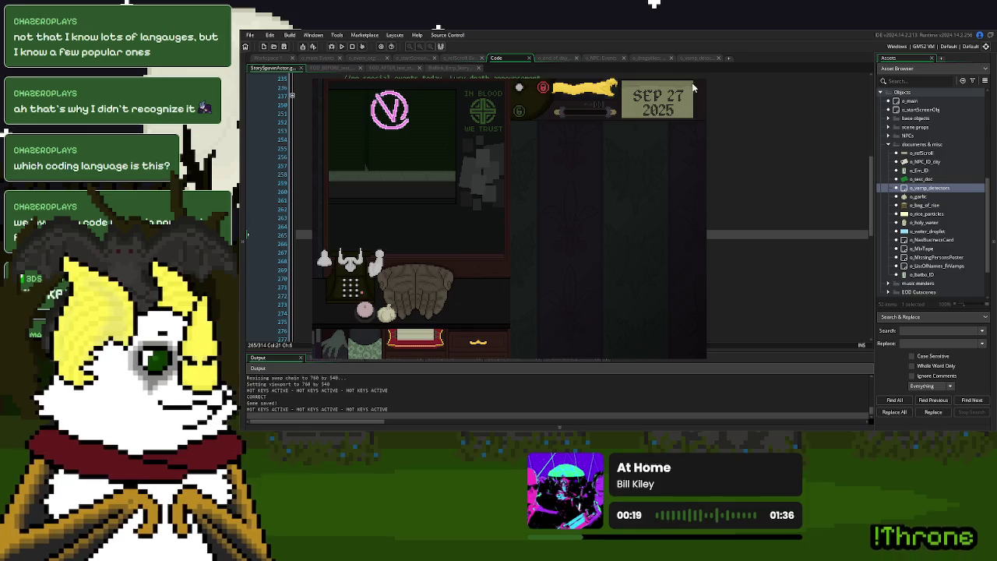
{"action": "left_click", "coordinate": [599, 123]}
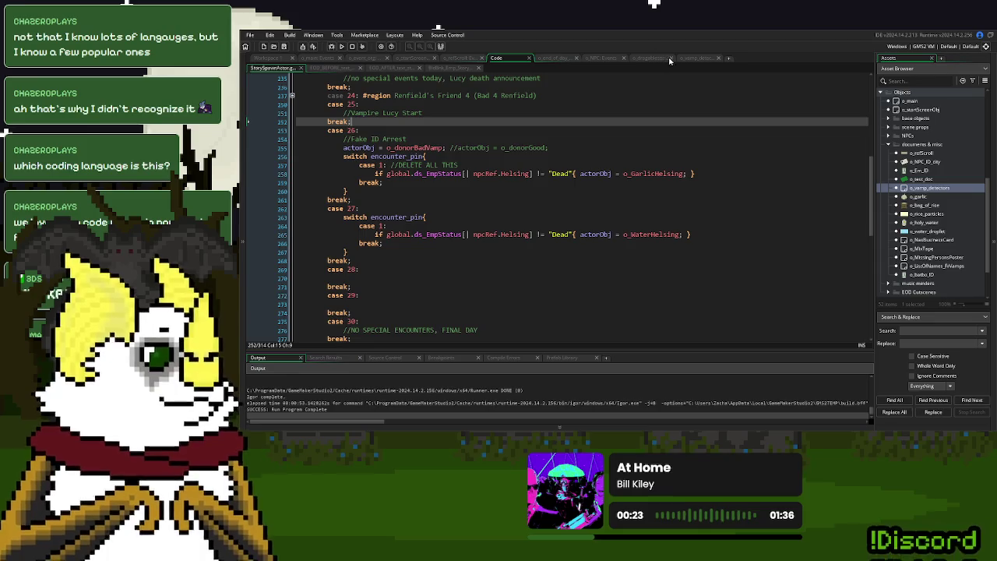
- Inspect how isDocked is used in the vamp detector's Step and Create events
{"action": "left_click", "coordinate": [701, 59]}
{"action": "left_click", "coordinate": [337, 69]}
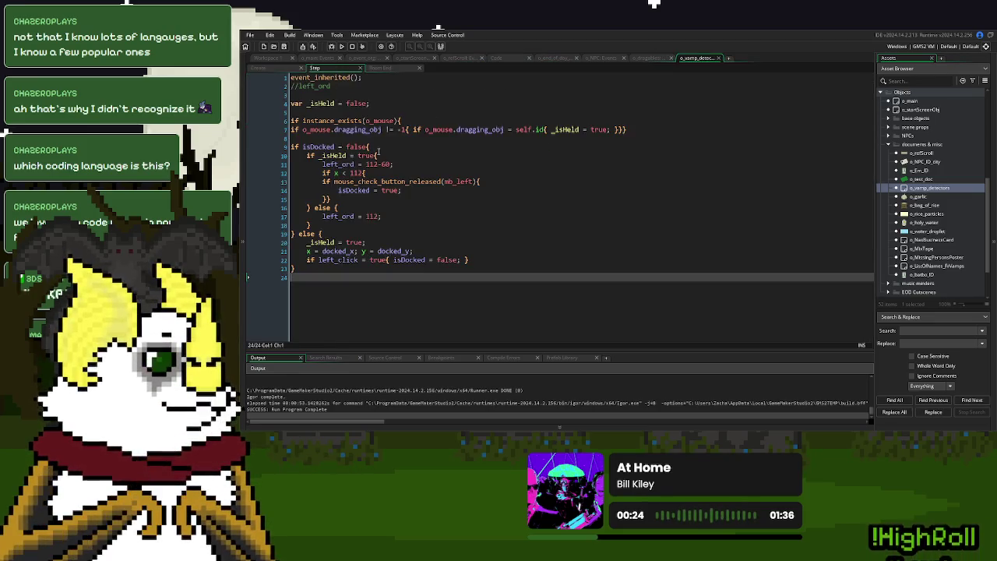
{"action": "double_click", "coordinate": [324, 147]}
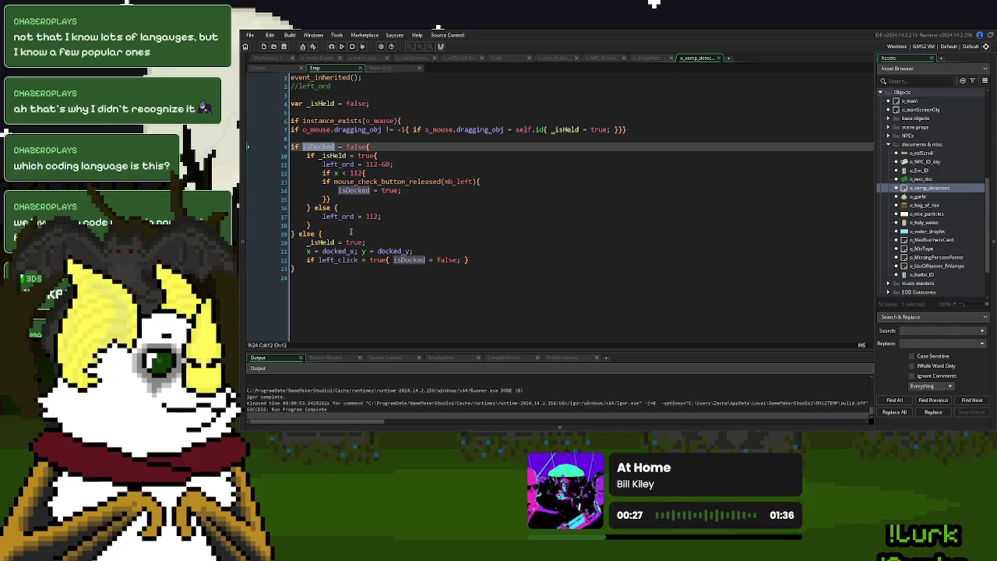
{"action": "double_click", "coordinate": [409, 260]}
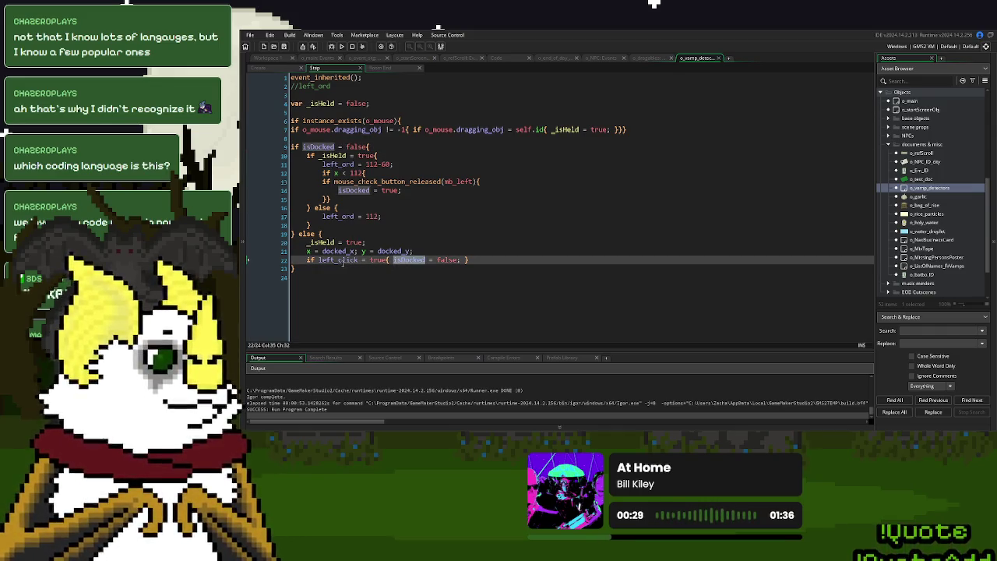
{"action": "left_click", "coordinate": [378, 251]}
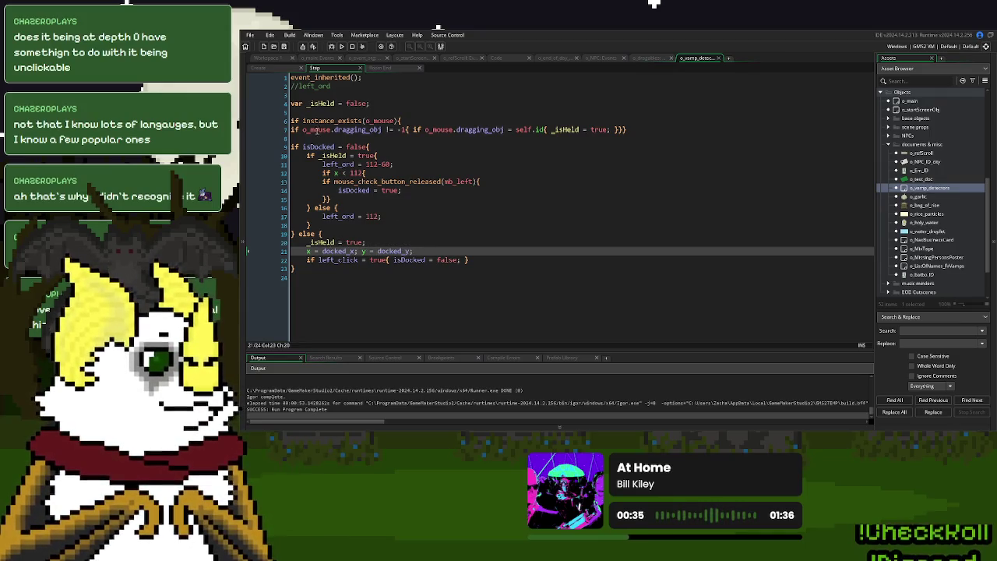
{"action": "left_click", "coordinate": [259, 68]}
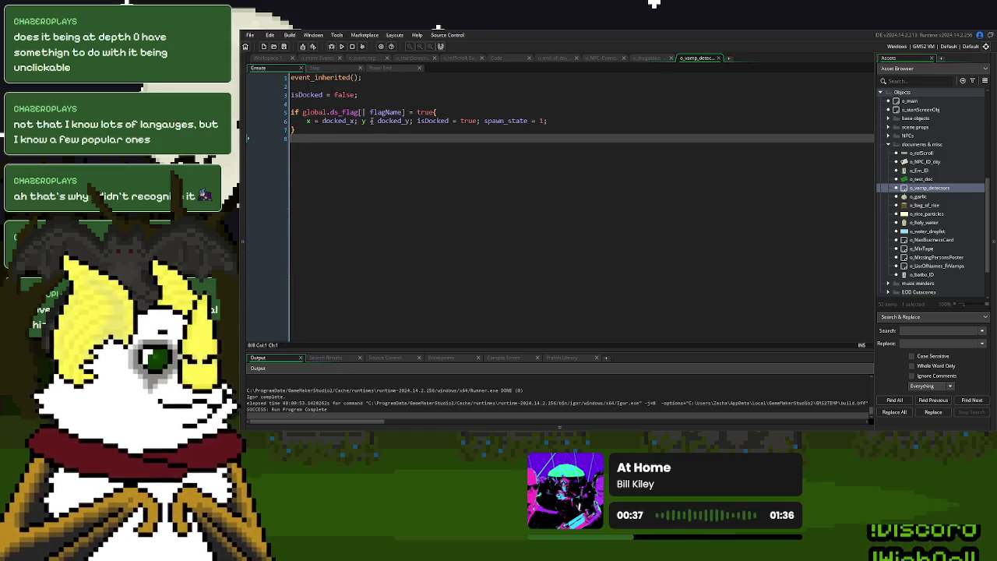
{"action": "double_click", "coordinate": [426, 112]}
{"action": "double_click", "coordinate": [434, 121]}
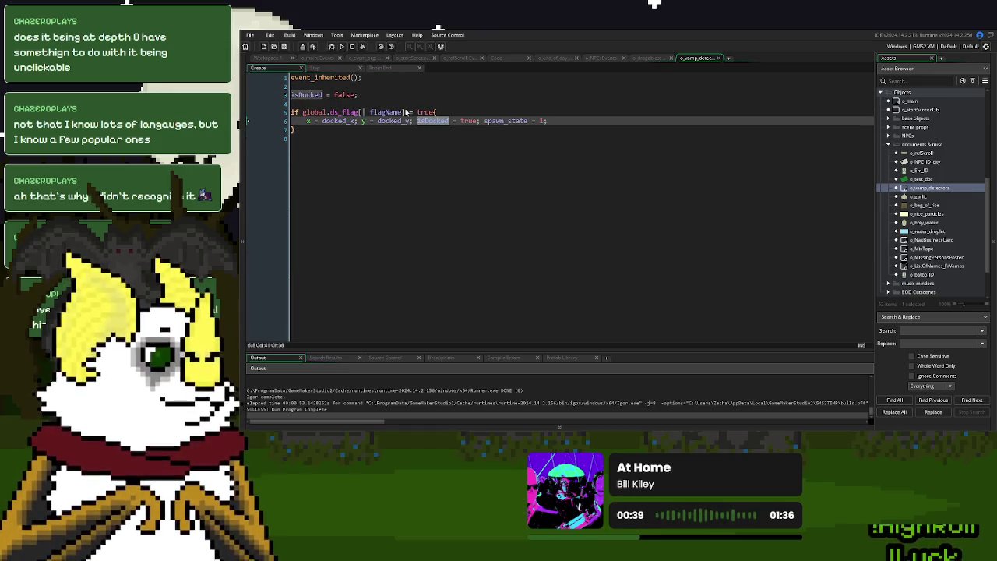
{"action": "left_click", "coordinate": [335, 70]}
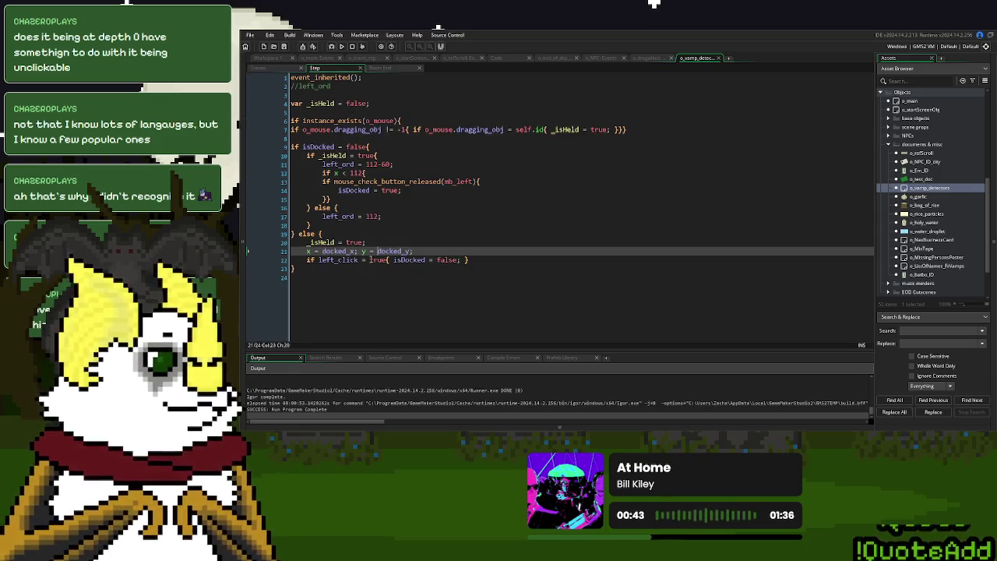
- Copy 'left_ord = 112-60;' from line 11 to after '_isHeld = true;' on line 20, then run
{"action": "left_click", "coordinate": [343, 164]}
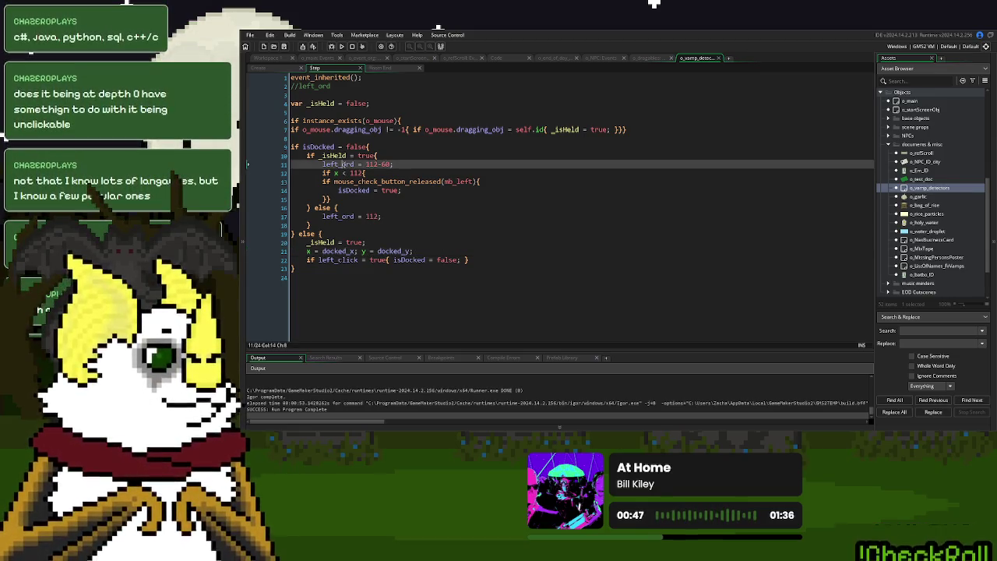
{"action": "left_click_drag", "start_coordinate": [392, 165], "coordinate": [324, 167]}
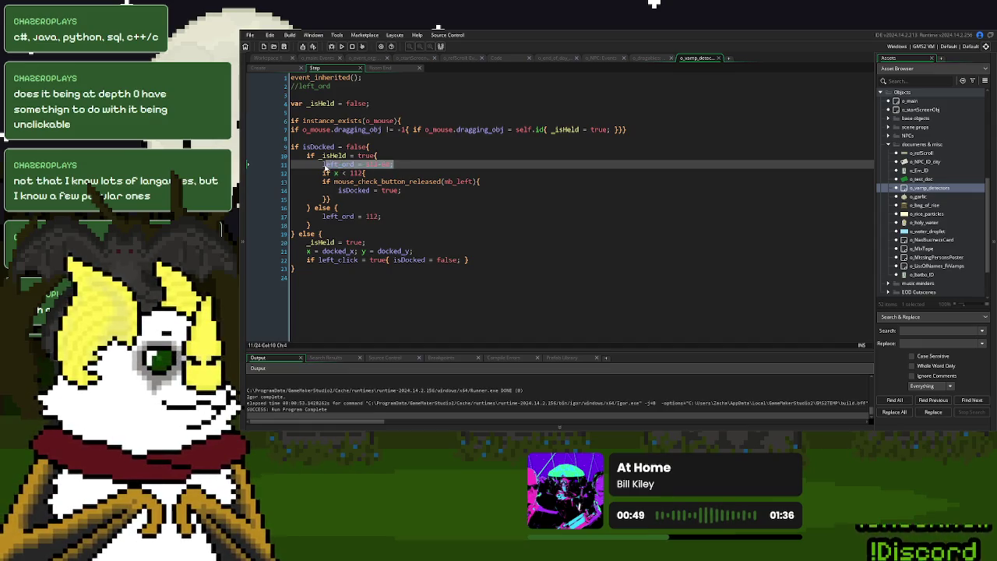
{"action": "key", "text": "ctrl+c"}
{"action": "left_click", "coordinate": [382, 242]}
{"action": "key", "text": "ctrl+v"}
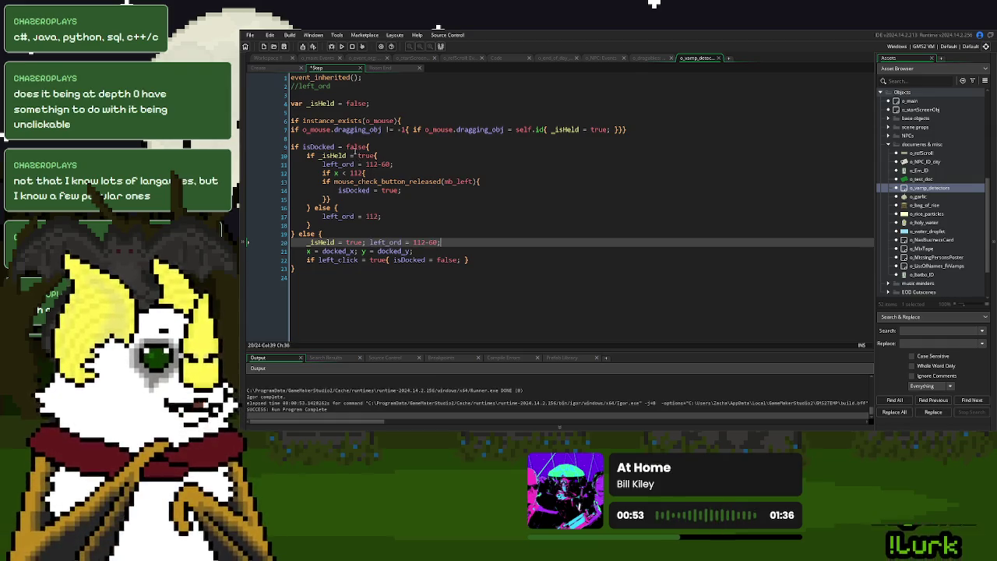
{"action": "left_click", "coordinate": [342, 46]}
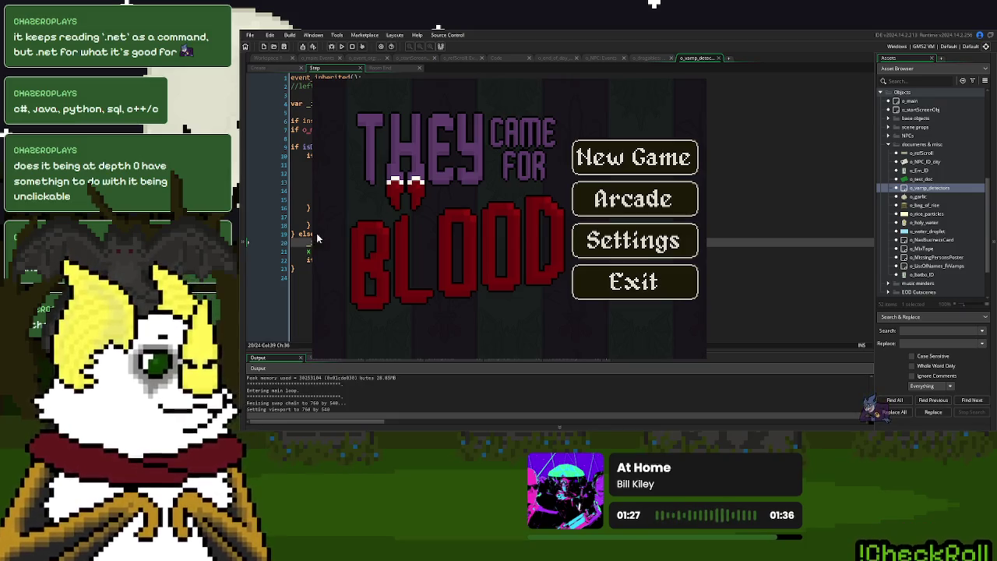
- Start a new game, click through the donor's dialogue to receive the garlic, and continue past Day 26 Over
{"action": "left_click", "coordinate": [623, 157]}
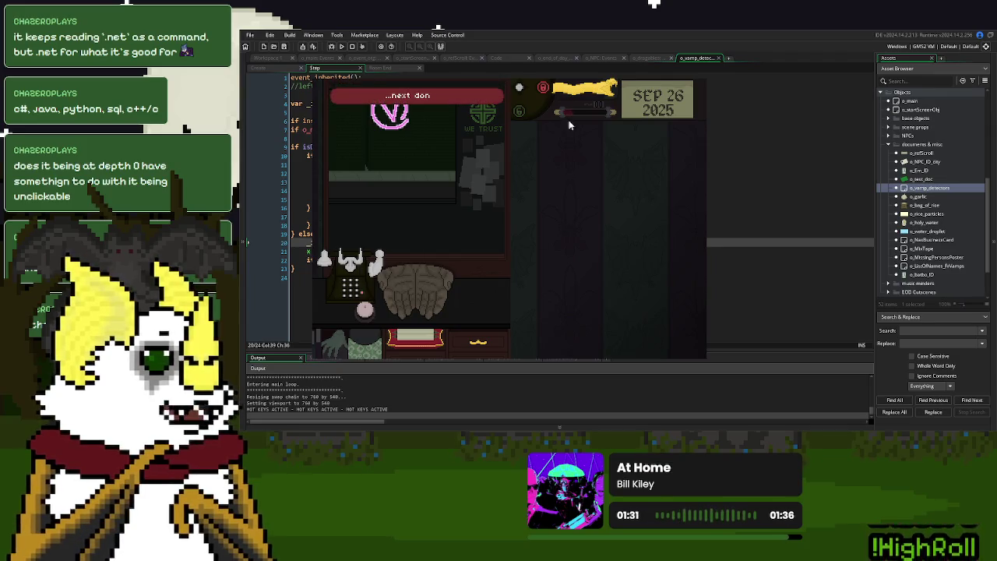
{"action": "left_click", "coordinate": [588, 253]}
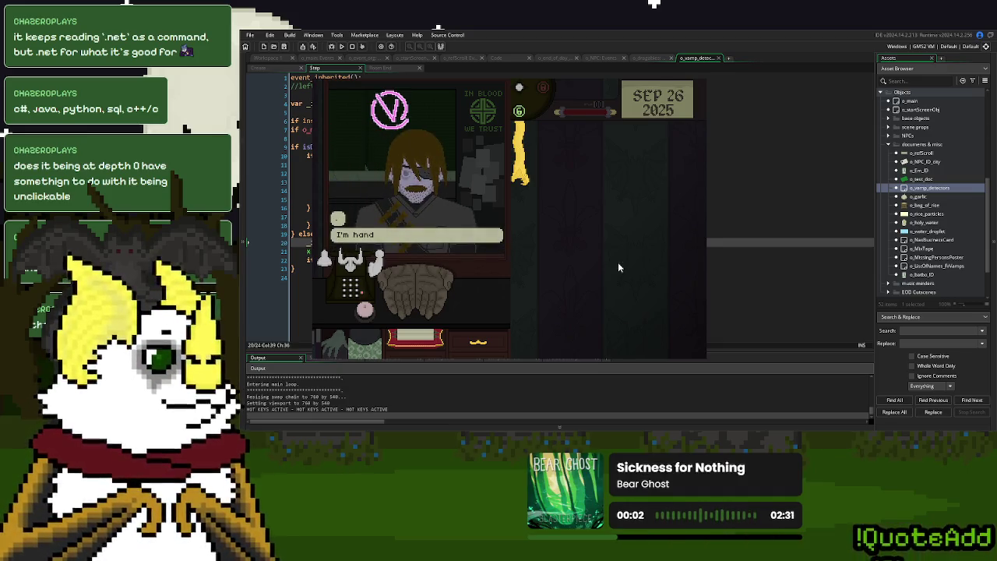
{"action": "left_click", "coordinate": [602, 263]}
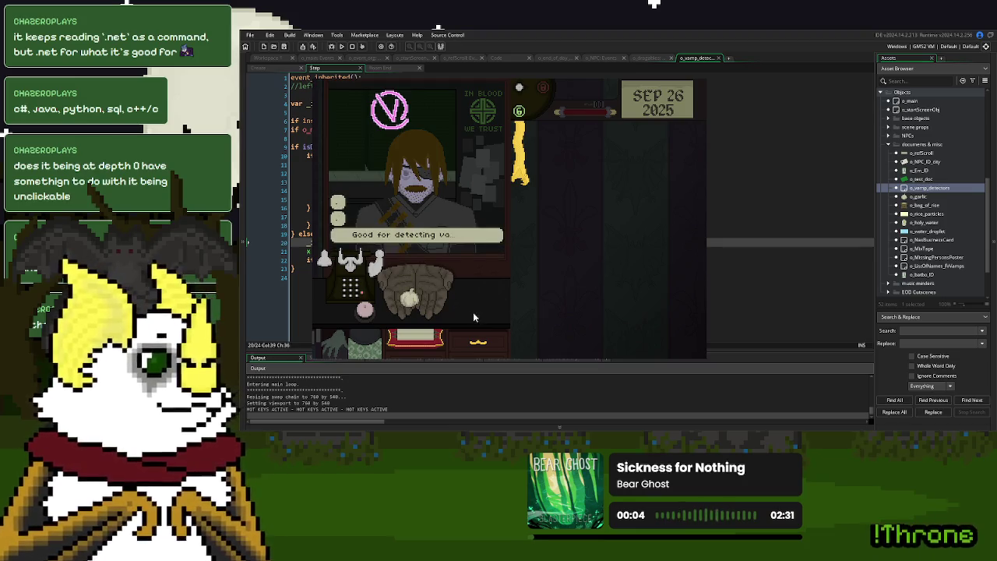
{"action": "left_click", "coordinate": [411, 305]}
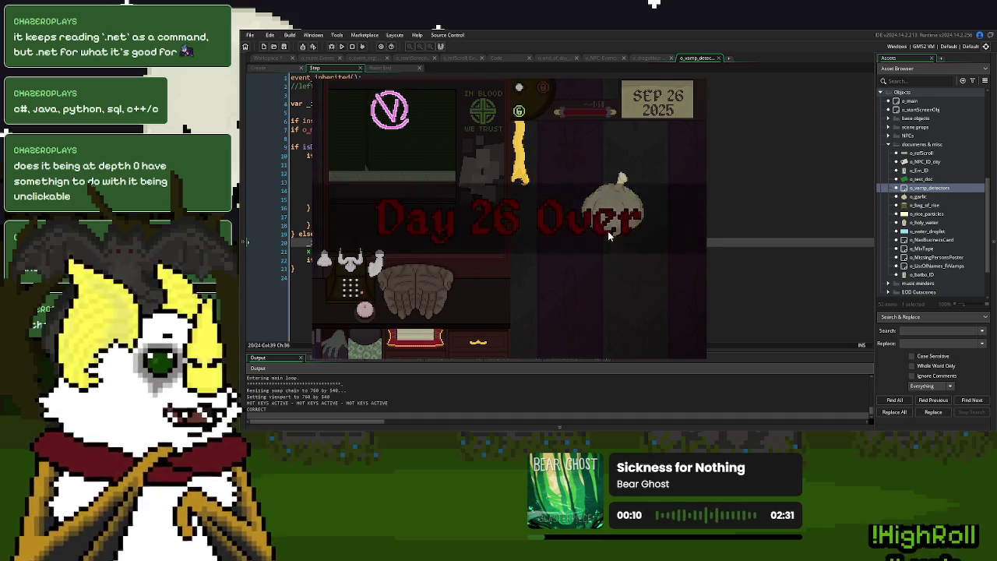
{"action": "left_click", "coordinate": [572, 283]}
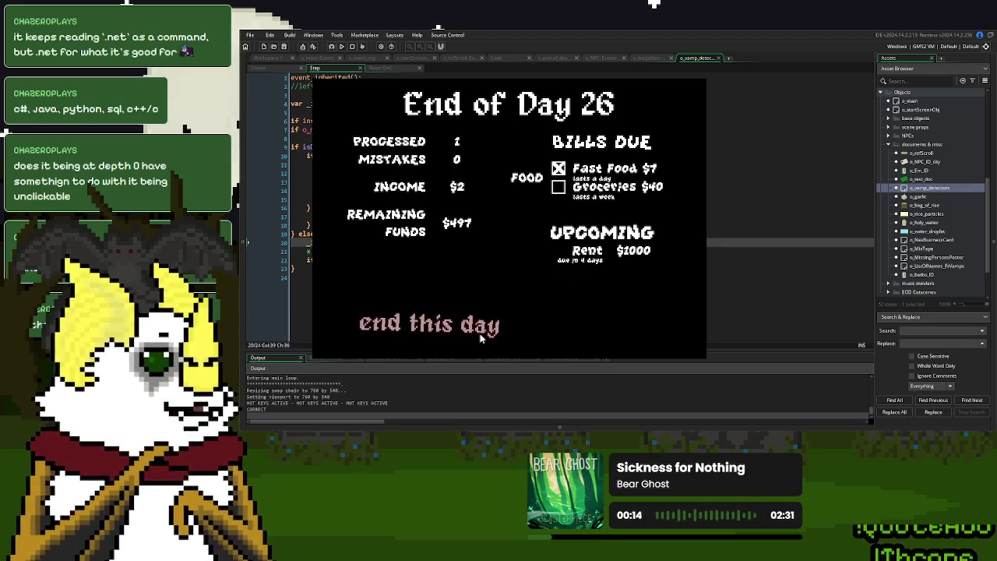
- Advance to Sep 27, drag the green detector onto the visitor's hands and back, then stop the game
{"action": "left_click", "coordinate": [479, 327]}
{"action": "left_click", "coordinate": [546, 249]}
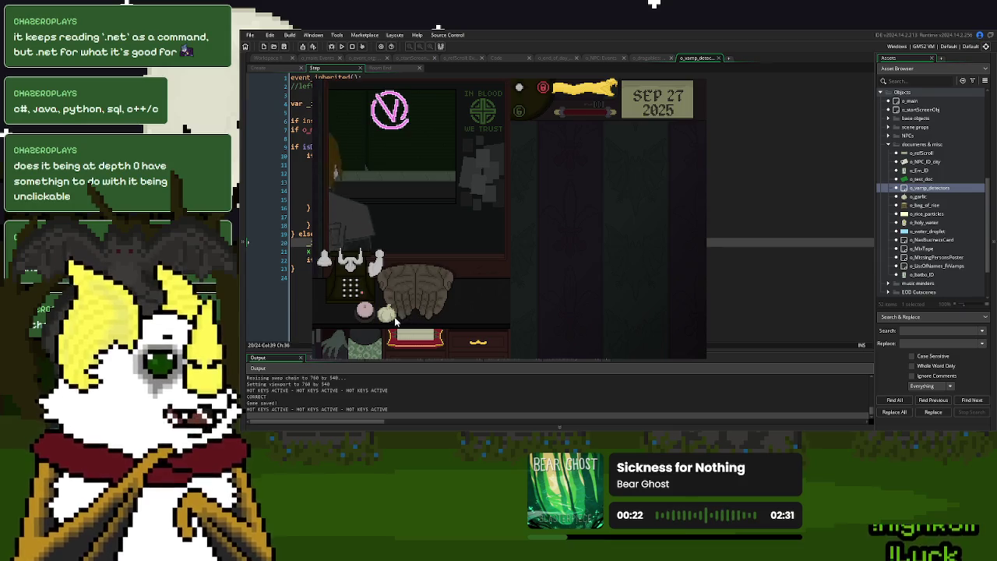
{"action": "left_click_drag", "start_coordinate": [386, 316], "coordinate": [446, 306]}
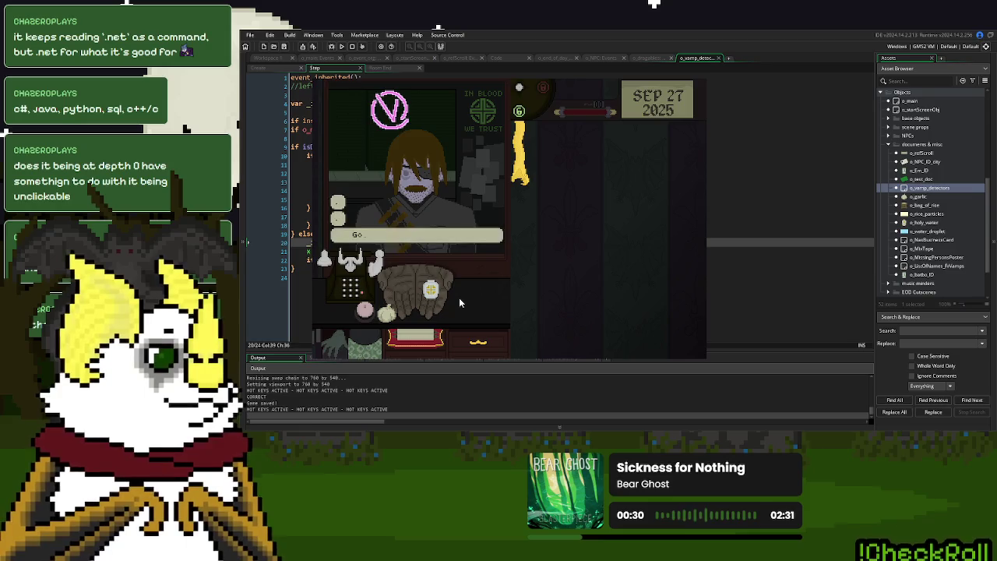
{"action": "left_click_drag", "start_coordinate": [431, 291], "coordinate": [321, 313]}
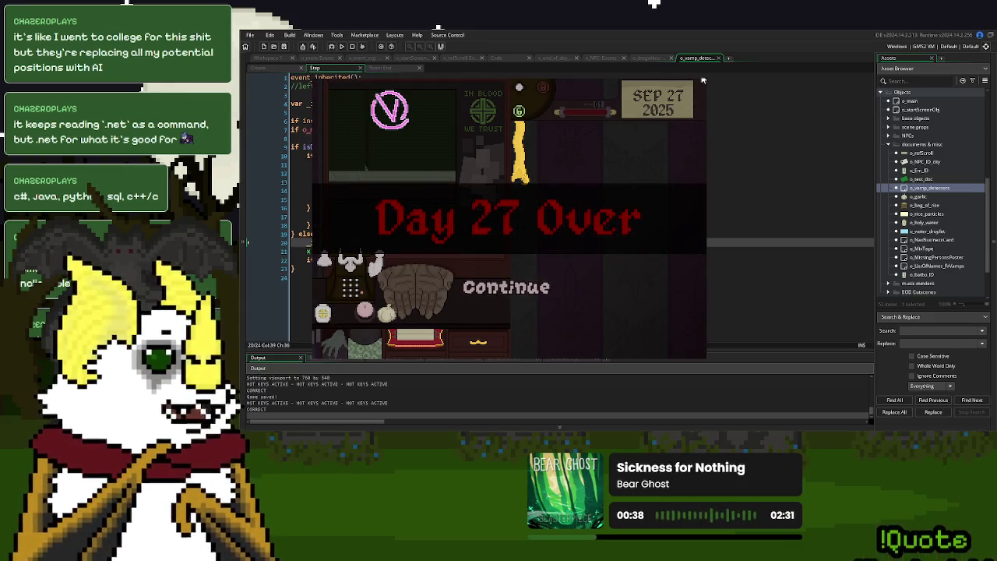
{"action": "key", "text": "Escape"}
{"action": "left_click", "coordinate": [498, 225]}
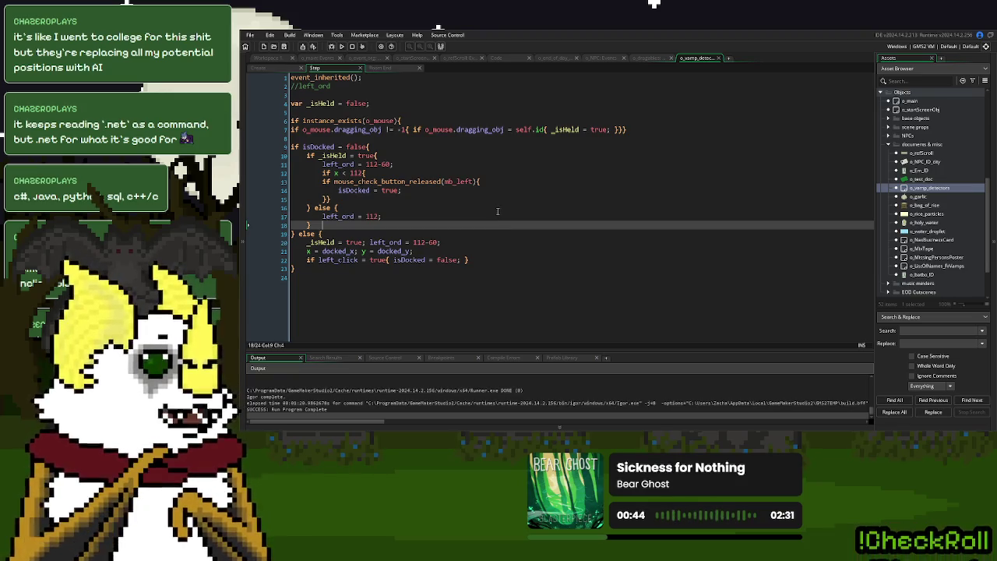
{"action": "left_click", "coordinate": [341, 46]}
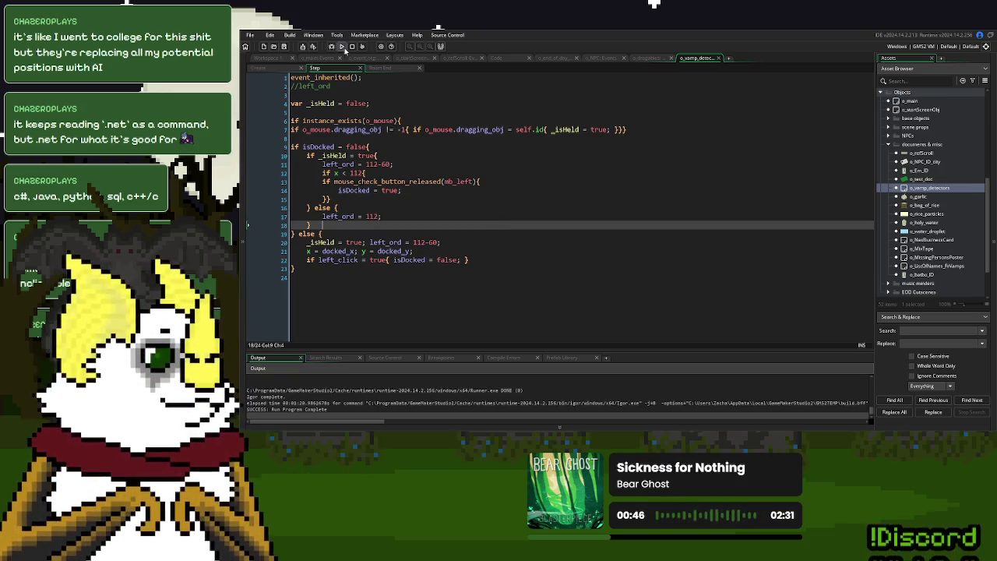
{"action": "left_click", "coordinate": [569, 129]}
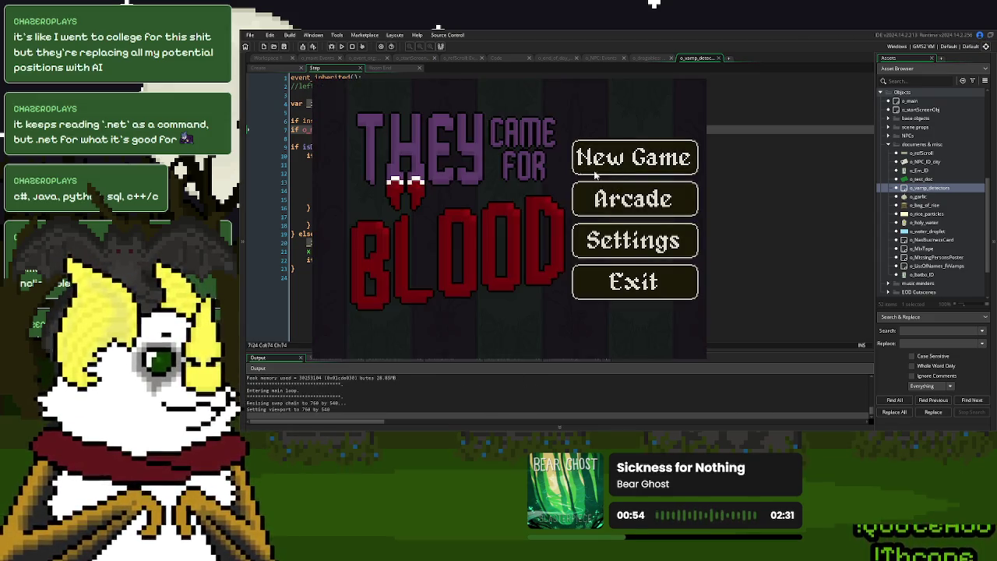
{"action": "key", "text": "Return"}
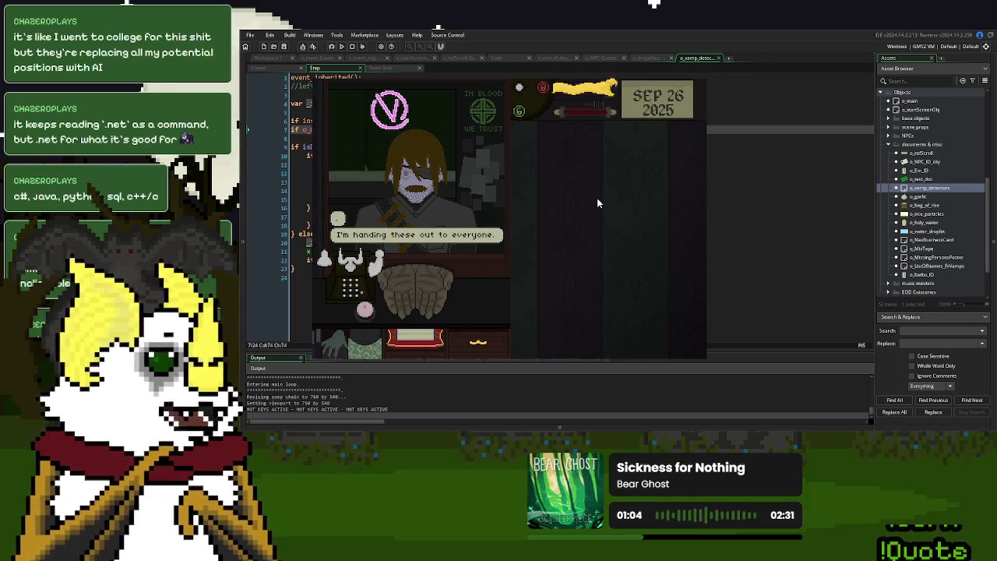
{"action": "mouse_move", "coordinate": [411, 296]}
{"action": "left_mouse_down"}
{"action": "mouse_move", "coordinate": [387, 315]}
{"action": "mouse_move", "coordinate": [461, 290]}
{"action": "left_mouse_up"}
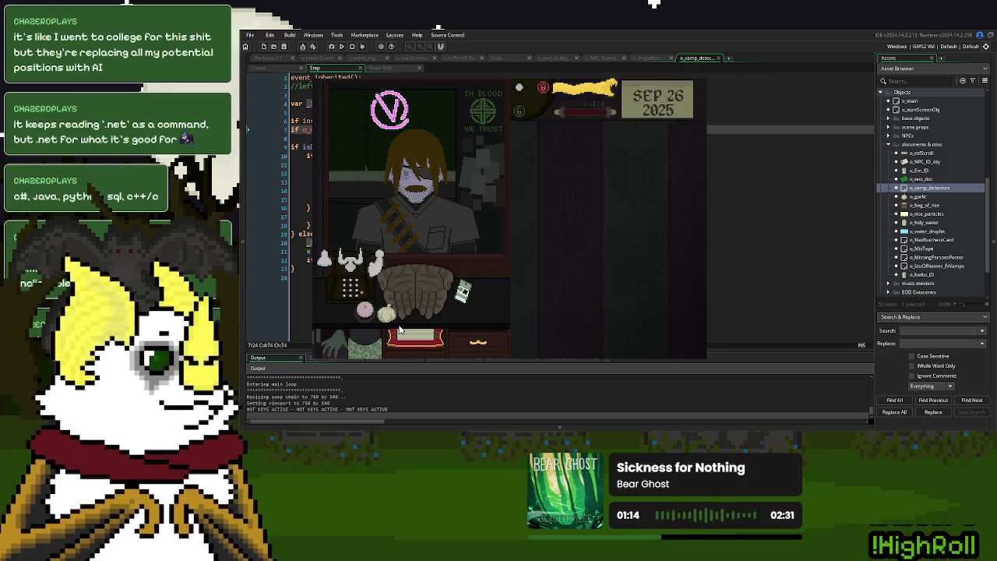
{"action": "key", "text": "Escape"}
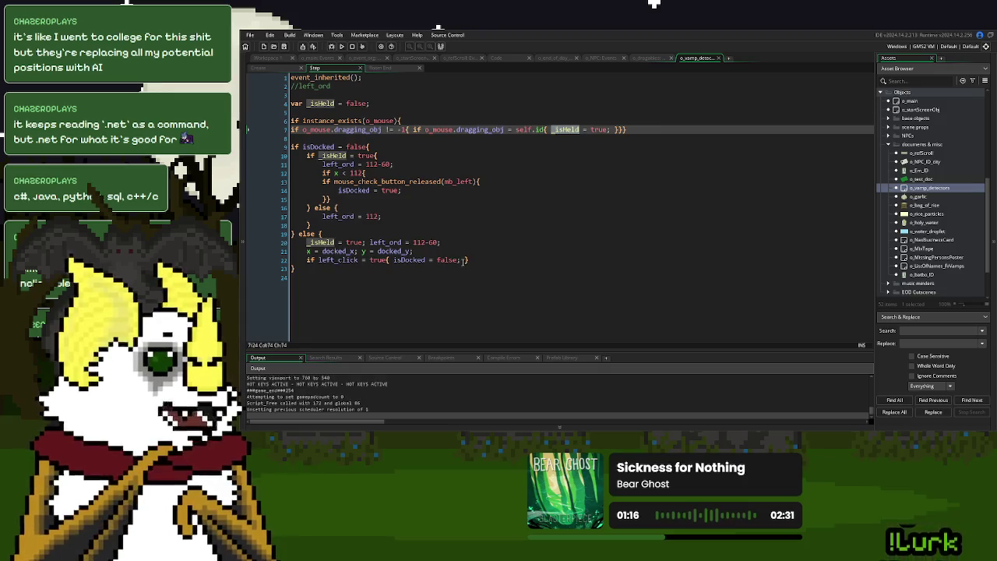
- Comment out line 22's left-click undock check with // and save and run with F5
{"action": "left_click", "coordinate": [462, 259]}
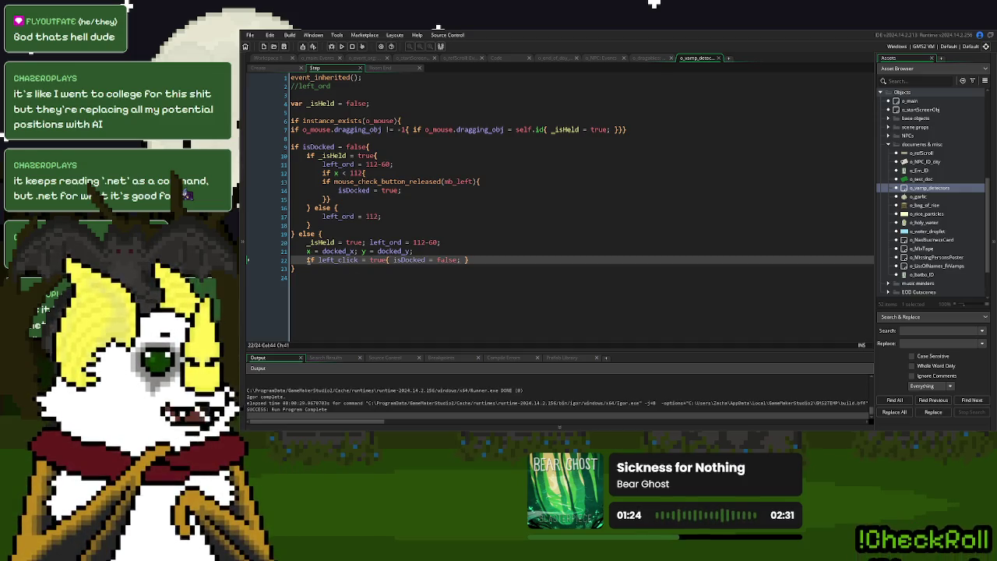
{"action": "key", "text": "Home"}
{"action": "type", "text": "//"}
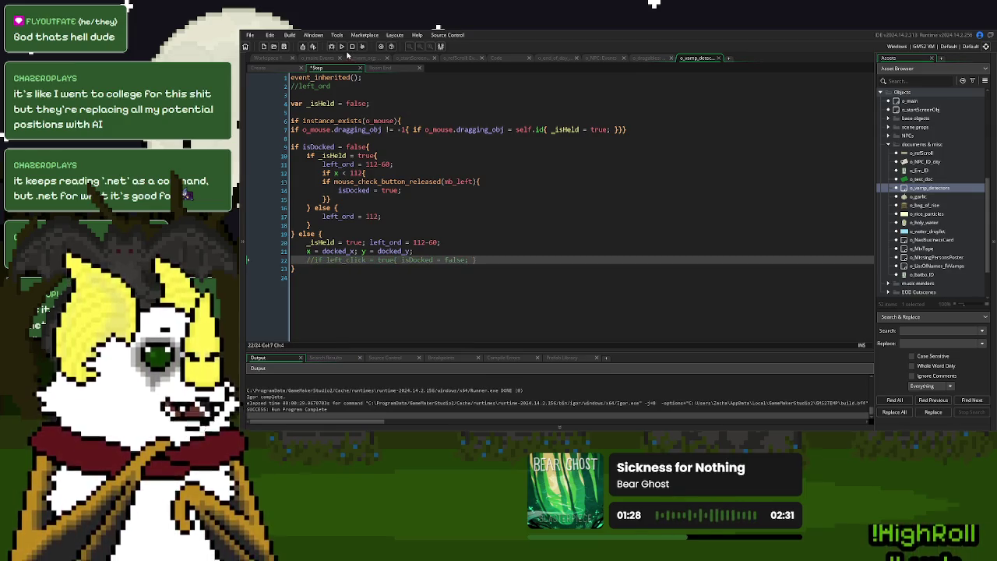
{"action": "key", "text": "F5"}
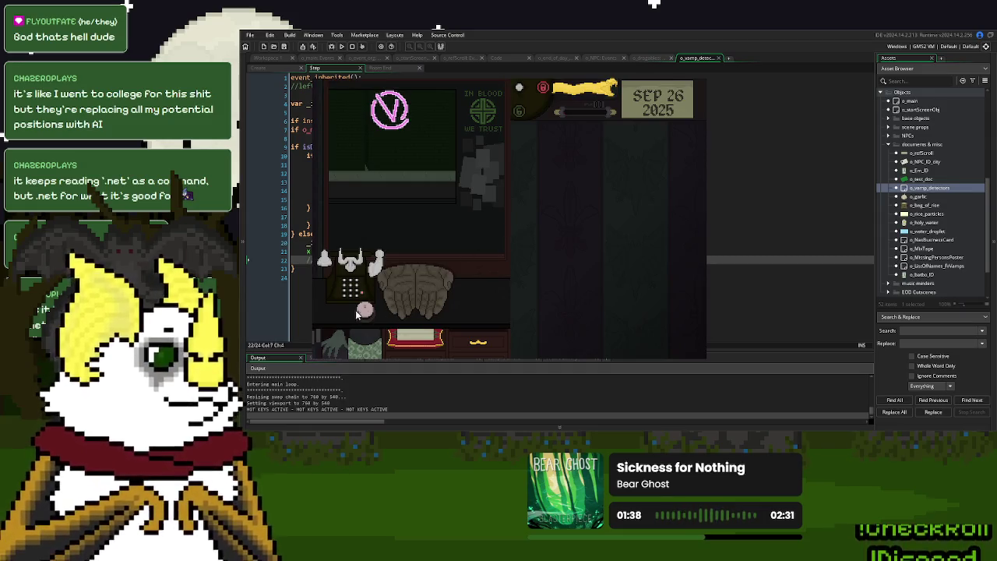
- Call the next donor, click through the detector handout dialogue, then stop the game
{"action": "left_click", "coordinate": [583, 92]}
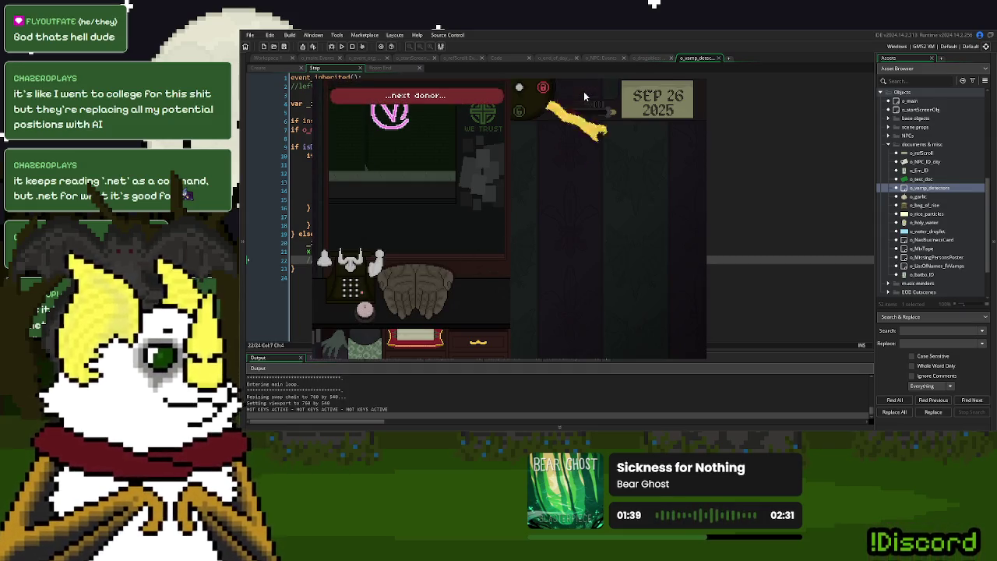
{"action": "left_click", "coordinate": [565, 254]}
{"action": "left_click", "coordinate": [565, 254]}
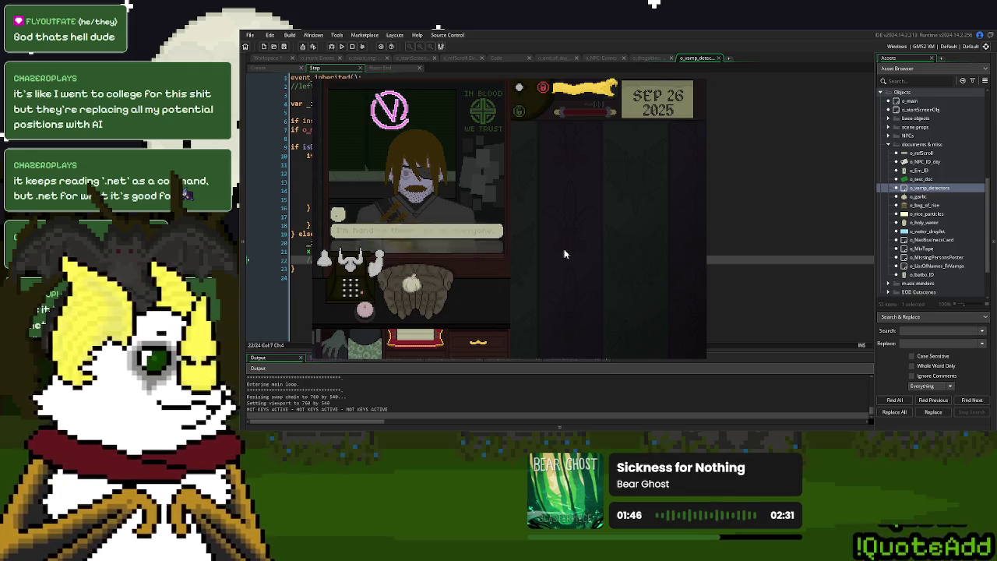
{"action": "left_click", "coordinate": [343, 289]}
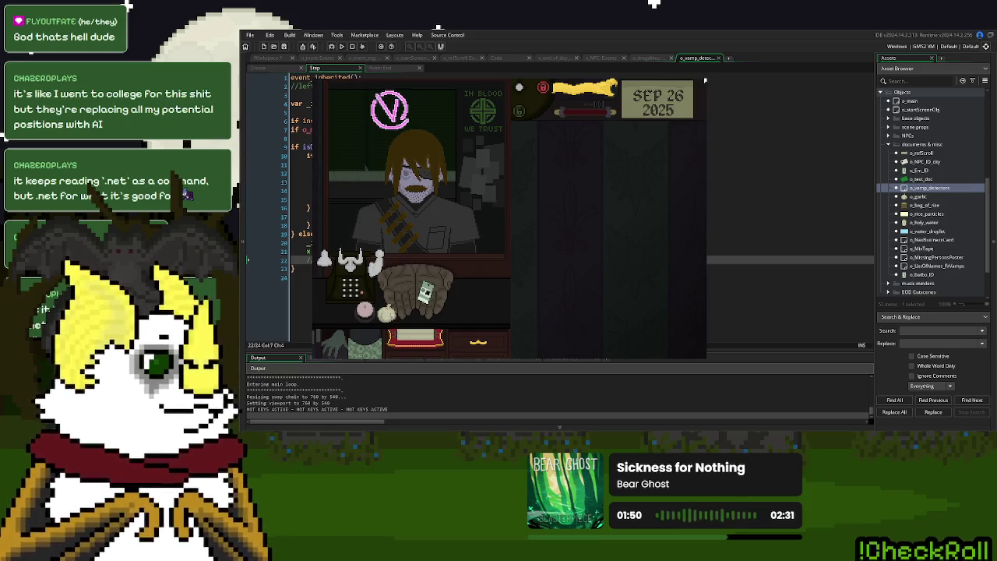
{"action": "key", "text": "Escape"}
{"action": "left_click", "coordinate": [307, 260]}
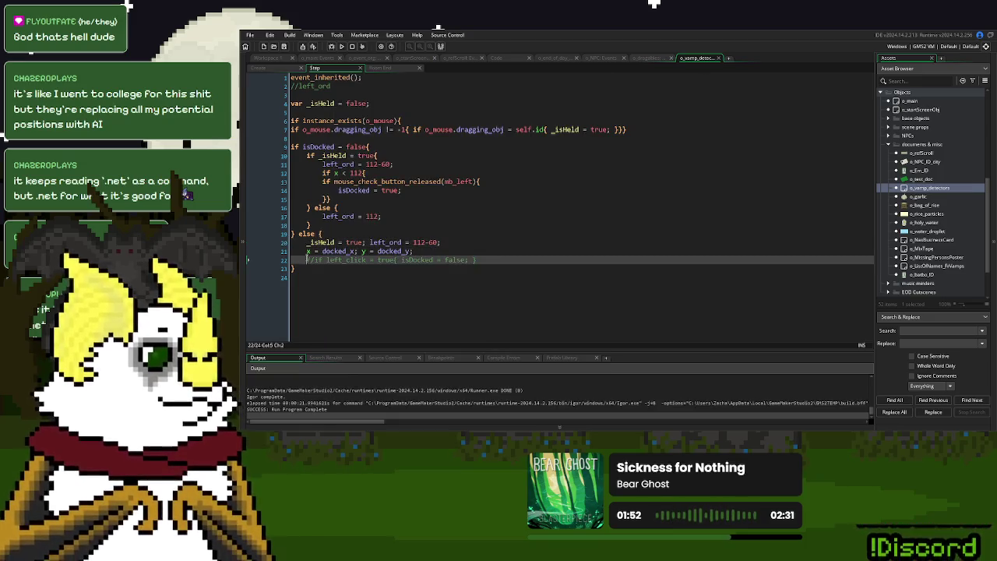
- Uncomment line 22's undock check, comment out line 21's 'x = docked_x; y = docked_y;', and run
{"action": "key", "text": "Delete"}
{"action": "key", "text": "Delete"}
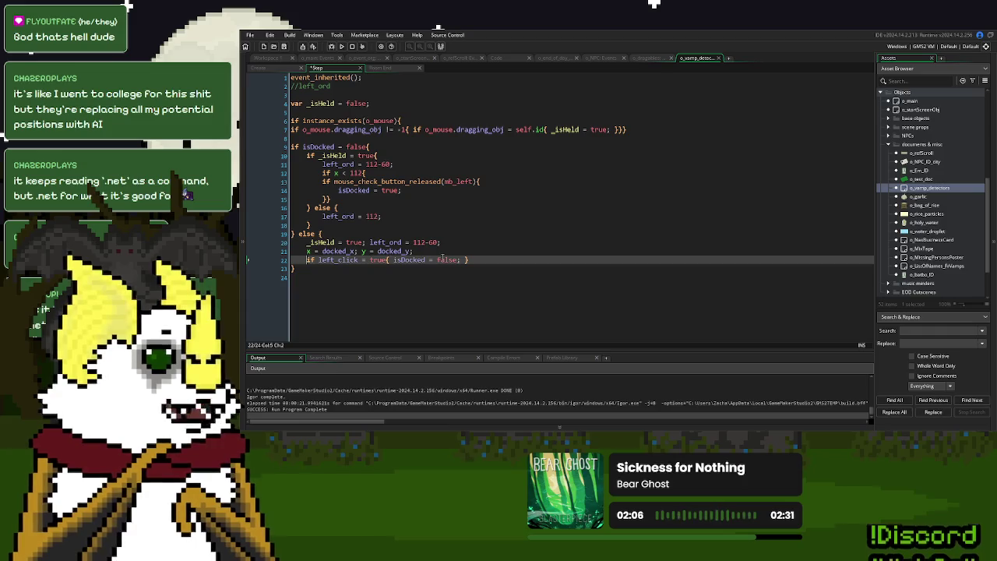
{"action": "left_click", "coordinate": [258, 68]}
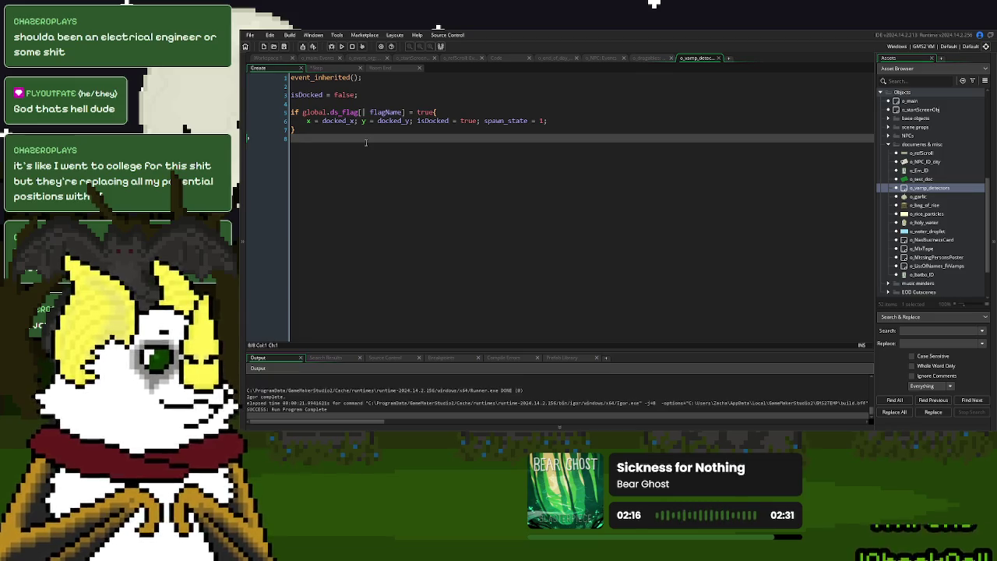
{"action": "left_click", "coordinate": [315, 70]}
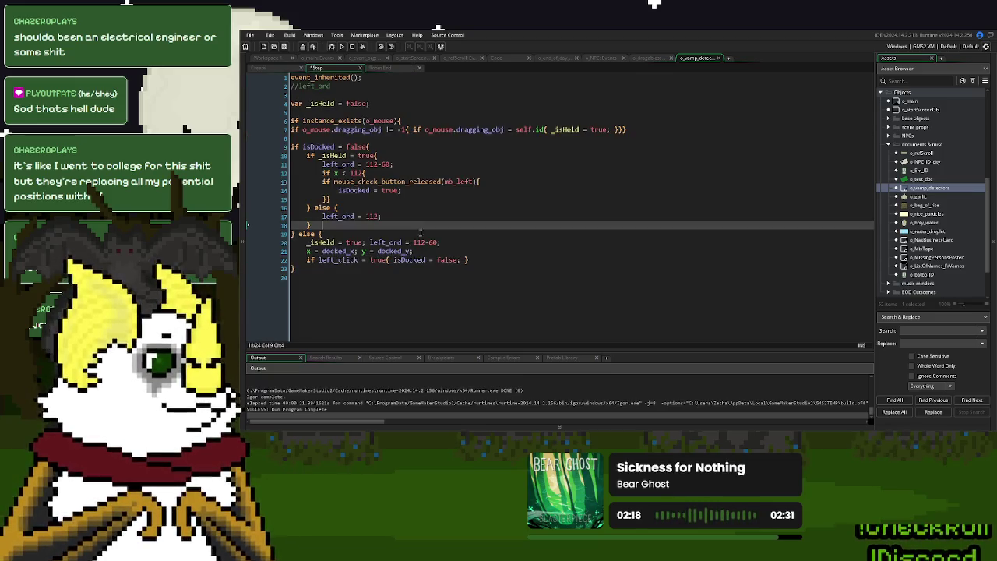
{"action": "left_click", "coordinate": [490, 208]}
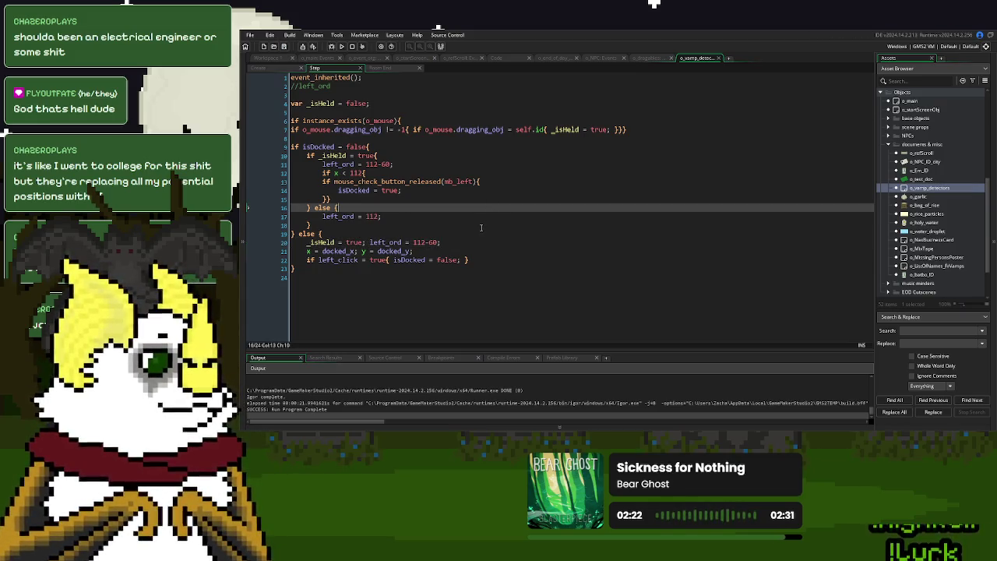
{"action": "left_click", "coordinate": [295, 250]}
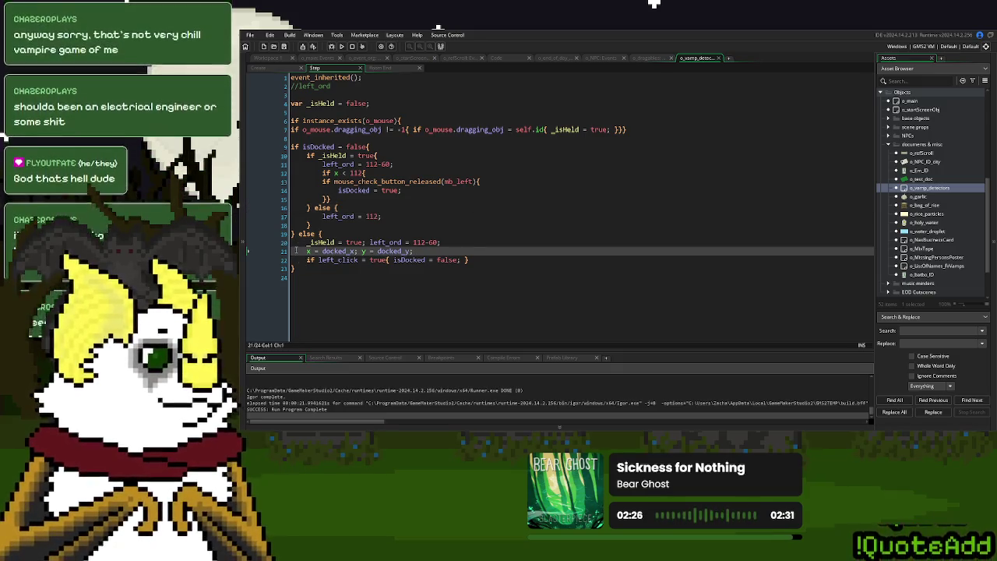
{"action": "type", "text": "//"}
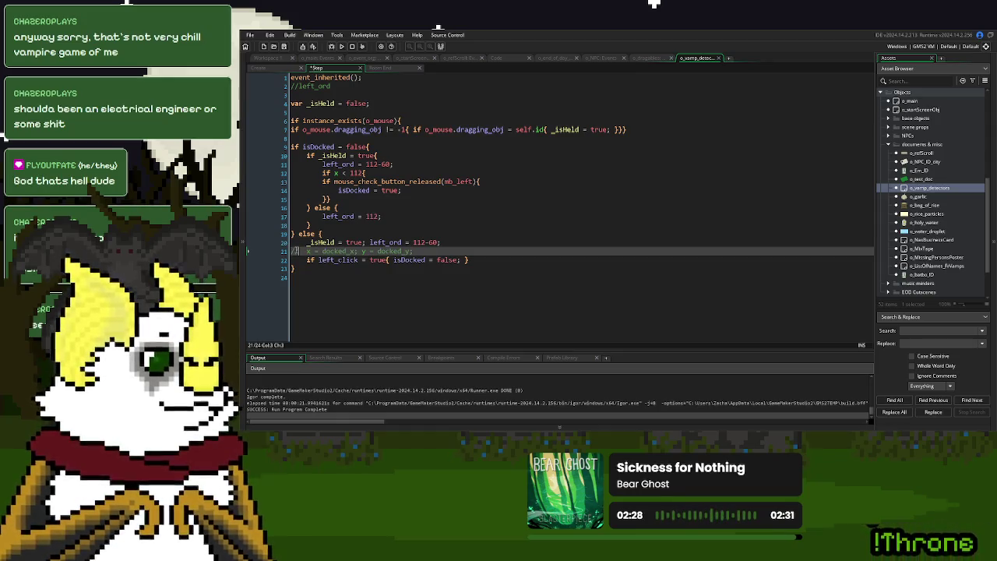
{"action": "left_click", "coordinate": [342, 48]}
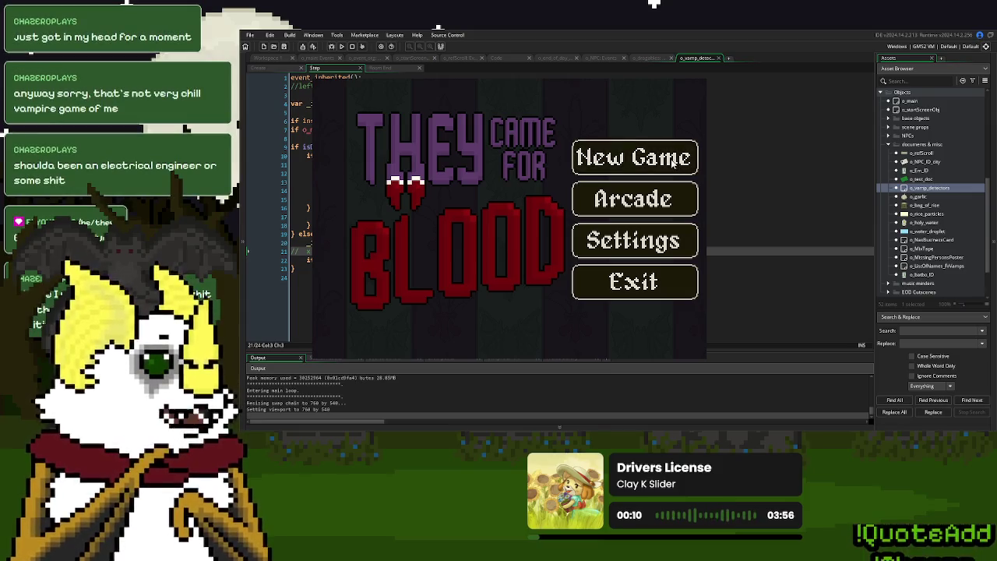
- Start a new game and drag the yellow top item down, watching it snap back to its slot
{"action": "left_click", "coordinate": [673, 158]}
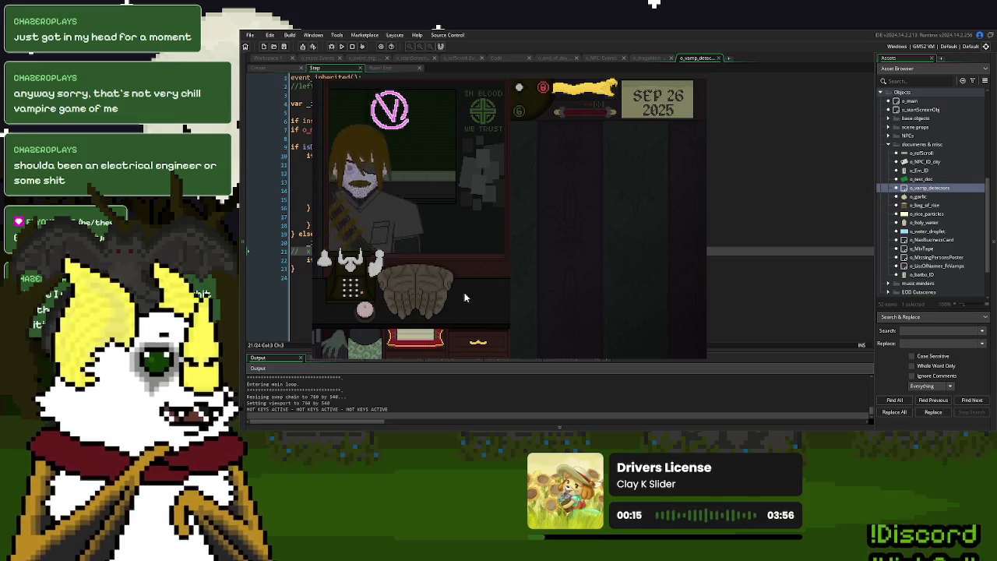
{"action": "left_click_drag", "start_coordinate": [577, 103], "coordinate": [525, 179]}
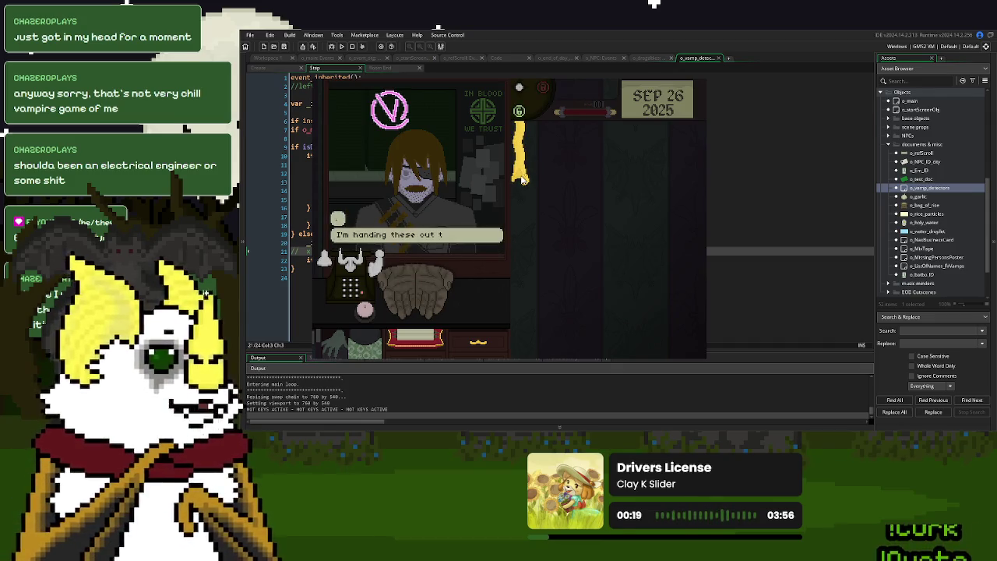
{"action": "left_click_drag", "start_coordinate": [524, 179], "coordinate": [524, 179]}
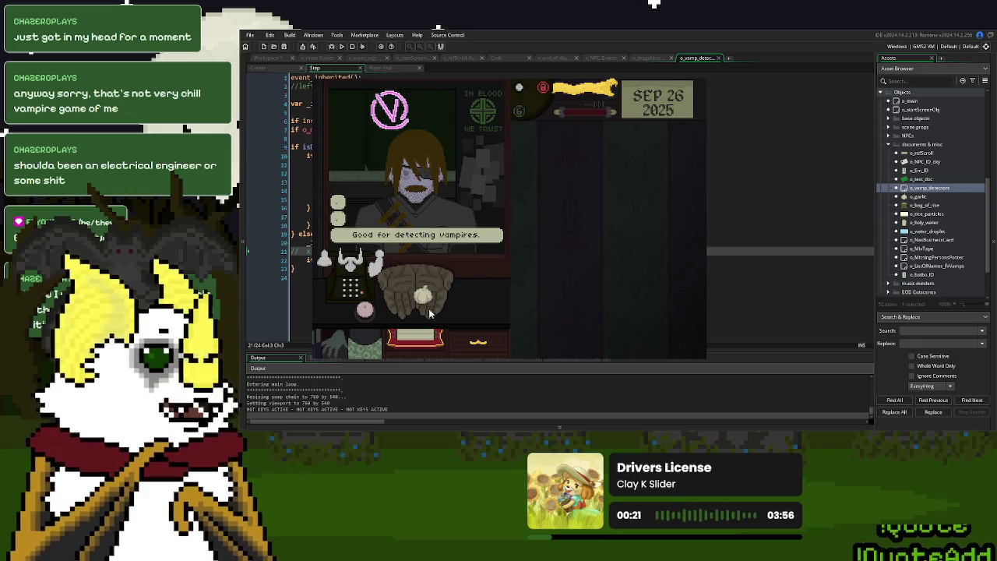